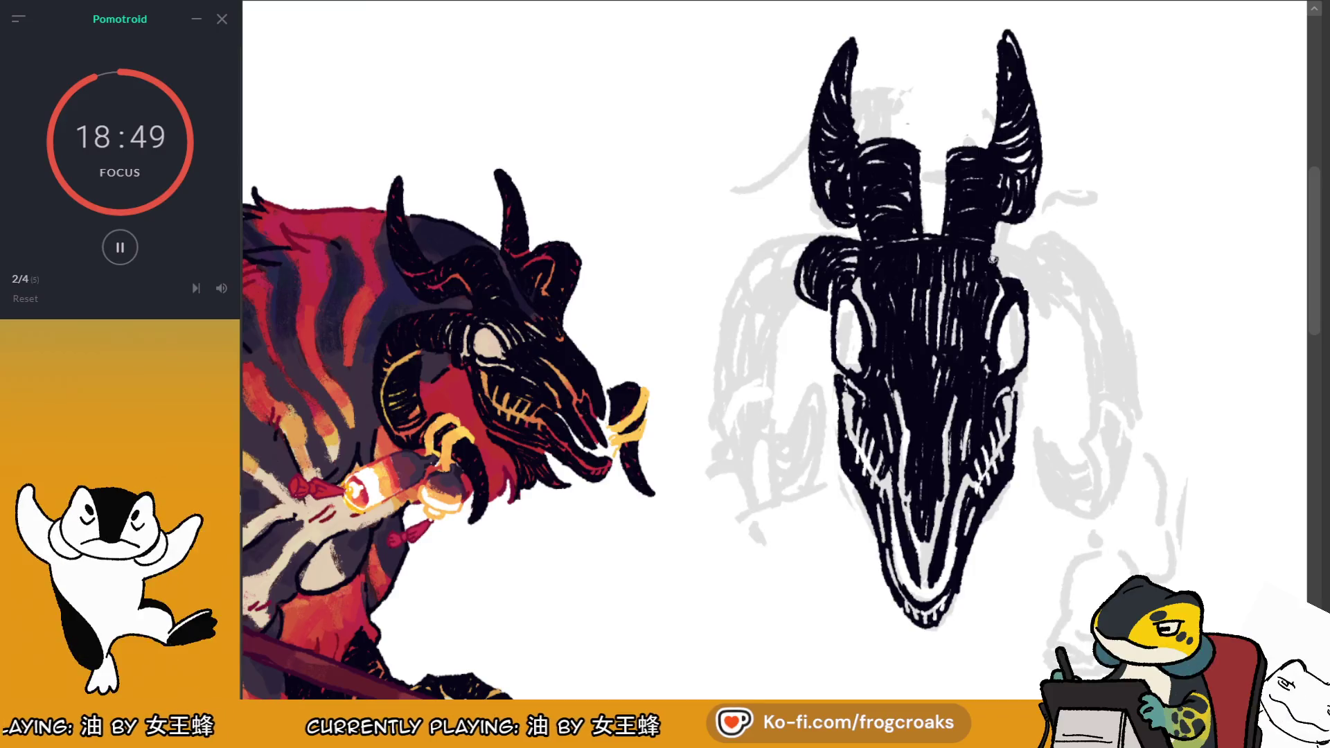
Hatch the skull's upper-right horn black, then outline and begin hatching a new left horn
{"action": "key", "text": "ctrl+z"}
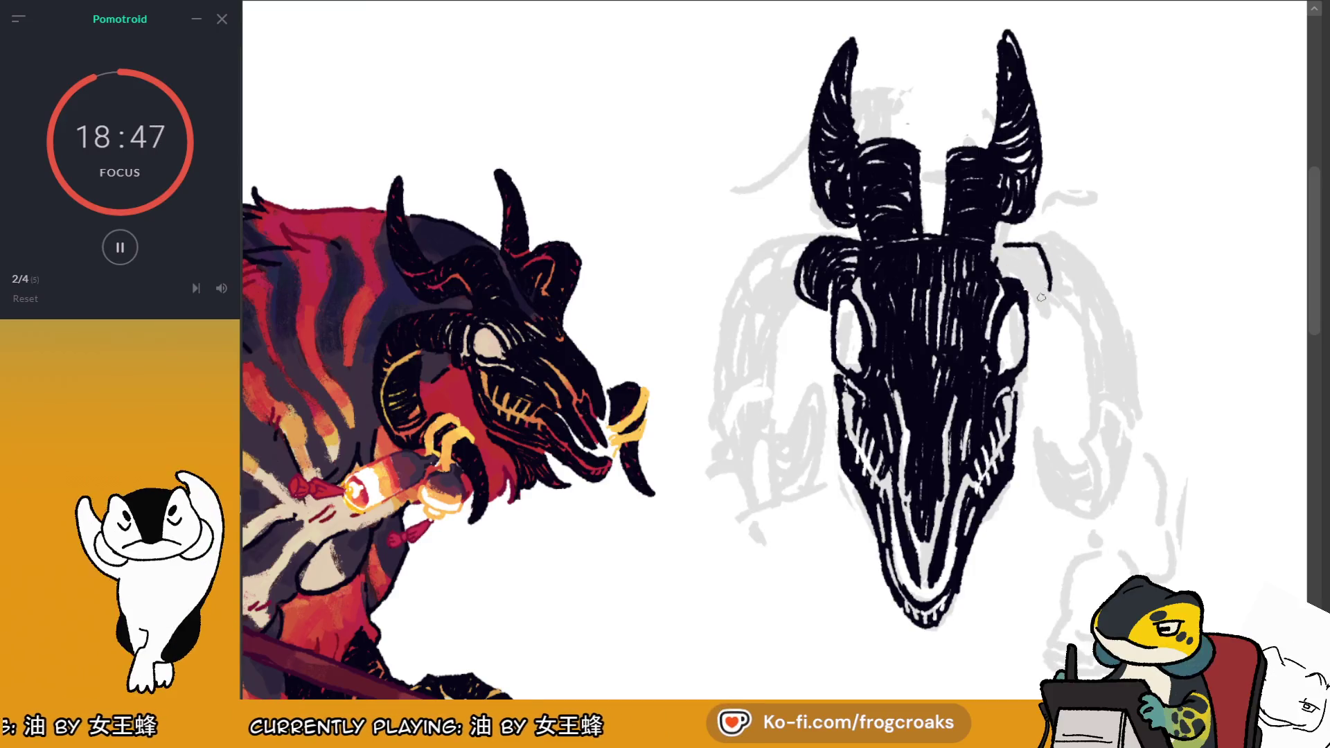
{"action": "left_click_drag", "start_coordinate": [1001, 253], "coordinate": [1051, 301]}
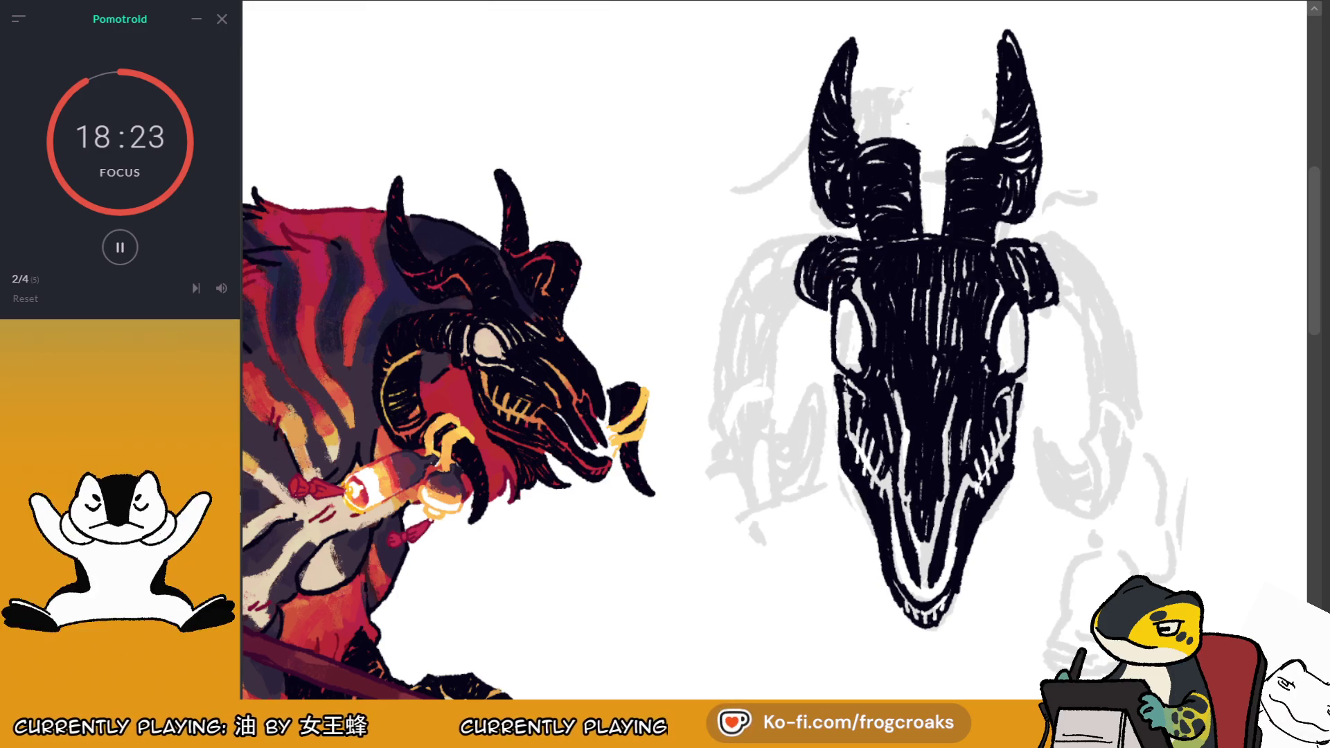
{"action": "left_click_drag", "start_coordinate": [796, 291], "coordinate": [757, 331]}
{"action": "mouse_move", "coordinate": [818, 236]}
{"action": "left_mouse_down"}
{"action": "mouse_move", "coordinate": [796, 291]}
{"action": "mouse_move", "coordinate": [772, 305]}
{"action": "left_mouse_up"}
{"action": "left_click_drag", "start_coordinate": [777, 249], "coordinate": [745, 353]}
{"action": "mouse_move", "coordinate": [800, 291]}
{"action": "left_mouse_down"}
{"action": "mouse_move", "coordinate": [770, 309]}
{"action": "mouse_move", "coordinate": [784, 307]}
{"action": "mouse_move", "coordinate": [788, 398]}
{"action": "left_mouse_up"}
Curve the left horn down beside the face, hatch it, and thin the fang's edge
{"action": "mouse_move", "coordinate": [748, 331]}
{"action": "left_mouse_down"}
{"action": "mouse_move", "coordinate": [737, 394]}
{"action": "mouse_move", "coordinate": [759, 478]}
{"action": "left_mouse_up"}
{"action": "key", "text": "ctrl+z"}
{"action": "mouse_move", "coordinate": [739, 351]}
{"action": "left_mouse_down"}
{"action": "mouse_move", "coordinate": [736, 397]}
{"action": "mouse_move", "coordinate": [790, 545]}
{"action": "left_mouse_up"}
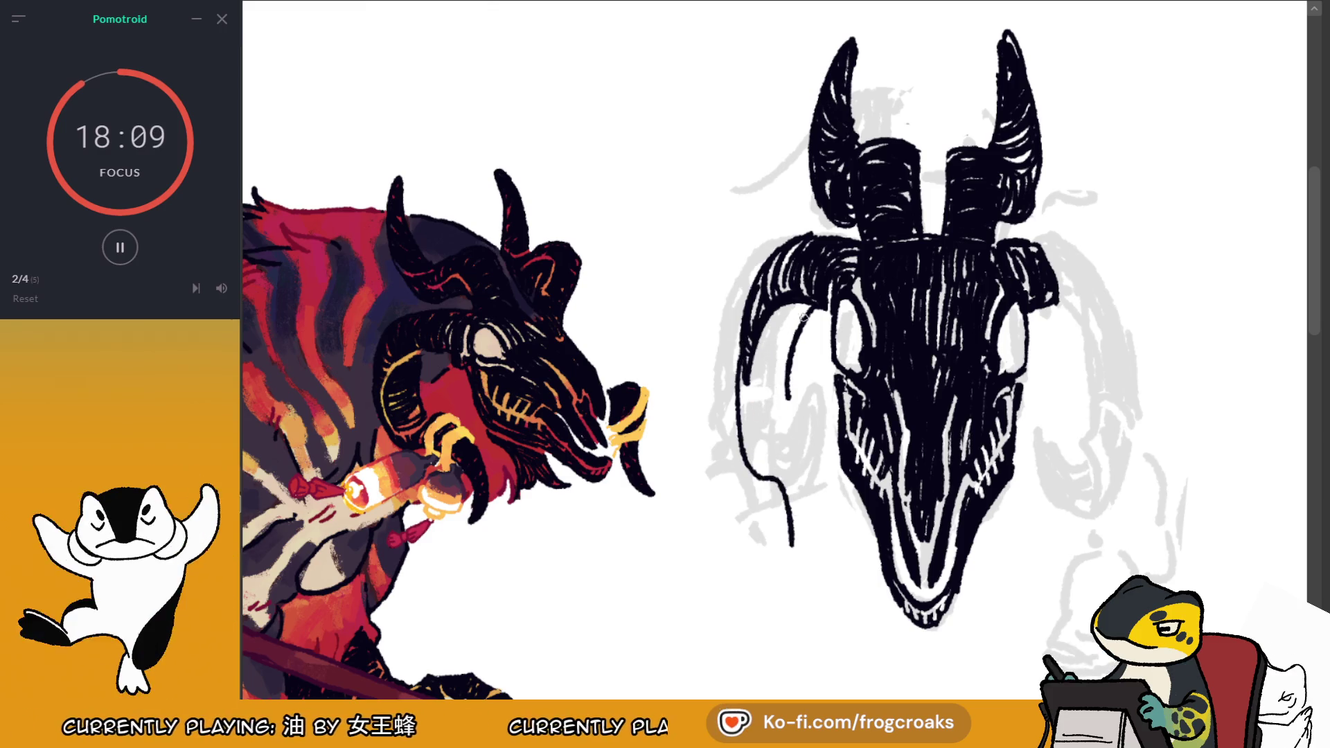
{"action": "mouse_move", "coordinate": [803, 313]}
{"action": "left_mouse_down"}
{"action": "mouse_move", "coordinate": [761, 339]}
{"action": "mouse_move", "coordinate": [746, 409]}
{"action": "mouse_move", "coordinate": [734, 396]}
{"action": "left_mouse_up"}
{"action": "left_click_drag", "start_coordinate": [753, 338], "coordinate": [746, 352]}
{"action": "mouse_move", "coordinate": [796, 398]}
{"action": "left_mouse_down"}
{"action": "mouse_move", "coordinate": [787, 420]}
{"action": "mouse_move", "coordinate": [754, 420]}
{"action": "mouse_move", "coordinate": [760, 444]}
{"action": "mouse_move", "coordinate": [748, 449]}
{"action": "mouse_move", "coordinate": [772, 457]}
{"action": "mouse_move", "coordinate": [762, 463]}
{"action": "mouse_move", "coordinate": [828, 554]}
{"action": "left_mouse_up"}
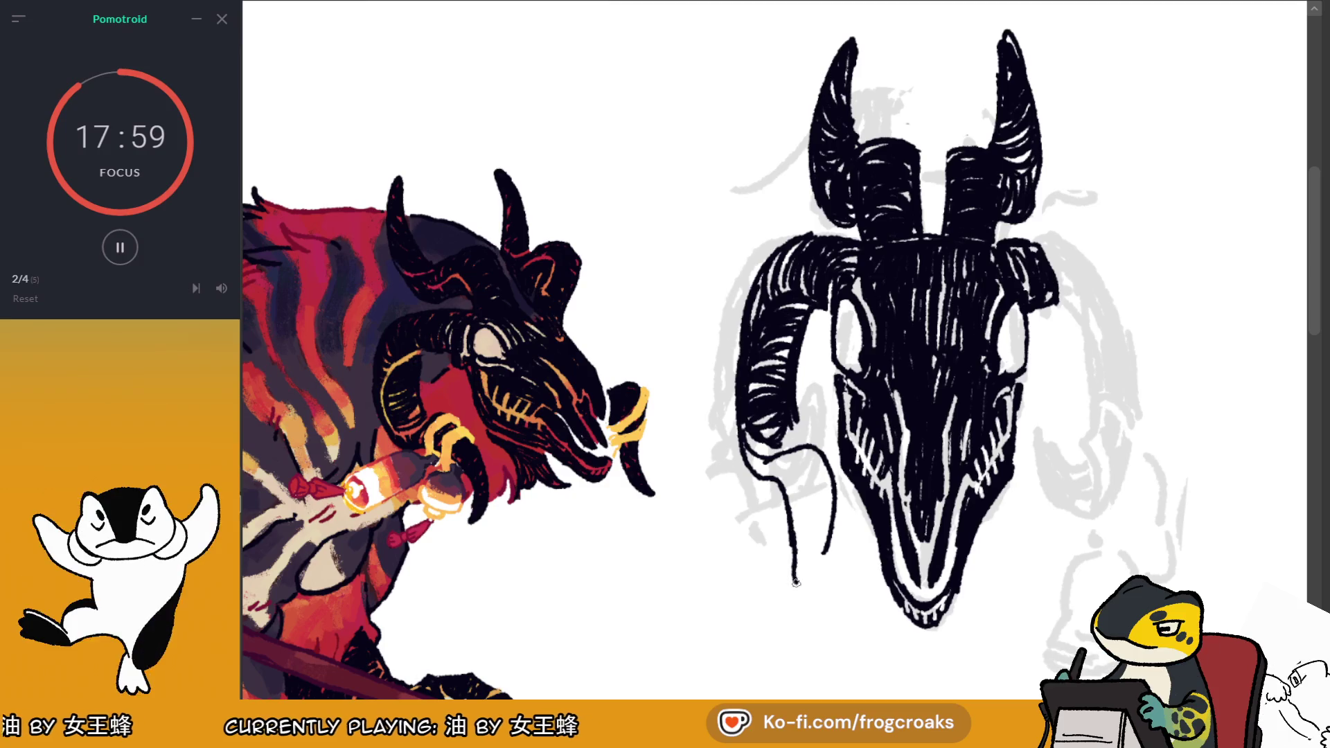
{"action": "key", "text": "ctrl+z"}
{"action": "mouse_move", "coordinate": [812, 457]}
{"action": "left_mouse_down"}
{"action": "mouse_move", "coordinate": [826, 554]}
{"action": "mouse_move", "coordinate": [833, 471]}
{"action": "left_mouse_up"}
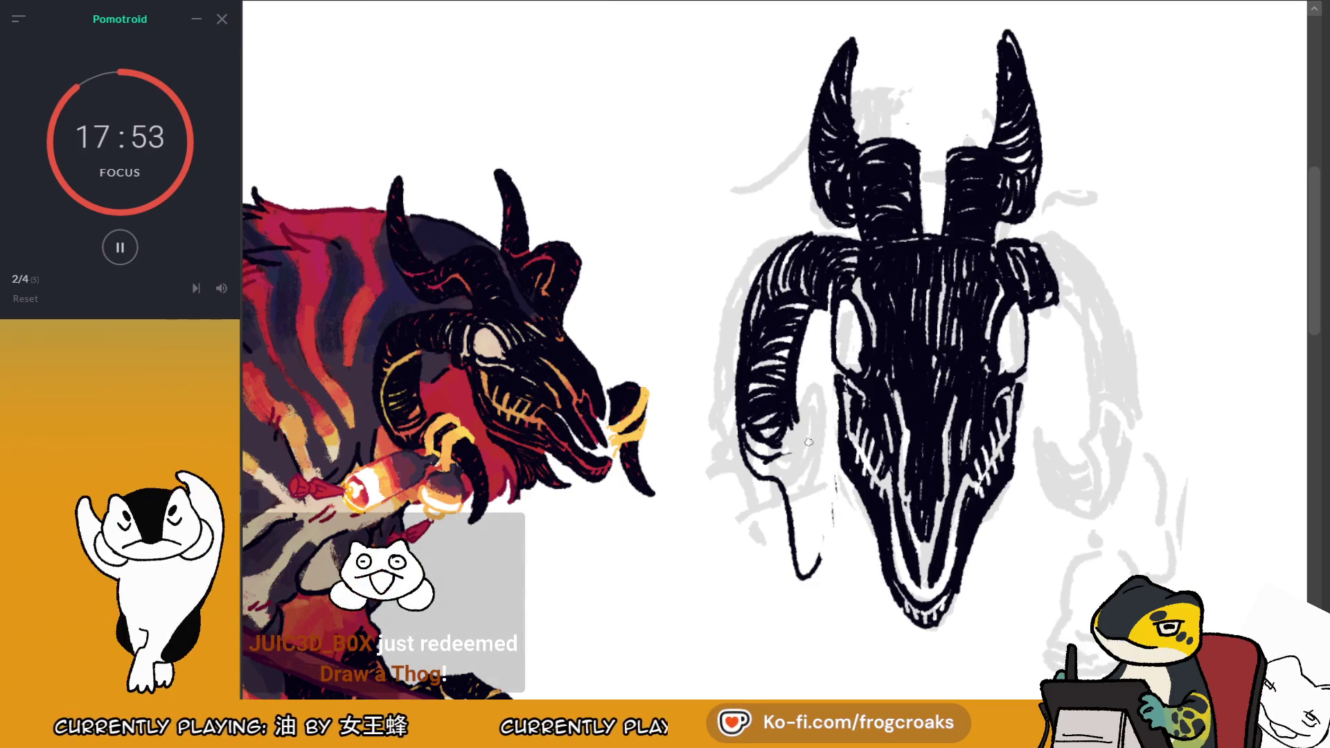
Draw the left horn's hooked tip curving down beside the fang
{"action": "left_click_drag", "start_coordinate": [776, 455], "coordinate": [835, 520]}
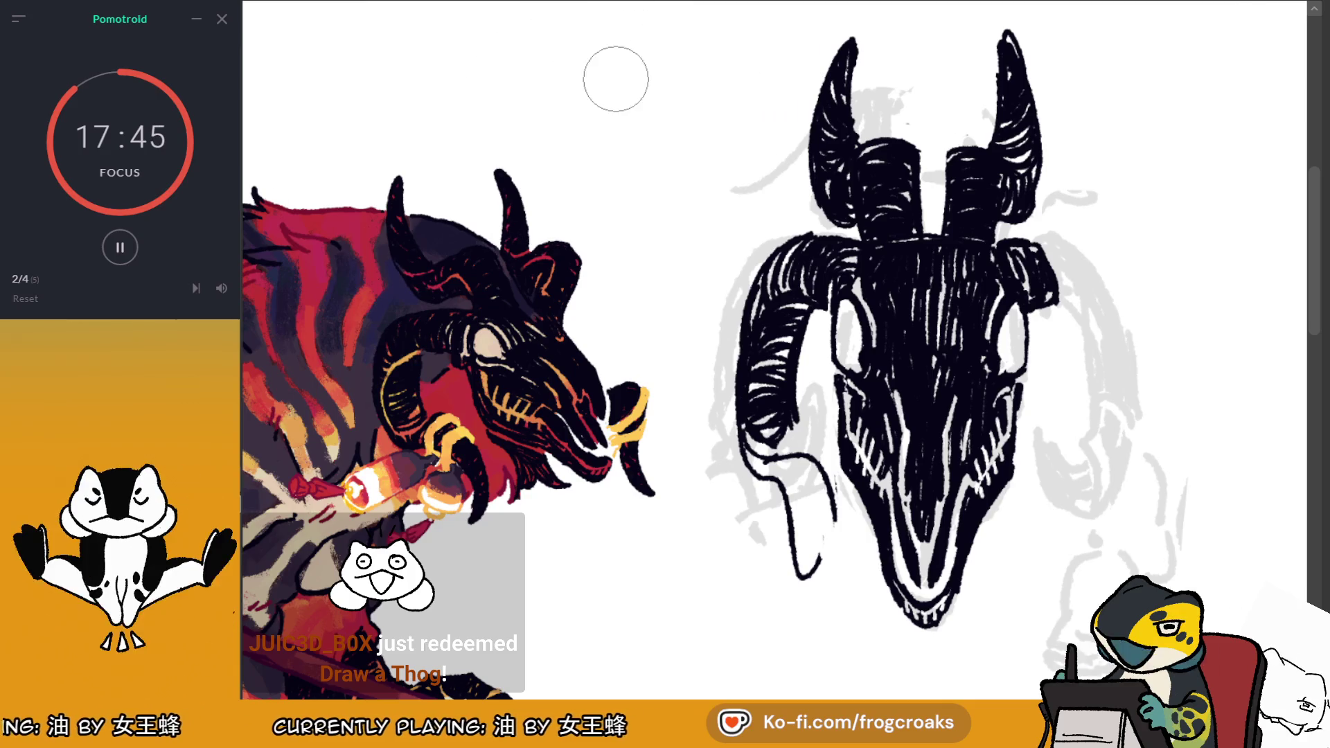
{"action": "left_click_drag", "start_coordinate": [814, 506], "coordinate": [797, 593]}
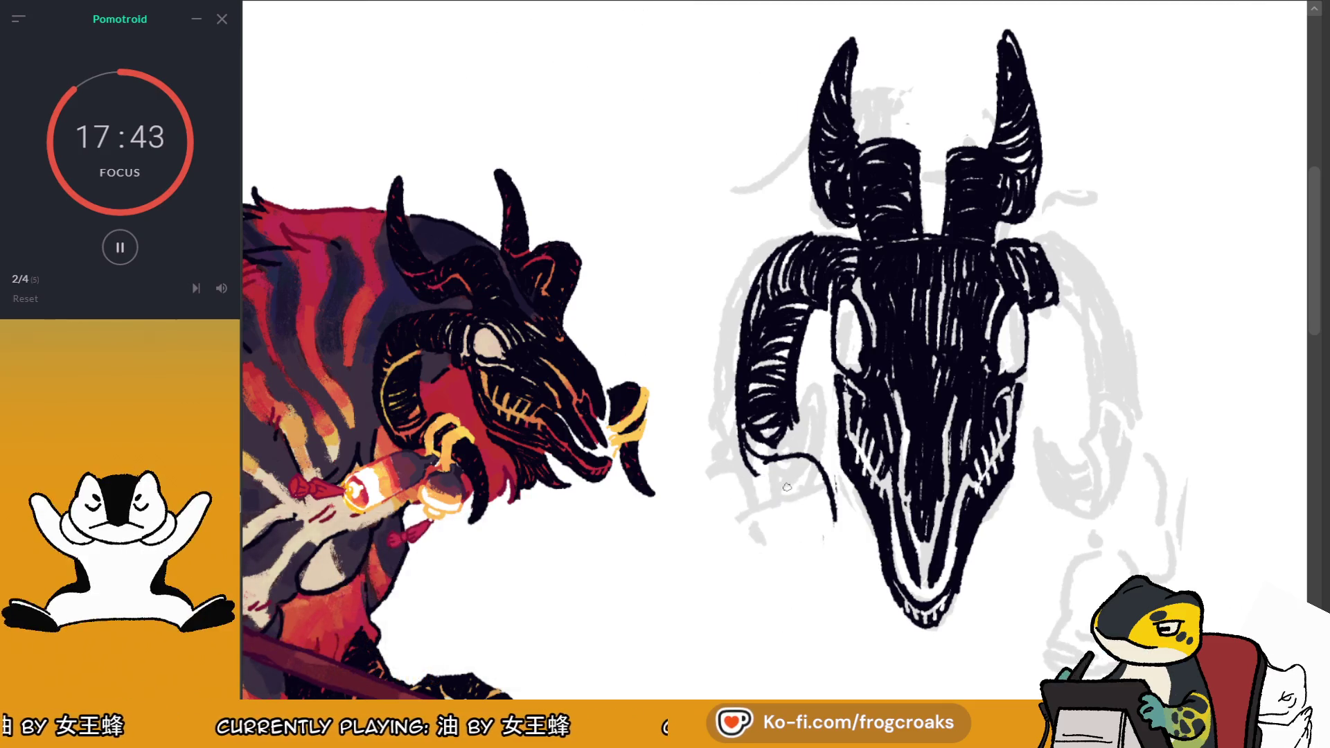
{"action": "mouse_move", "coordinate": [761, 480]}
{"action": "left_mouse_down"}
{"action": "mouse_move", "coordinate": [800, 519]}
{"action": "mouse_move", "coordinate": [824, 502]}
{"action": "mouse_move", "coordinate": [803, 527]}
{"action": "mouse_move", "coordinate": [834, 506]}
{"action": "mouse_move", "coordinate": [836, 520]}
{"action": "left_mouse_up"}
{"action": "key", "text": "ctrl+z"}
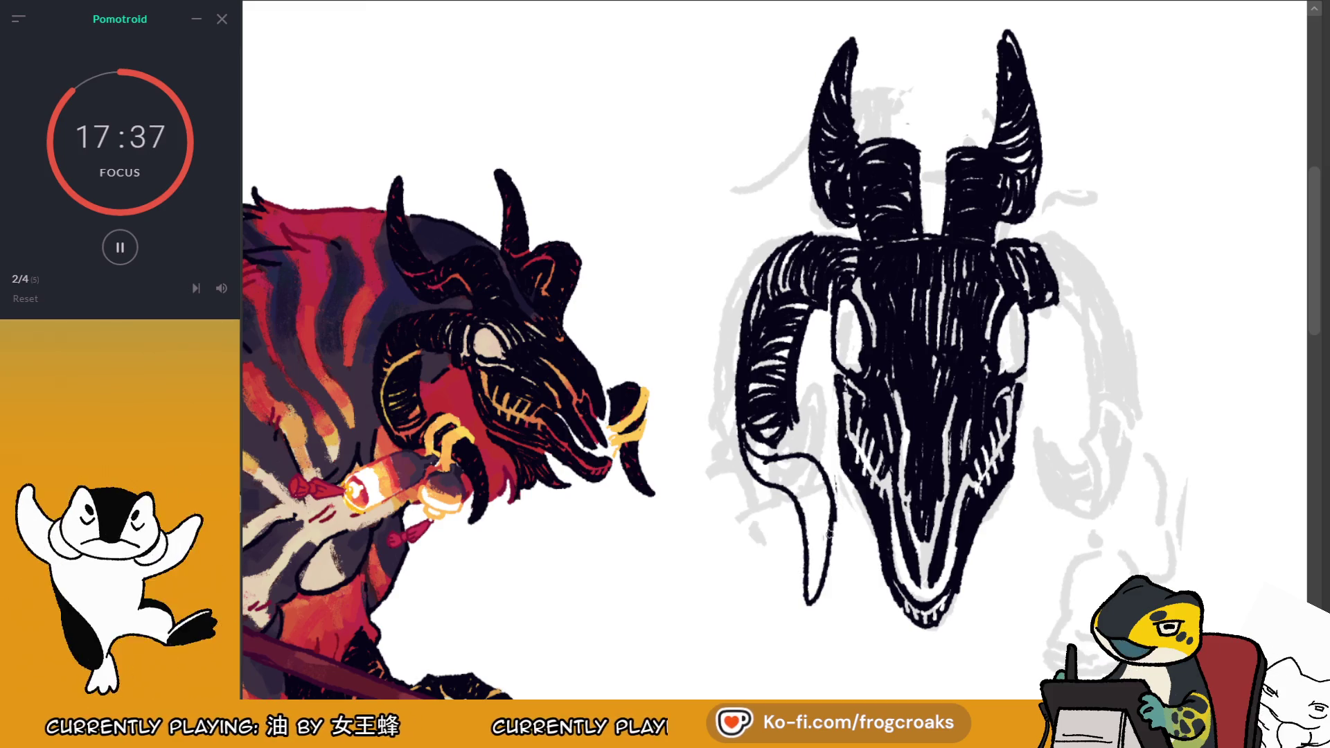
{"action": "left_click_drag", "start_coordinate": [770, 489], "coordinate": [798, 537]}
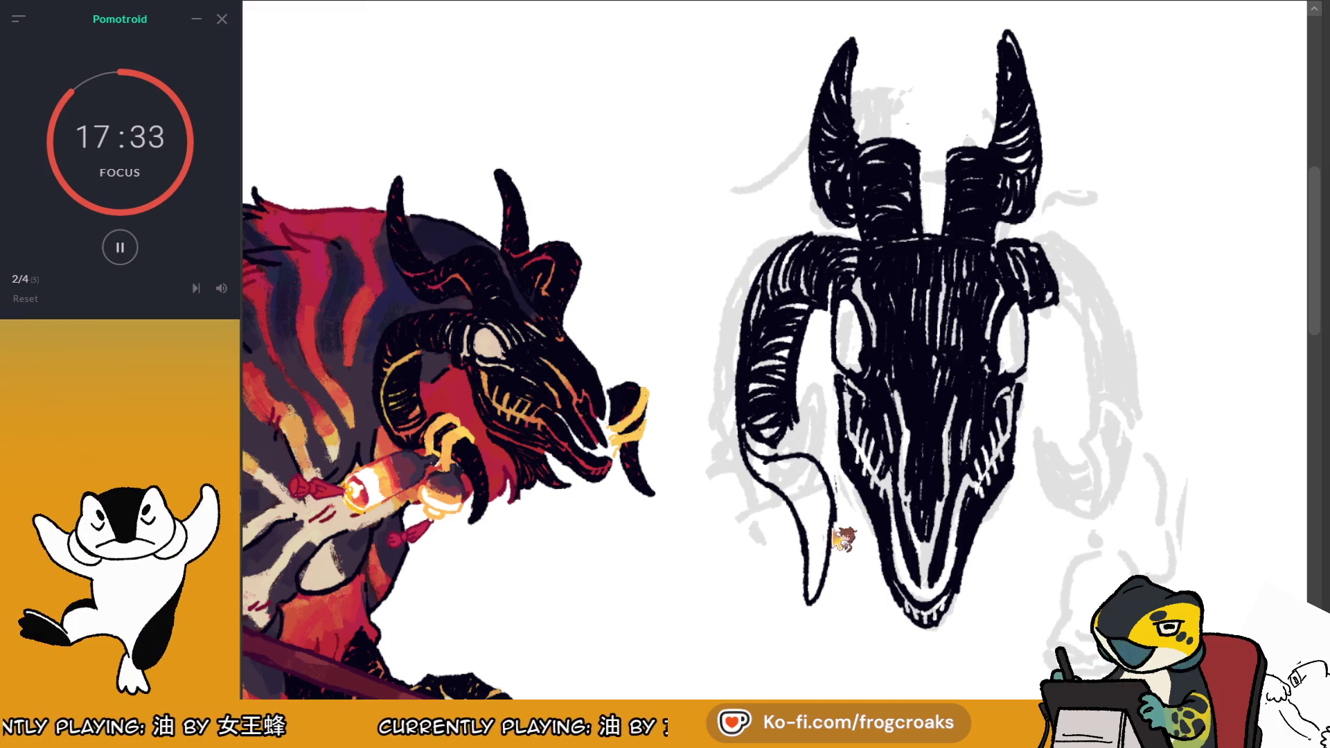
Darken the lower left horn and fill its hooked tip solid black
{"action": "left_click_drag", "start_coordinate": [789, 433], "coordinate": [758, 450]}
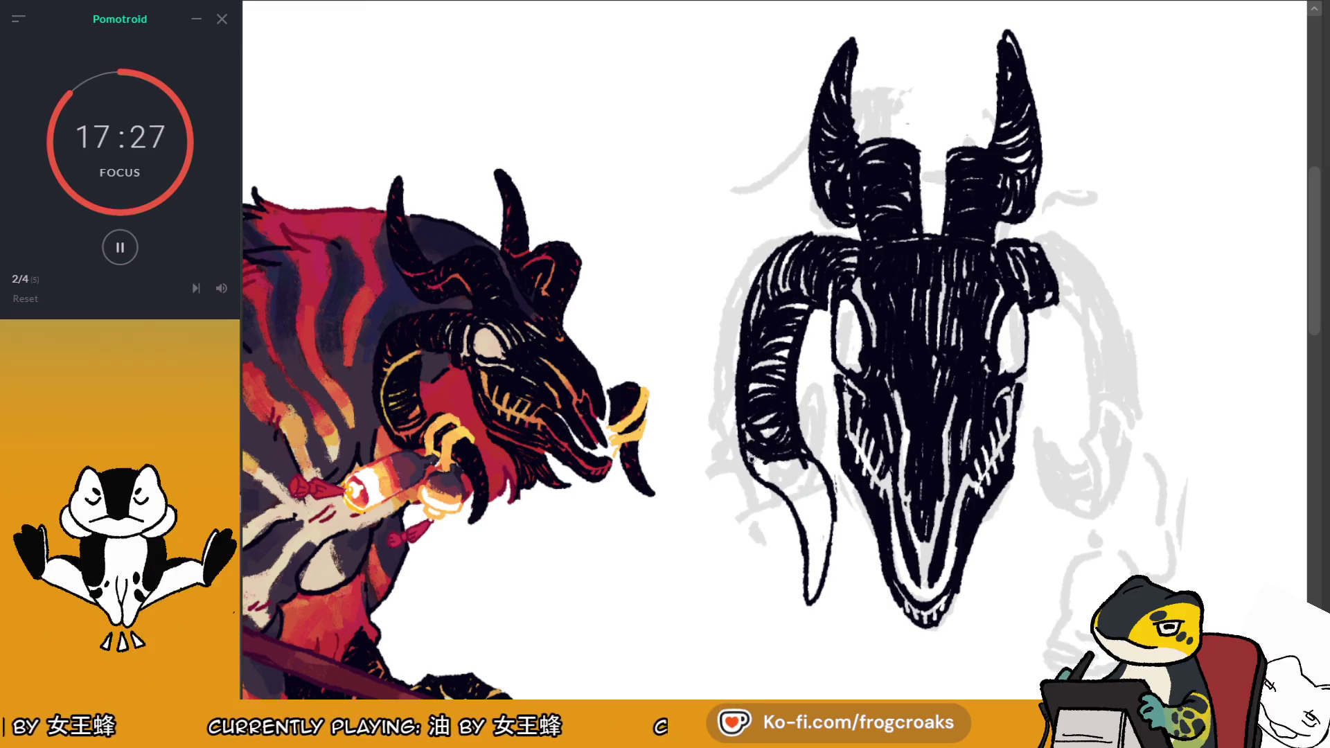
{"action": "left_click_drag", "start_coordinate": [781, 476], "coordinate": [815, 488]}
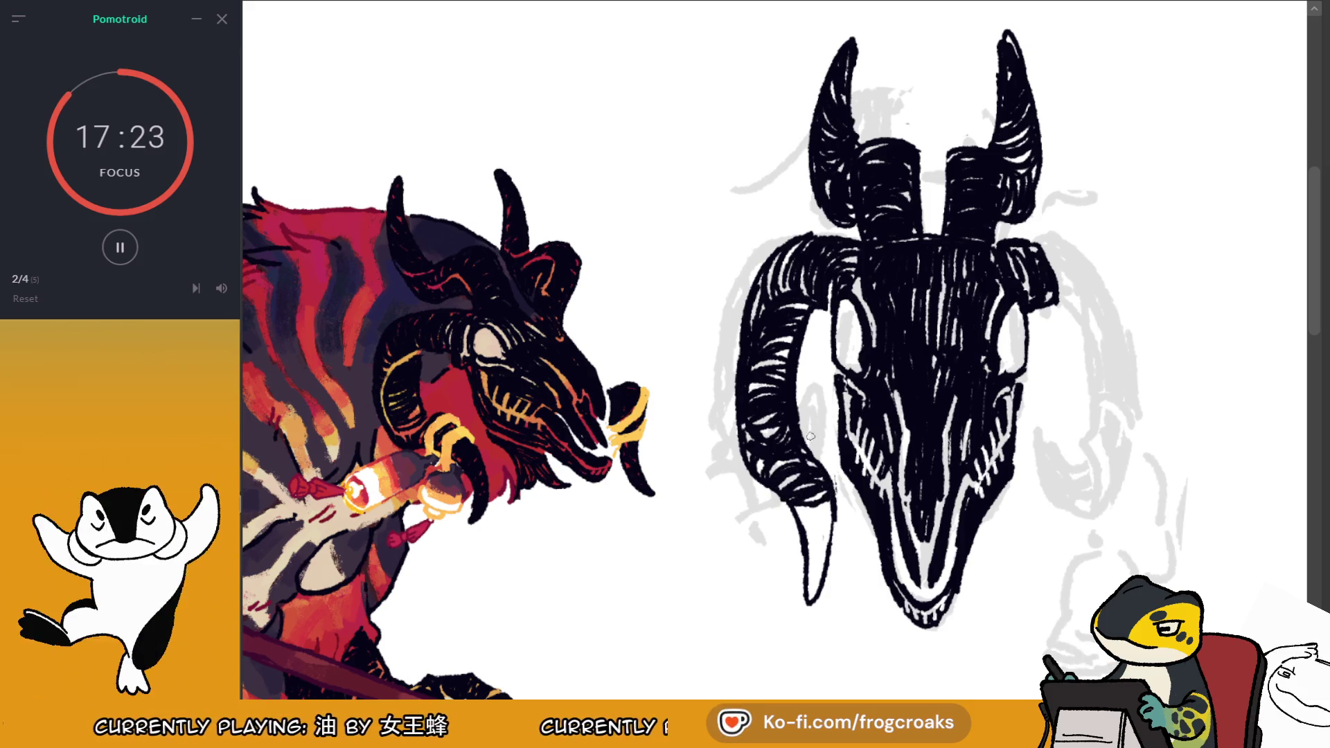
{"action": "key", "text": "ctrl+z"}
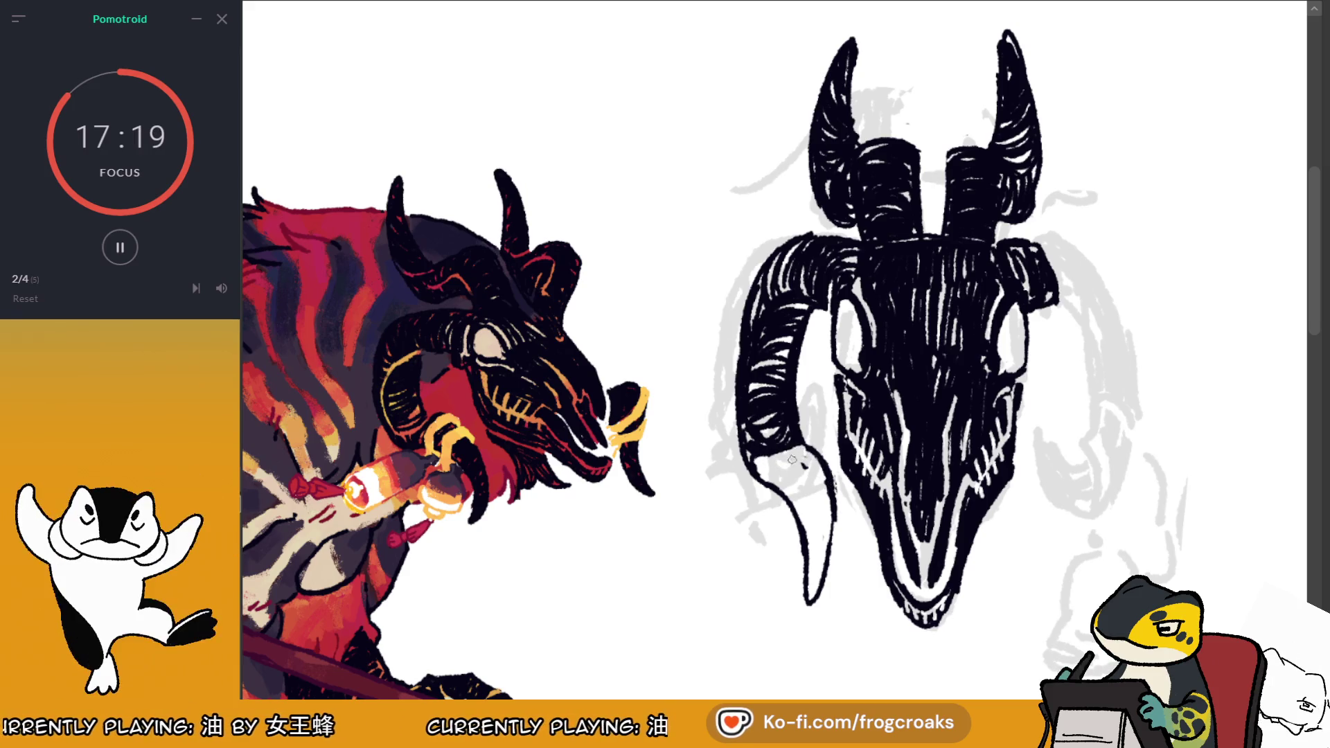
{"action": "left_click_drag", "start_coordinate": [754, 459], "coordinate": [770, 457]}
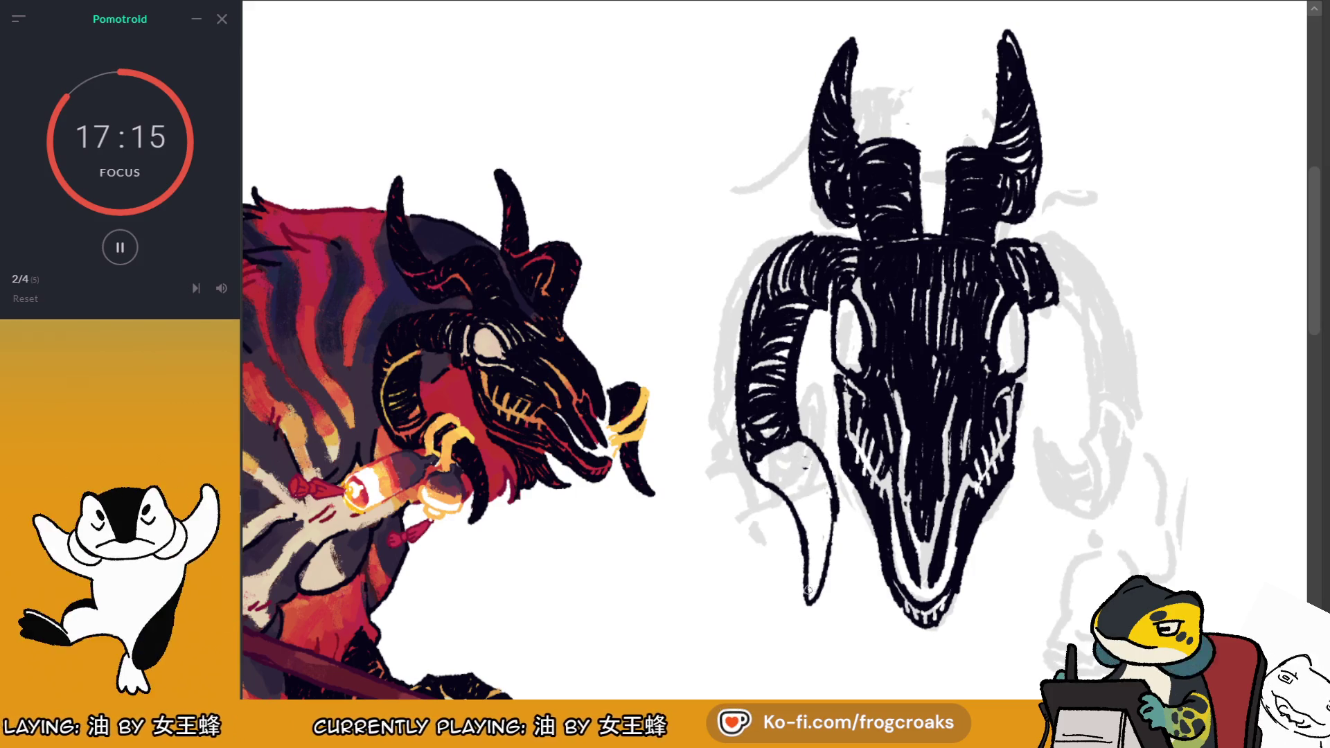
{"action": "mouse_move", "coordinate": [809, 582]}
{"action": "left_mouse_down"}
{"action": "mouse_move", "coordinate": [829, 493]}
{"action": "mouse_move", "coordinate": [797, 485]}
{"action": "mouse_move", "coordinate": [823, 483]}
{"action": "mouse_move", "coordinate": [823, 469]}
{"action": "mouse_move", "coordinate": [786, 454]}
{"action": "mouse_move", "coordinate": [797, 512]}
{"action": "left_mouse_up"}
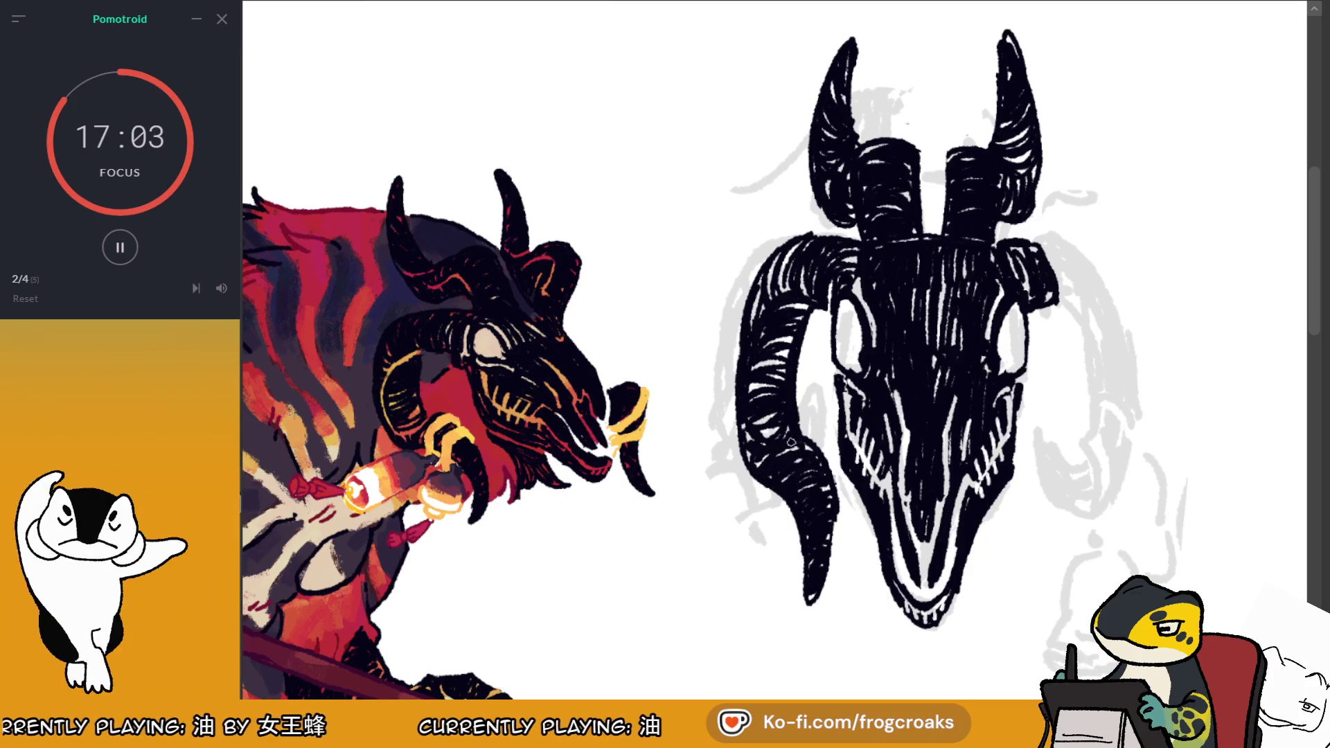
Add white highlights along the left horn's edge and a few dark marks on top
{"action": "mouse_move", "coordinate": [770, 450]}
{"action": "left_mouse_down"}
{"action": "mouse_move", "coordinate": [744, 326]}
{"action": "mouse_move", "coordinate": [749, 433]}
{"action": "mouse_move", "coordinate": [748, 342]}
{"action": "mouse_move", "coordinate": [781, 359]}
{"action": "left_mouse_up"}
{"action": "key", "text": "ctrl+z"}
{"action": "left_click_drag", "start_coordinate": [754, 420], "coordinate": [784, 447]}
{"action": "left_click_drag", "start_coordinate": [774, 315], "coordinate": [761, 341]}
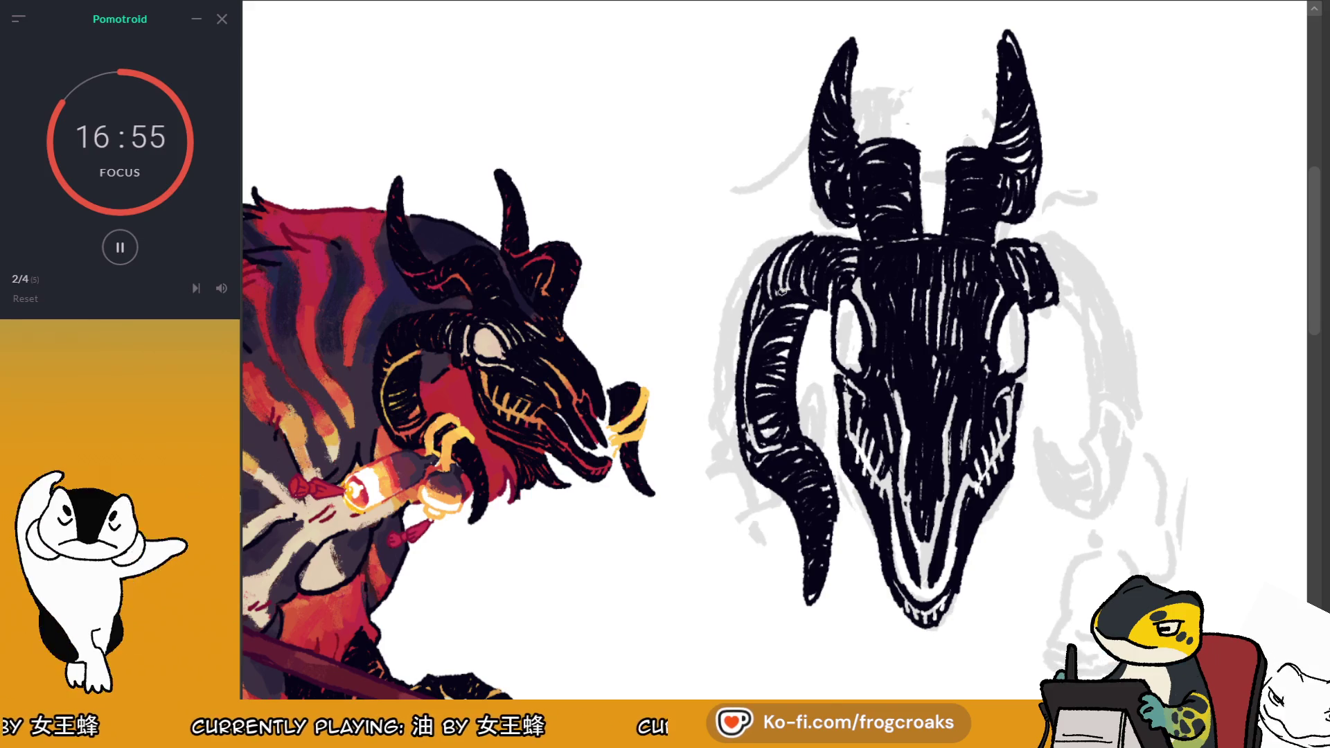
Zoom the canvas out and back to see the striped beast, its staff and the ram skull
{"action": "scroll", "coordinate": [972, 316], "scroll_direction": "down", "scroll_amount": 2}
{"action": "scroll", "coordinate": [972, 315], "scroll_direction": "up", "scroll_amount": 1}
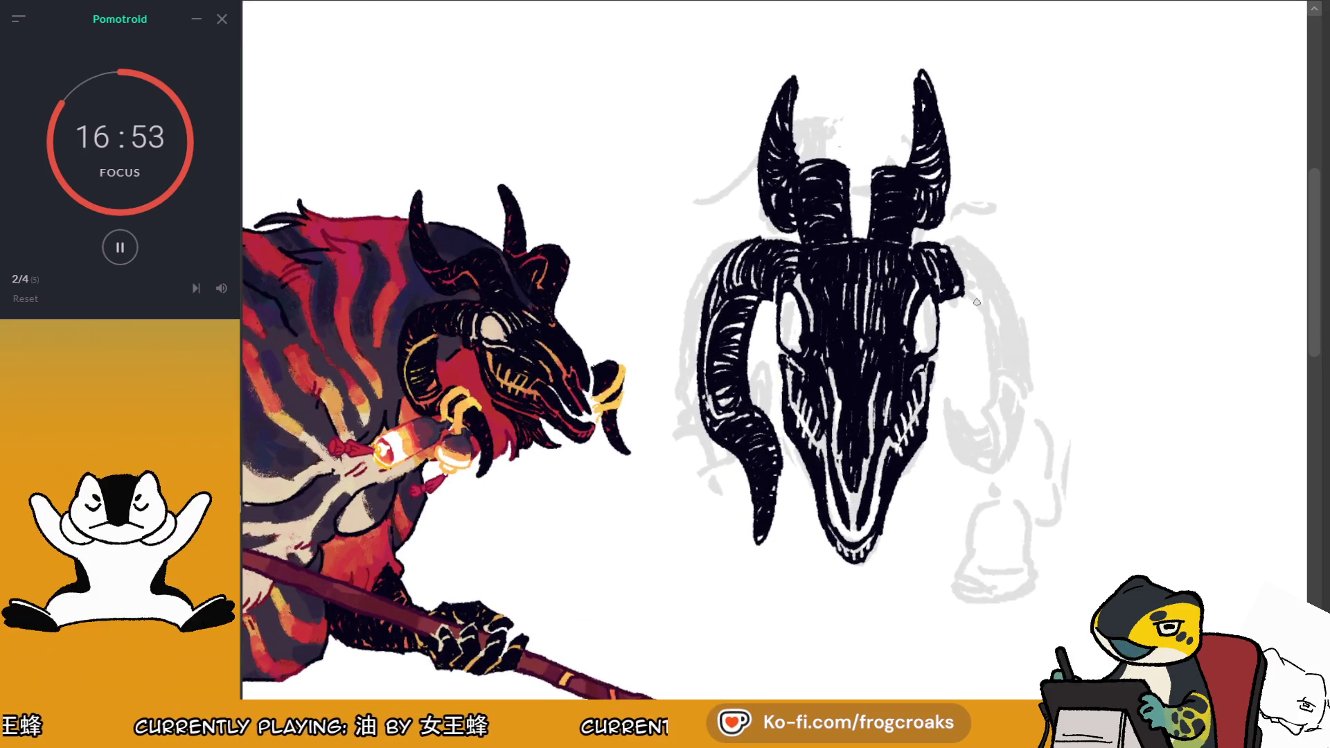
{"action": "scroll", "coordinate": [977, 302], "scroll_direction": "down", "scroll_amount": 1}
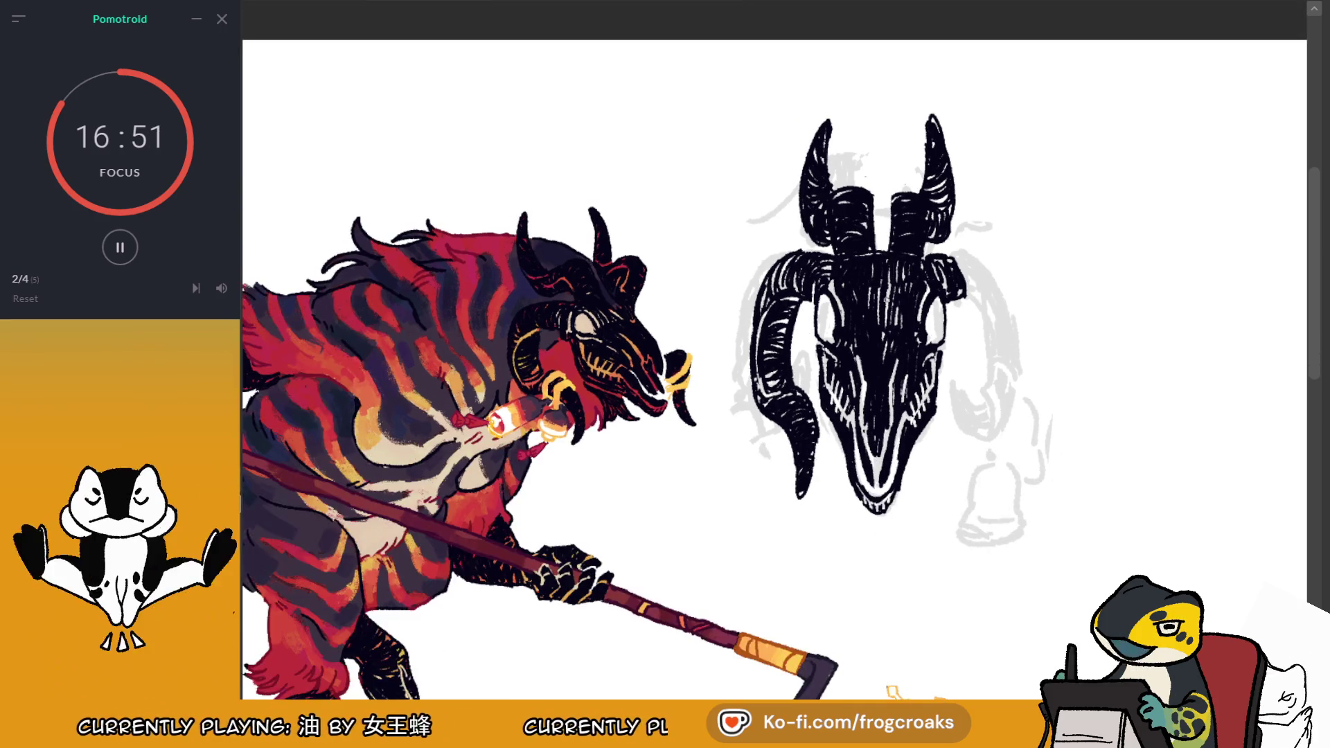
{"action": "scroll", "coordinate": [803, 471], "scroll_direction": "up", "scroll_amount": 1}
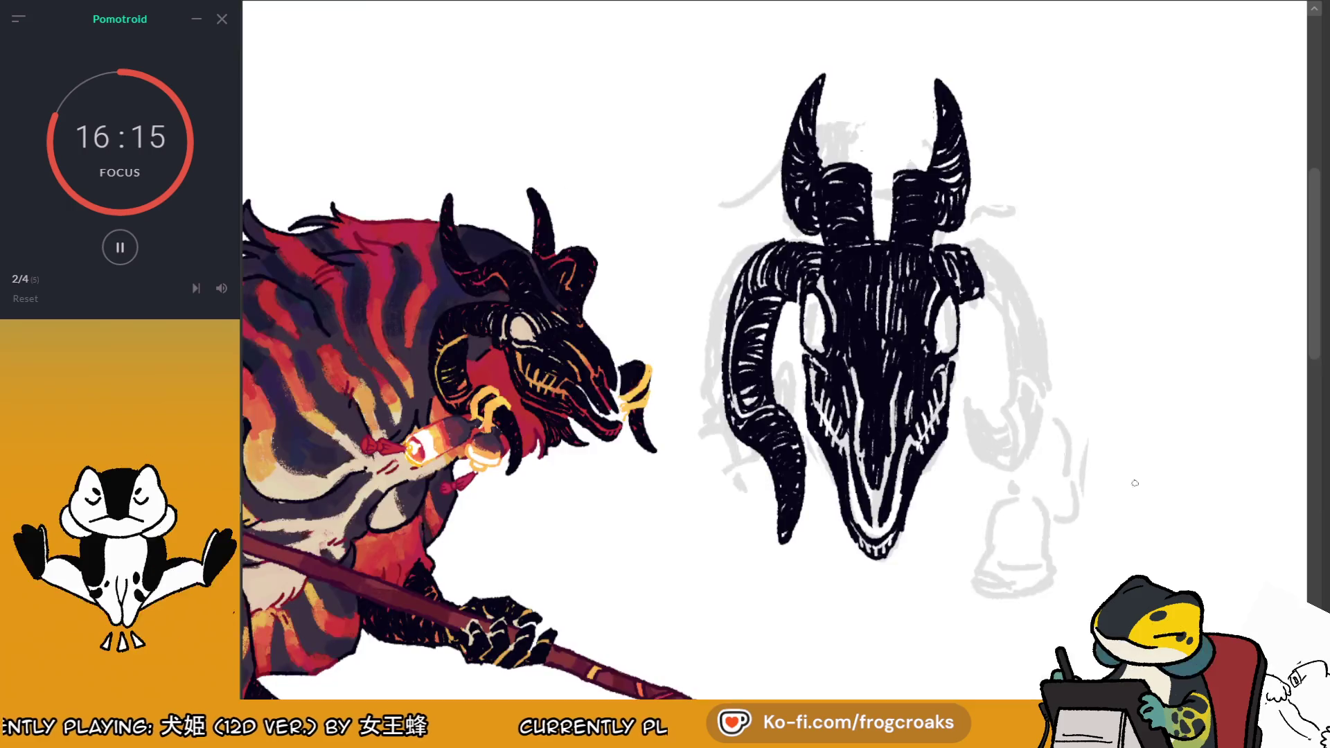
{"action": "scroll", "coordinate": [1060, 454], "scroll_direction": "up", "scroll_amount": 2}
{"action": "scroll", "coordinate": [985, 449], "scroll_direction": "up", "scroll_amount": 1}
Sketch the right horn's arc down the skull's right side, redoing unsatisfying strokes
{"action": "left_click_drag", "start_coordinate": [948, 243], "coordinate": [1007, 269]}
{"action": "mouse_move", "coordinate": [909, 170]}
{"action": "left_mouse_down"}
{"action": "mouse_move", "coordinate": [983, 177]}
{"action": "mouse_move", "coordinate": [1022, 237]}
{"action": "mouse_move", "coordinate": [1028, 279]}
{"action": "left_mouse_up"}
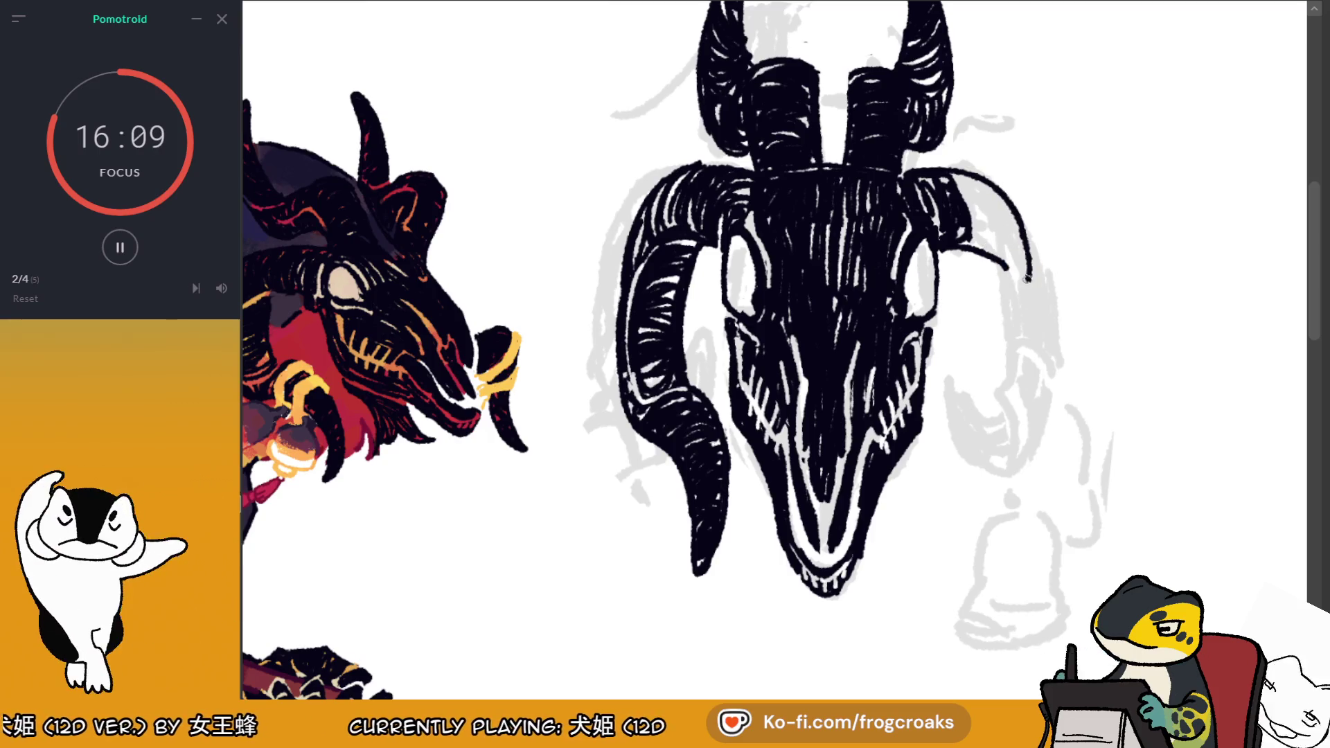
{"action": "key", "text": "ctrl+z"}
{"action": "left_click_drag", "start_coordinate": [967, 244], "coordinate": [1028, 310]}
{"action": "key", "text": "ctrl+z"}
{"action": "left_click_drag", "start_coordinate": [1024, 240], "coordinate": [1033, 338]}
{"action": "left_click_drag", "start_coordinate": [971, 287], "coordinate": [977, 355]}
{"action": "key", "text": "ctrl+z"}
{"action": "left_click_drag", "start_coordinate": [963, 254], "coordinate": [975, 414]}
{"action": "left_click_drag", "start_coordinate": [1023, 243], "coordinate": [1036, 424]}
{"action": "key", "text": "ctrl+z"}
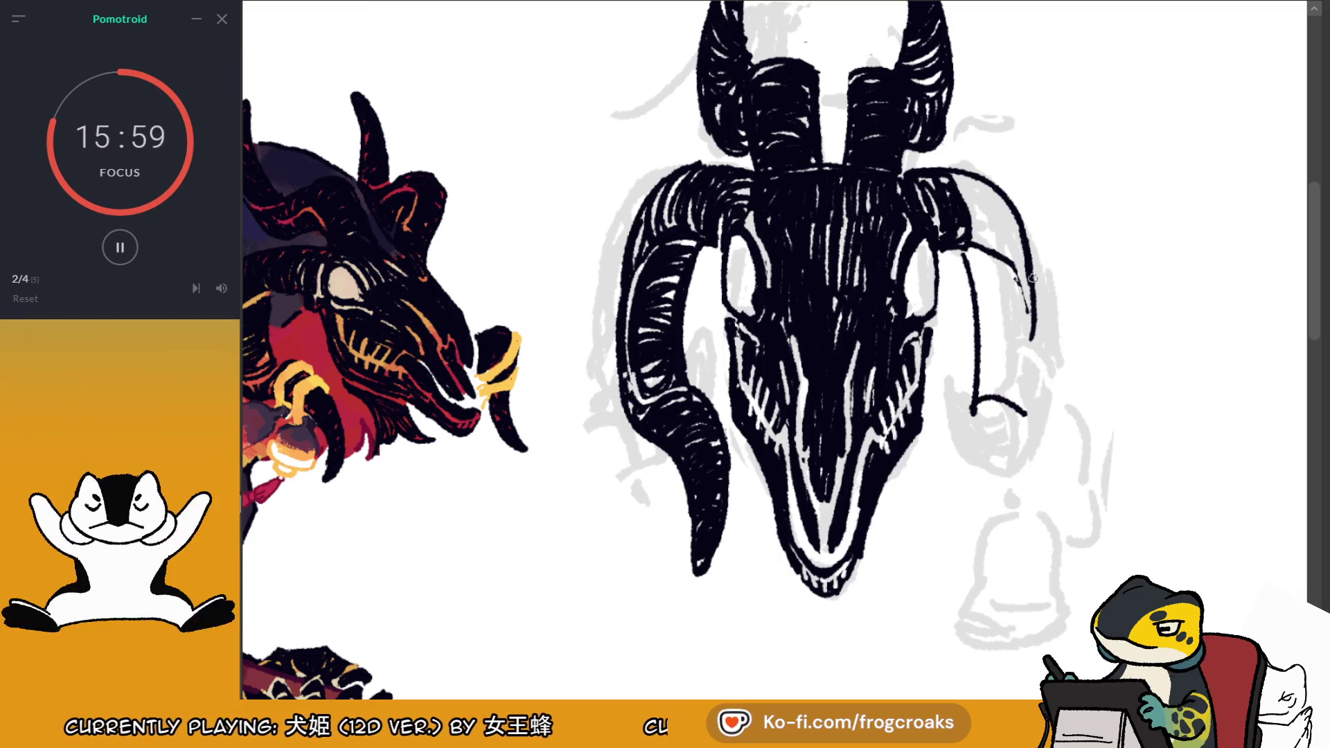
{"action": "key", "text": "ctrl+z"}
Extend the right horn downward into a hook and redraw its outer edge
{"action": "mouse_move", "coordinate": [1024, 216]}
{"action": "left_mouse_down"}
{"action": "mouse_move", "coordinate": [1046, 377]}
{"action": "mouse_move", "coordinate": [1037, 422]}
{"action": "mouse_move", "coordinate": [997, 401]}
{"action": "mouse_move", "coordinate": [956, 412]}
{"action": "mouse_move", "coordinate": [928, 526]}
{"action": "left_mouse_up"}
{"action": "key", "text": "ctrl+z"}
{"action": "key", "text": "ctrl+z"}
{"action": "mouse_move", "coordinate": [977, 399]}
{"action": "left_mouse_down"}
{"action": "mouse_move", "coordinate": [932, 526]}
{"action": "mouse_move", "coordinate": [951, 407]}
{"action": "mouse_move", "coordinate": [928, 496]}
{"action": "mouse_move", "coordinate": [966, 585]}
{"action": "mouse_move", "coordinate": [973, 516]}
{"action": "mouse_move", "coordinate": [1006, 457]}
{"action": "left_mouse_up"}
{"action": "key", "text": "ctrl+z"}
{"action": "key", "text": "ctrl+z"}
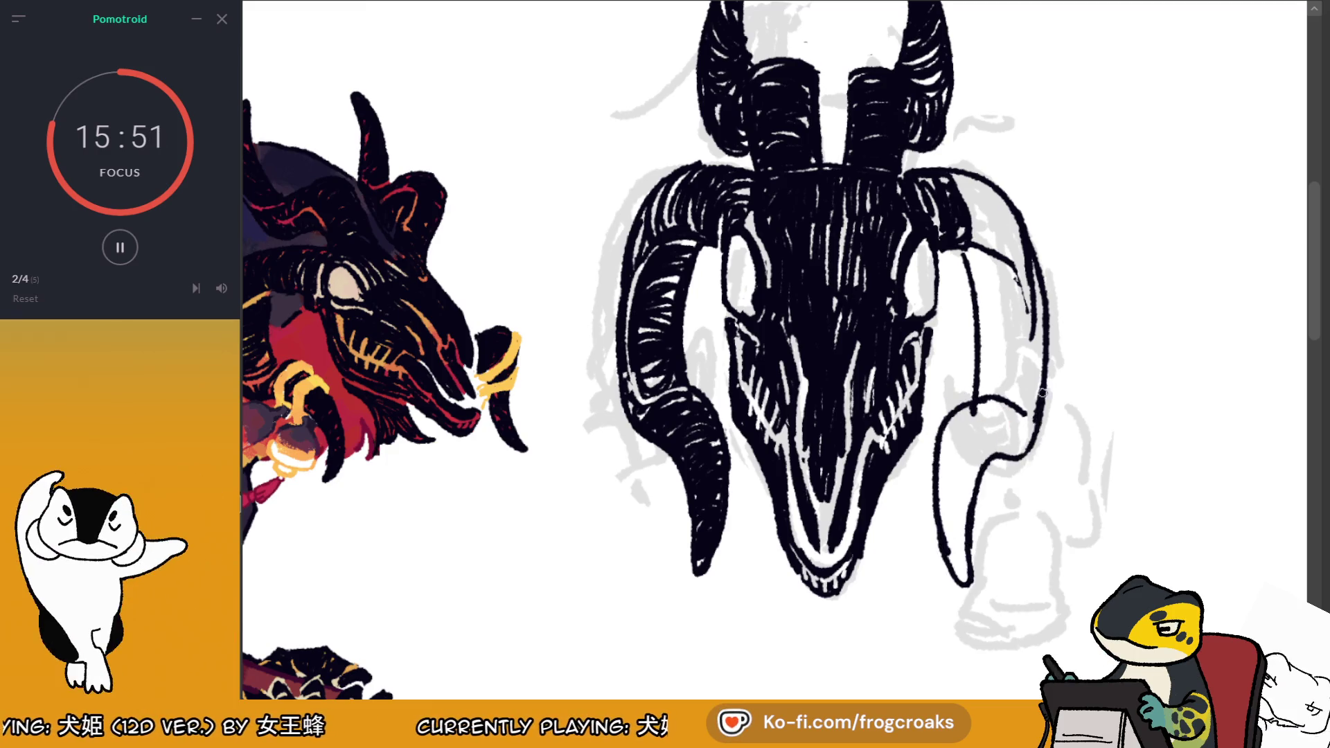
{"action": "key", "text": "ctrl+z"}
{"action": "left_click_drag", "start_coordinate": [969, 523], "coordinate": [1032, 422]}
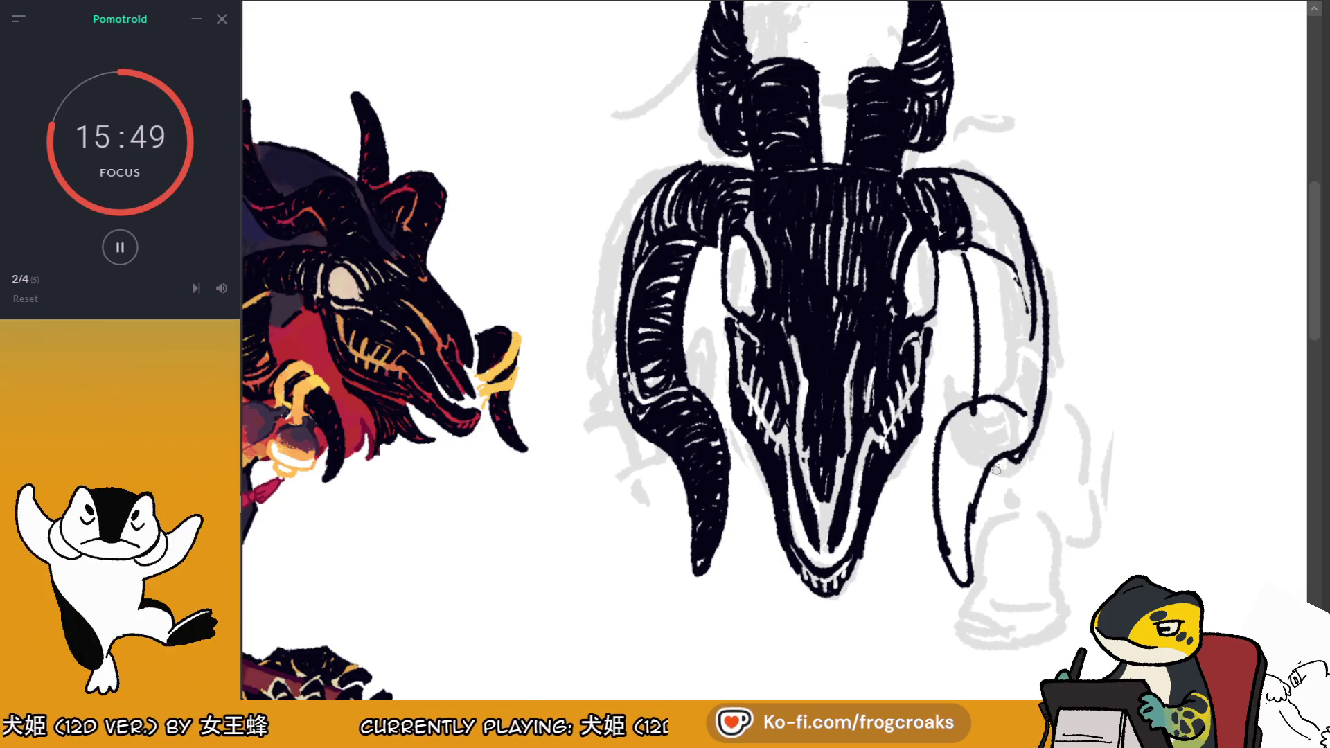
{"action": "mouse_move", "coordinate": [974, 241]}
{"action": "left_mouse_down"}
{"action": "mouse_move", "coordinate": [987, 208]}
{"action": "mouse_move", "coordinate": [997, 235]}
{"action": "mouse_move", "coordinate": [1010, 208]}
{"action": "mouse_move", "coordinate": [1017, 268]}
{"action": "left_mouse_up"}
{"action": "key", "text": "ctrl+z"}
{"action": "left_click_drag", "start_coordinate": [1037, 326], "coordinate": [1034, 228]}
{"action": "mouse_move", "coordinate": [1034, 309]}
{"action": "left_mouse_down"}
{"action": "mouse_move", "coordinate": [1032, 405]}
{"action": "mouse_move", "coordinate": [1017, 345]}
{"action": "left_mouse_up"}
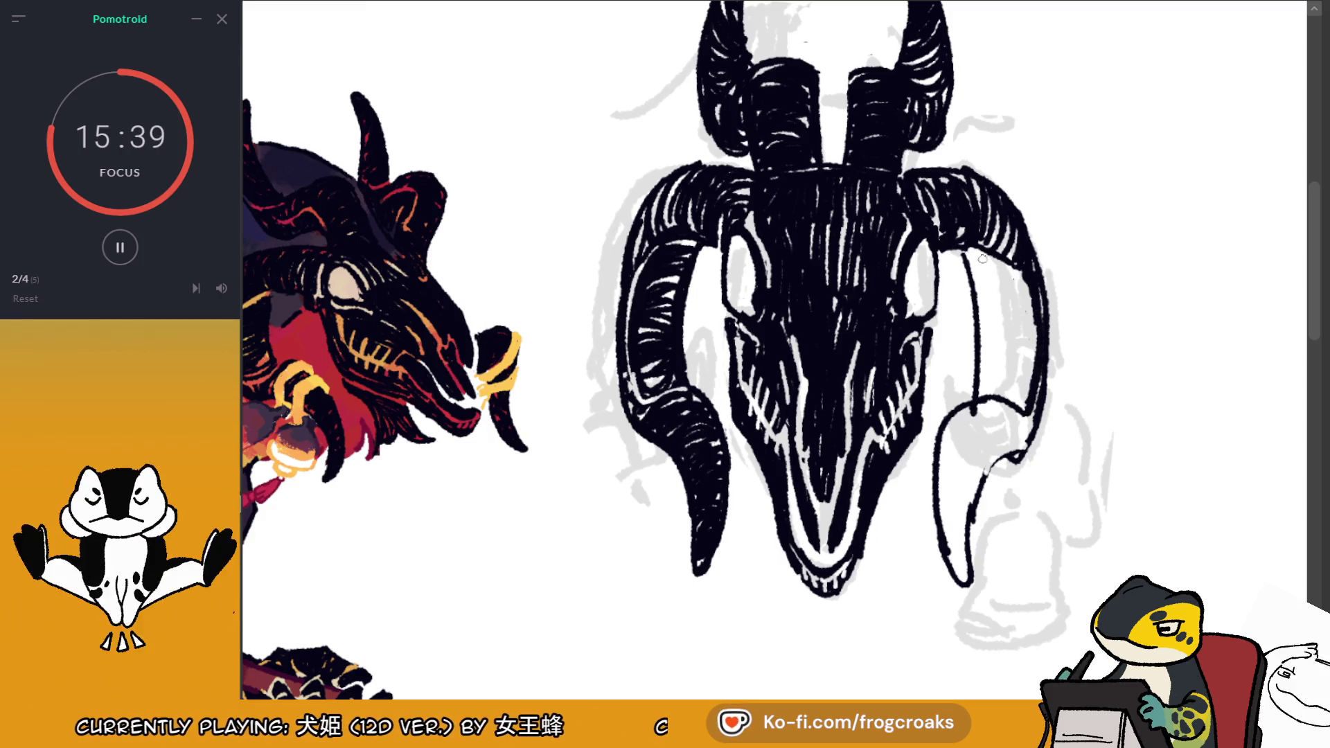
Ink the right horn's inner edge black and cover the stray white stripes
{"action": "left_click_drag", "start_coordinate": [967, 248], "coordinate": [1032, 284]}
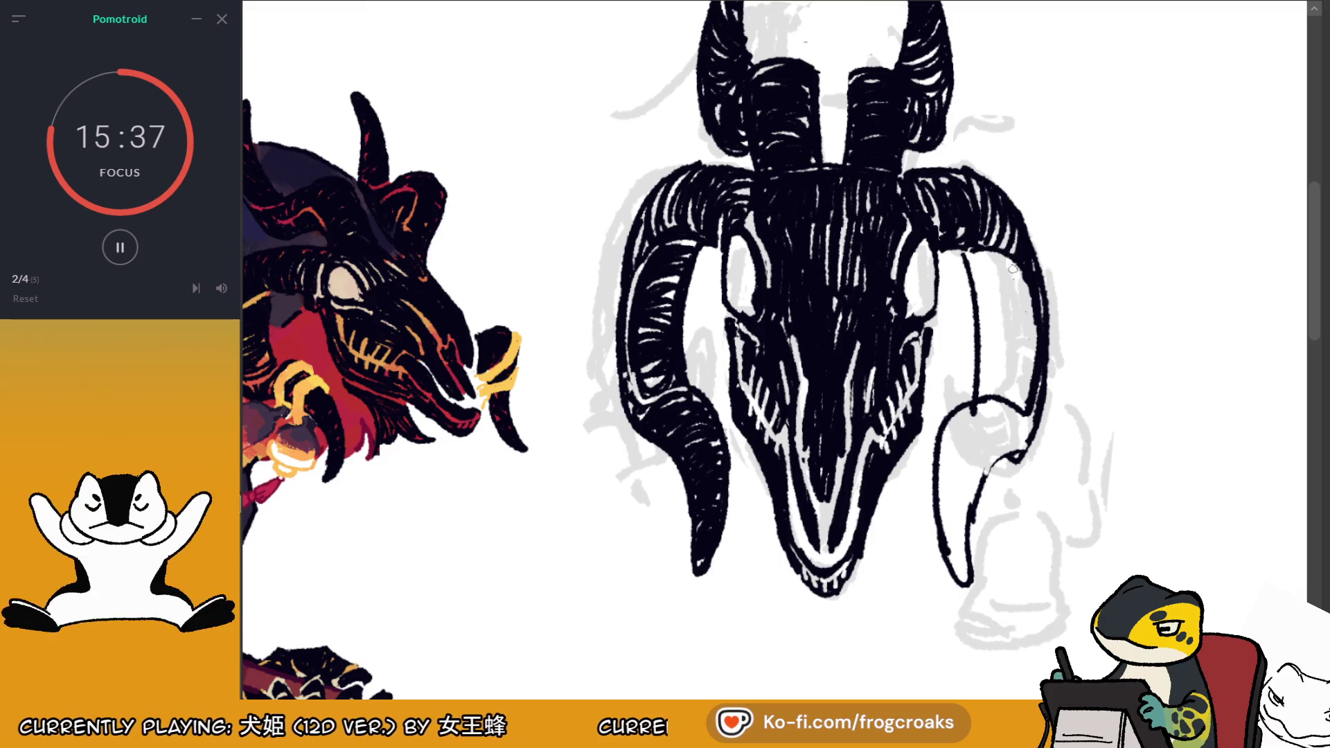
{"action": "mouse_move", "coordinate": [968, 253]}
{"action": "left_mouse_down"}
{"action": "mouse_move", "coordinate": [1020, 275]}
{"action": "mouse_move", "coordinate": [964, 253]}
{"action": "left_mouse_up"}
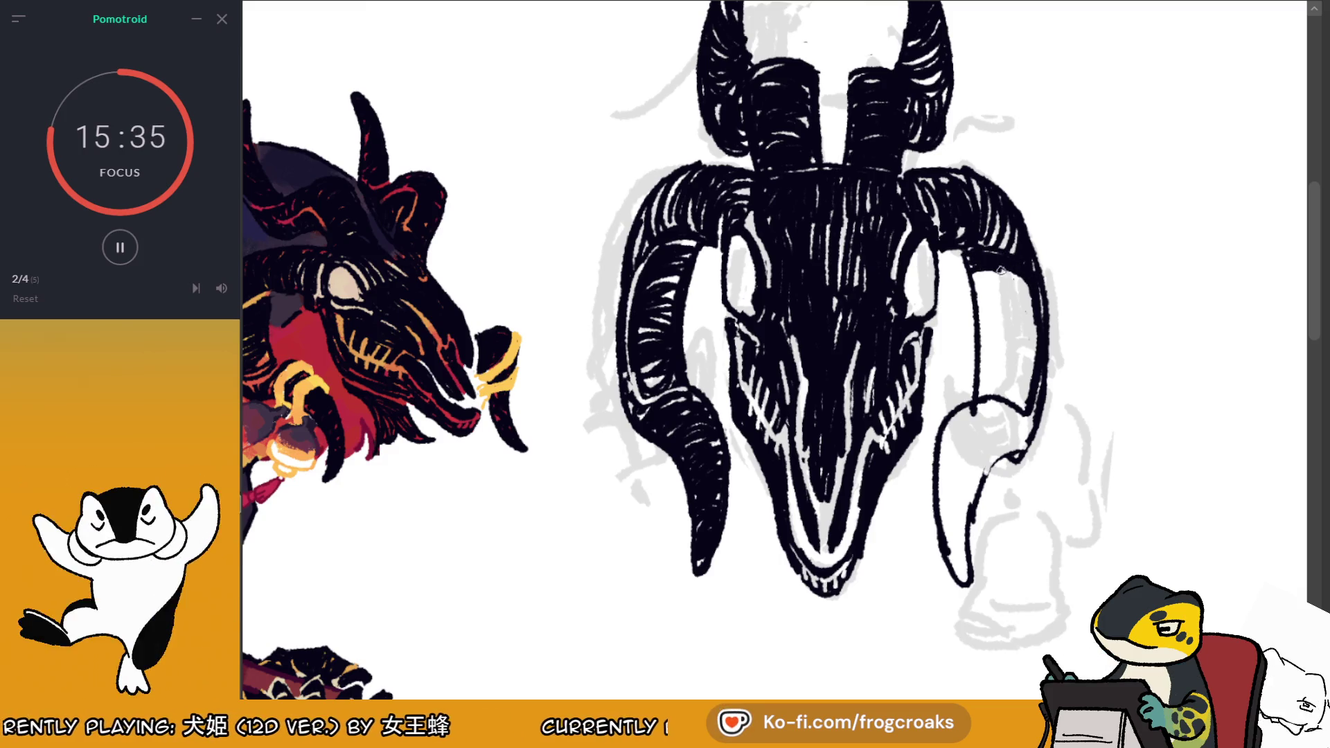
{"action": "mouse_move", "coordinate": [1029, 287]}
{"action": "left_mouse_down"}
{"action": "mouse_move", "coordinate": [976, 294]}
{"action": "mouse_move", "coordinate": [1024, 300]}
{"action": "left_mouse_up"}
{"action": "mouse_move", "coordinate": [1006, 400]}
{"action": "left_mouse_down"}
{"action": "mouse_move", "coordinate": [980, 391]}
{"action": "mouse_move", "coordinate": [1027, 402]}
{"action": "mouse_move", "coordinate": [987, 374]}
{"action": "mouse_move", "coordinate": [1032, 364]}
{"action": "mouse_move", "coordinate": [993, 356]}
{"action": "left_mouse_up"}
{"action": "mouse_move", "coordinate": [984, 343]}
{"action": "left_mouse_down"}
{"action": "mouse_move", "coordinate": [1034, 350]}
{"action": "mouse_move", "coordinate": [978, 308]}
{"action": "mouse_move", "coordinate": [1011, 305]}
{"action": "mouse_move", "coordinate": [1031, 337]}
{"action": "left_mouse_up"}
{"action": "mouse_move", "coordinate": [1023, 237]}
{"action": "left_mouse_down"}
{"action": "mouse_move", "coordinate": [1049, 321]}
{"action": "mouse_move", "coordinate": [1004, 408]}
{"action": "left_mouse_up"}
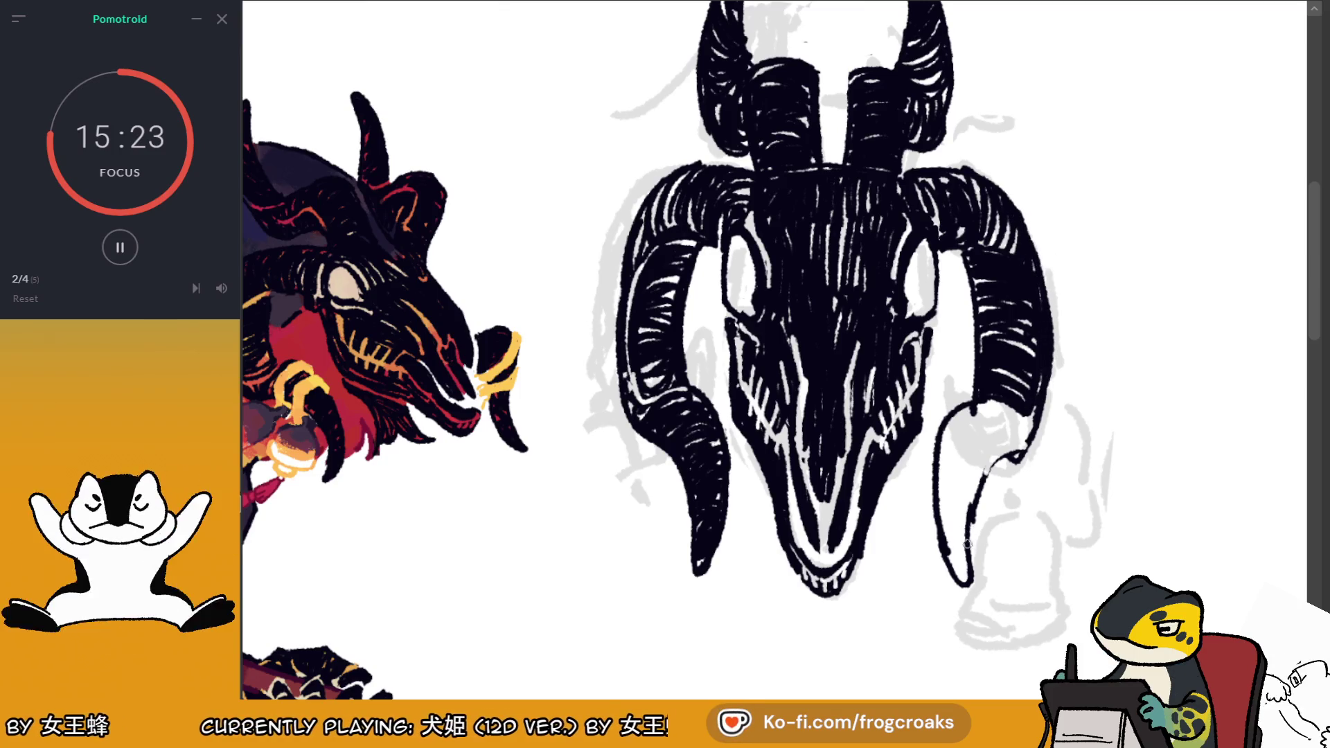
Outline the hook's inner edge and darken the hook tip and outer edge
{"action": "mouse_move", "coordinate": [947, 452]}
{"action": "left_mouse_down"}
{"action": "mouse_move", "coordinate": [1005, 450]}
{"action": "mouse_move", "coordinate": [968, 413]}
{"action": "mouse_move", "coordinate": [1032, 447]}
{"action": "mouse_move", "coordinate": [1039, 409]}
{"action": "left_mouse_up"}
{"action": "key", "text": "ctrl+z"}
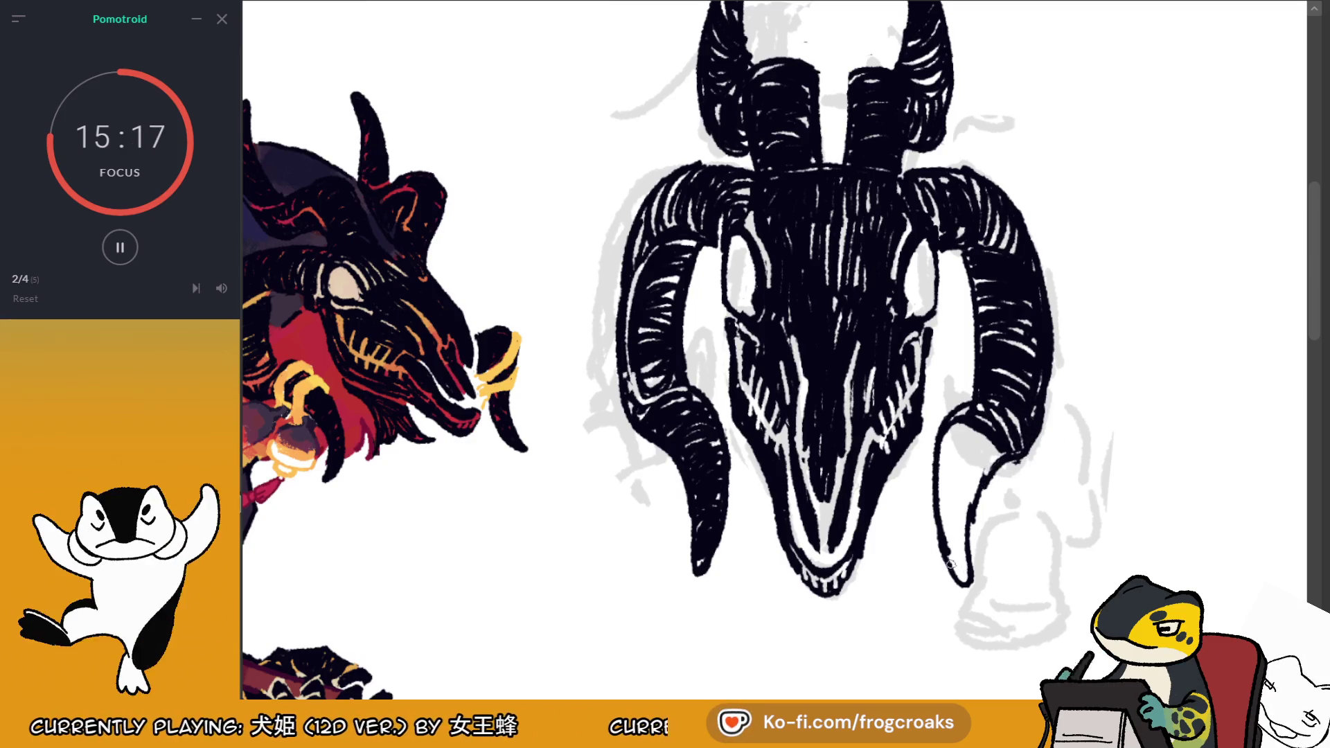
{"action": "mouse_move", "coordinate": [957, 568]}
{"action": "left_mouse_down"}
{"action": "mouse_move", "coordinate": [964, 537]}
{"action": "mouse_move", "coordinate": [935, 507]}
{"action": "mouse_move", "coordinate": [939, 489]}
{"action": "mouse_move", "coordinate": [969, 477]}
{"action": "mouse_move", "coordinate": [942, 450]}
{"action": "mouse_move", "coordinate": [971, 433]}
{"action": "mouse_move", "coordinate": [986, 474]}
{"action": "left_mouse_up"}
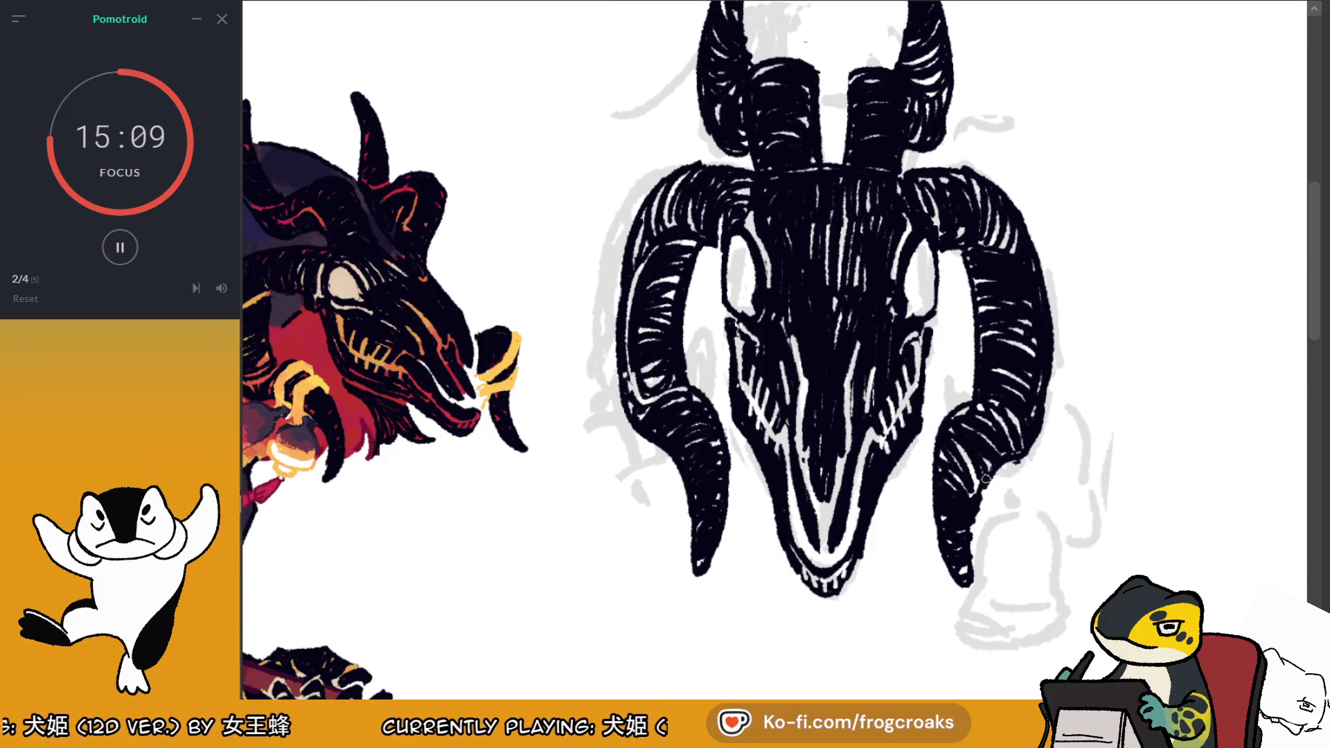
{"action": "mouse_move", "coordinate": [1018, 412]}
{"action": "left_mouse_down"}
{"action": "mouse_move", "coordinate": [1038, 354]}
{"action": "mouse_move", "coordinate": [1023, 277]}
{"action": "left_mouse_up"}
{"action": "key", "text": "ctrl+z"}
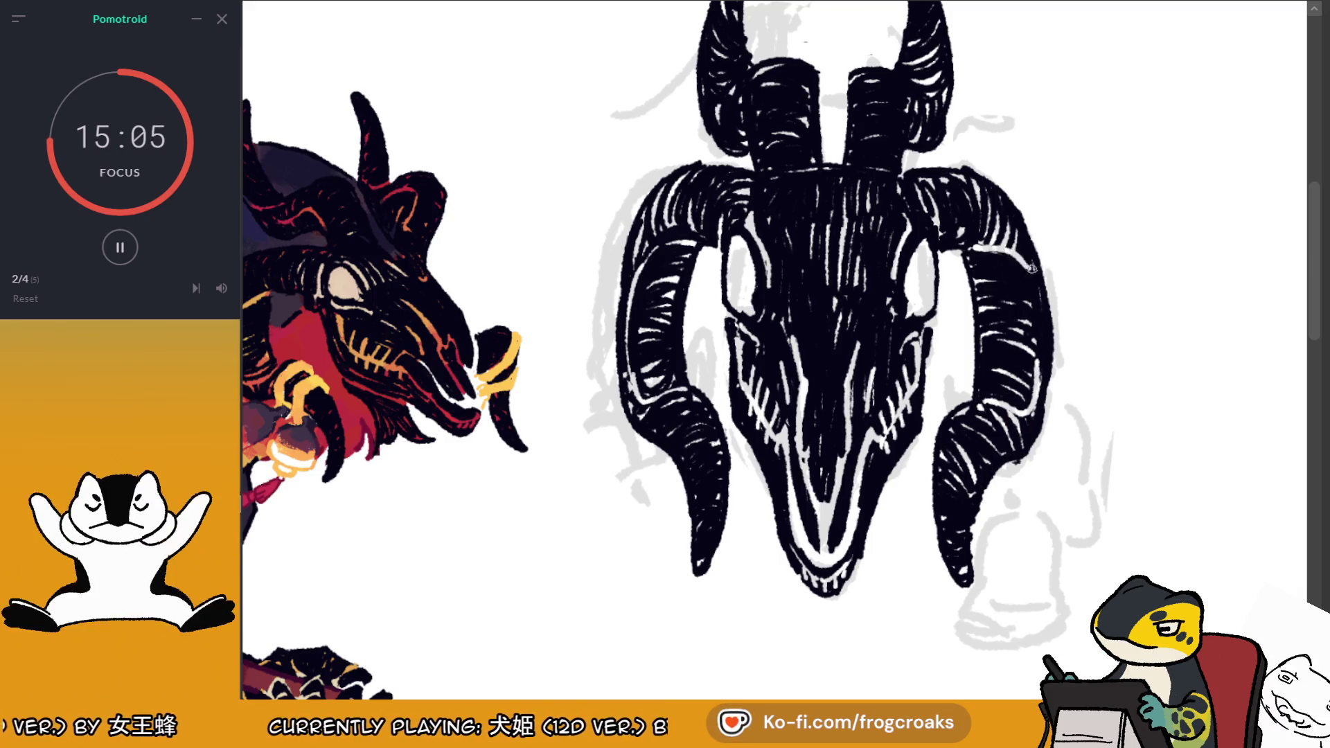
{"action": "mouse_move", "coordinate": [1016, 253]}
{"action": "left_mouse_down"}
{"action": "mouse_move", "coordinate": [1038, 329]}
{"action": "mouse_move", "coordinate": [1028, 385]}
{"action": "left_mouse_up"}
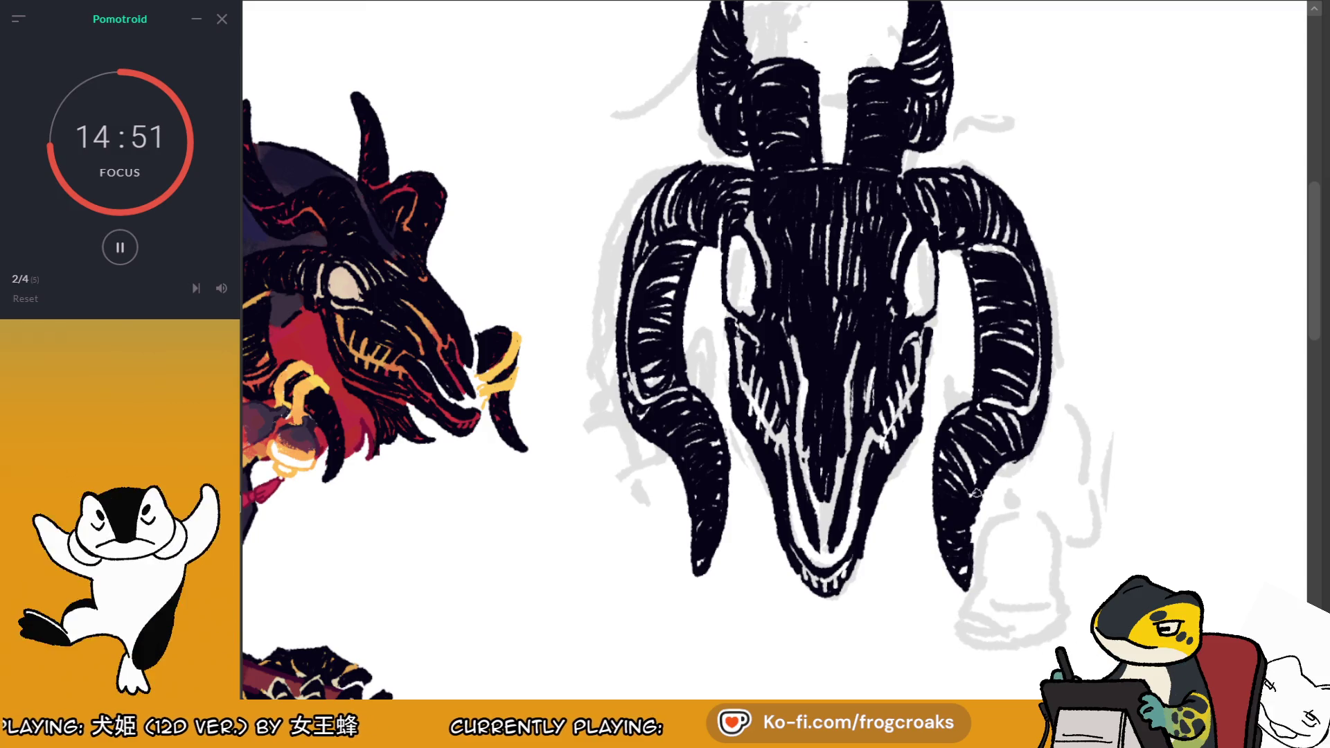
{"action": "scroll", "coordinate": [977, 493], "scroll_direction": "down", "scroll_amount": 5}
Lasso the lower right horn, shift it slightly upward, and deselect
{"action": "scroll", "coordinate": [880, 99], "scroll_direction": "up", "scroll_amount": 5}
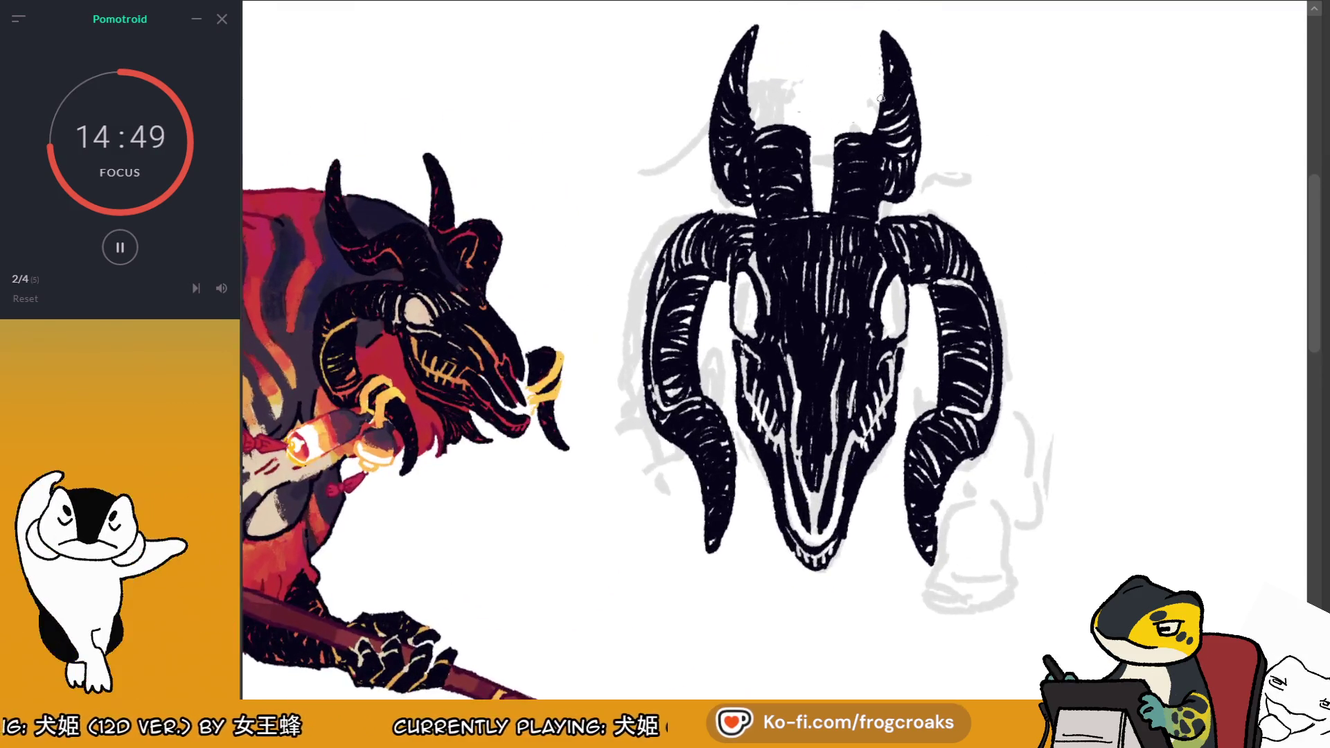
{"action": "mouse_move", "coordinate": [1007, 447]}
{"action": "left_mouse_down"}
{"action": "mouse_move", "coordinate": [977, 605]}
{"action": "mouse_move", "coordinate": [1005, 450]}
{"action": "left_mouse_up"}
{"action": "left_click", "coordinate": [991, 436]}
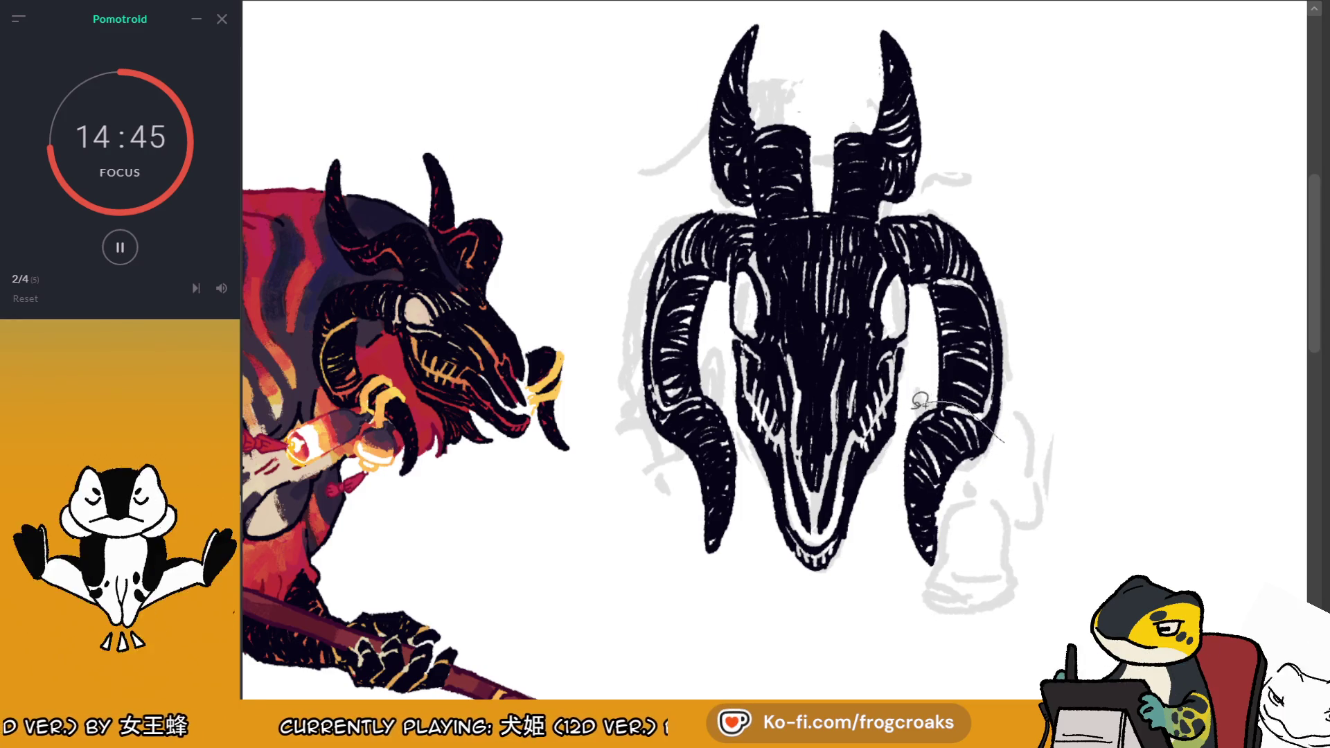
{"action": "left_click_drag", "start_coordinate": [923, 399], "coordinate": [946, 611]}
{"action": "left_click_drag", "start_coordinate": [985, 438], "coordinate": [972, 437]}
{"action": "left_click", "coordinate": [736, 650]}
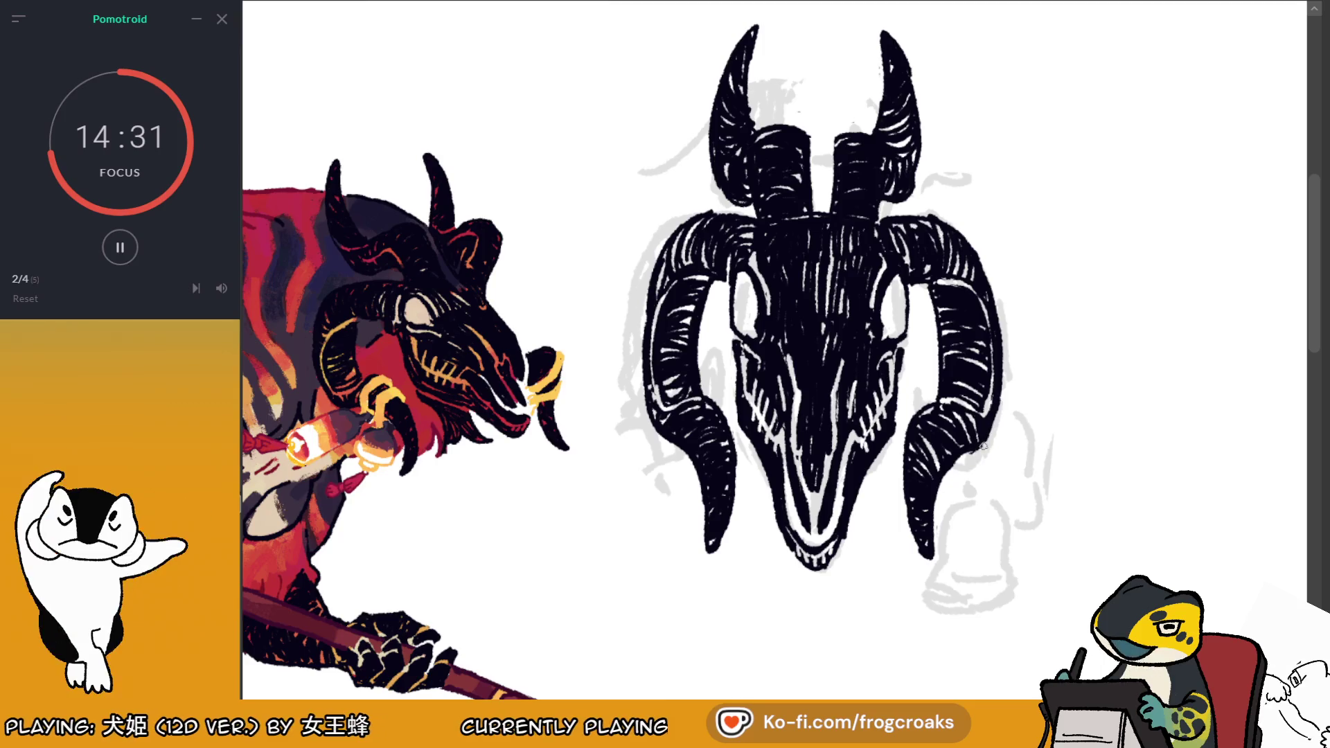
{"action": "left_click_drag", "start_coordinate": [1006, 415], "coordinate": [1193, 285]}
{"action": "scroll", "coordinate": [787, 323], "scroll_direction": "down", "scroll_amount": 3}
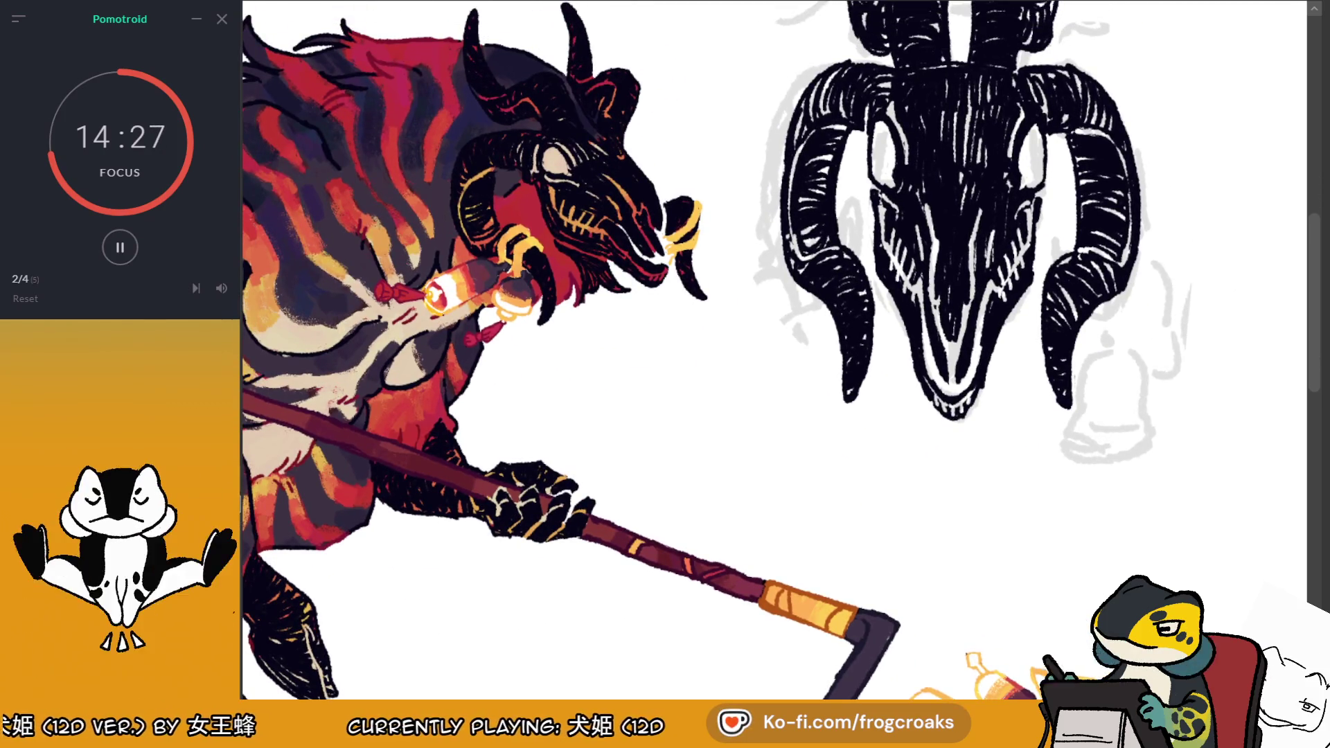
Paint a white curved highlight on the skull's upper-left horn
{"action": "scroll", "coordinate": [787, 324], "scroll_direction": "down", "scroll_amount": 3}
{"action": "scroll", "coordinate": [787, 324], "scroll_direction": "down", "scroll_amount": 1}
{"action": "scroll", "coordinate": [786, 324], "scroll_direction": "up", "scroll_amount": 3}
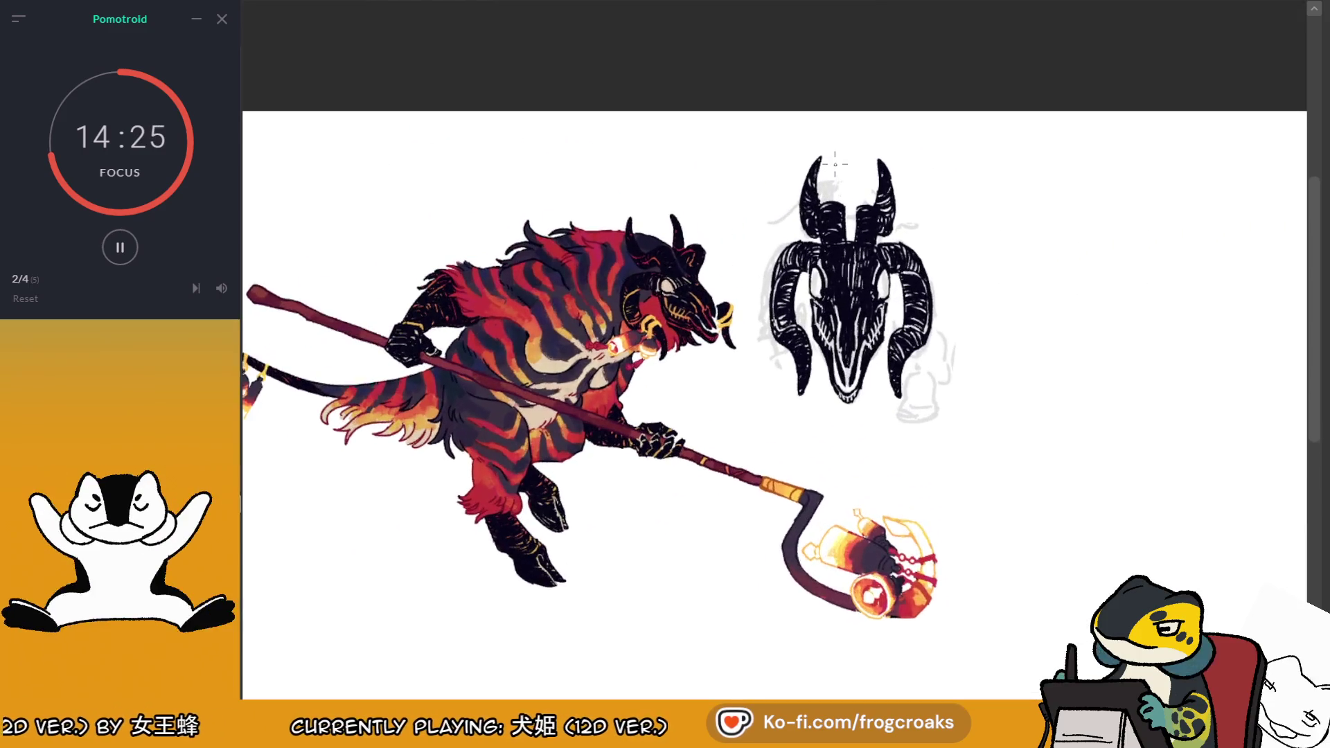
{"action": "scroll", "coordinate": [838, 271], "scroll_direction": "up", "scroll_amount": 2}
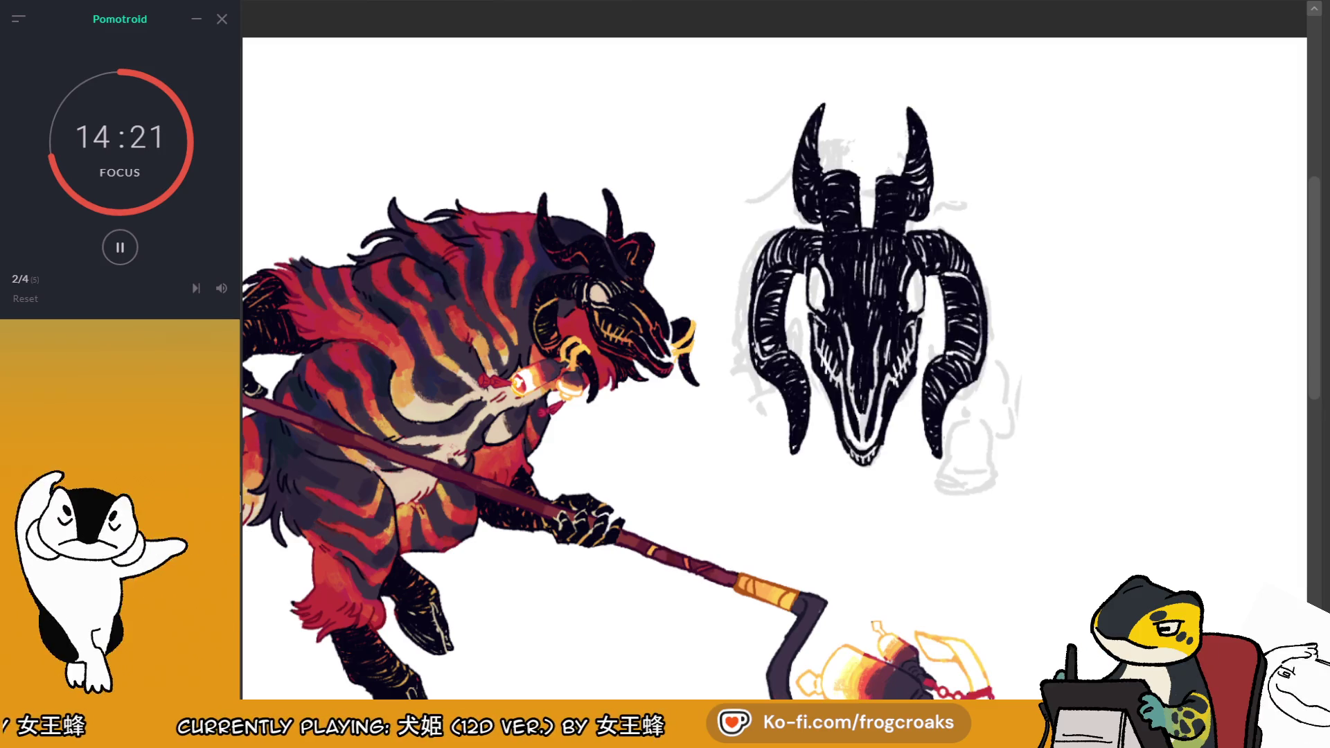
{"action": "scroll", "coordinate": [987, 351], "scroll_direction": "up", "scroll_amount": 1}
{"action": "scroll", "coordinate": [712, 285], "scroll_direction": "up", "scroll_amount": 1}
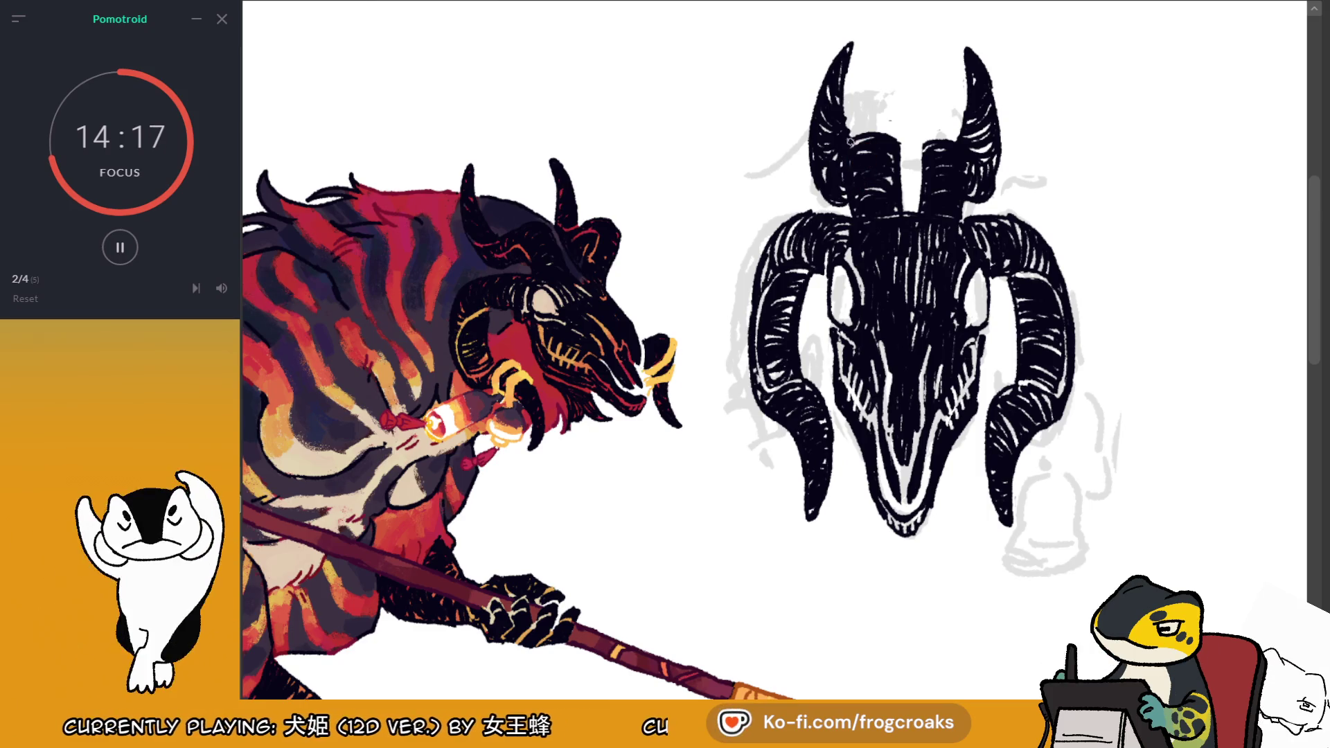
{"action": "mouse_move", "coordinate": [838, 135]}
{"action": "left_mouse_down"}
{"action": "mouse_move", "coordinate": [828, 162]}
{"action": "mouse_move", "coordinate": [815, 156]}
{"action": "left_mouse_up"}
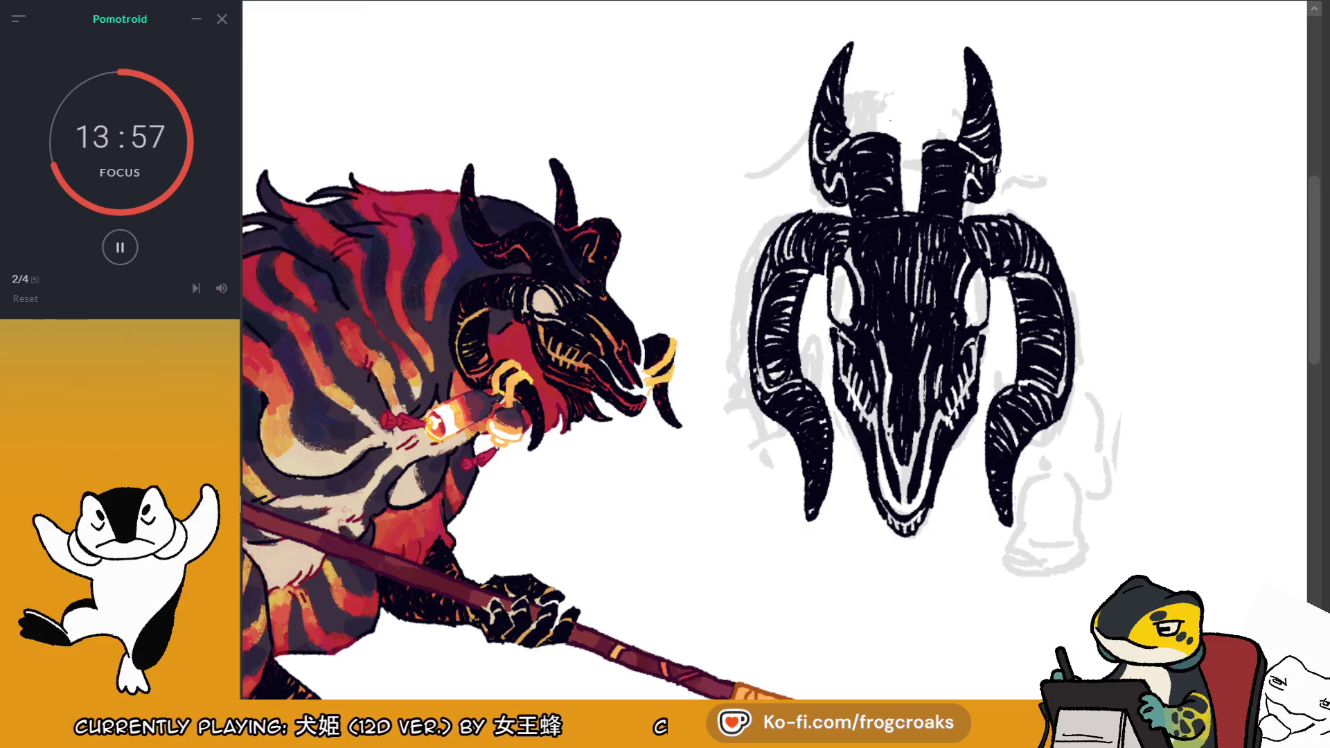
Fit the illustration to the window and toggle the inked skull off and on against the sketch
{"action": "key", "text": "ctrl+0"}
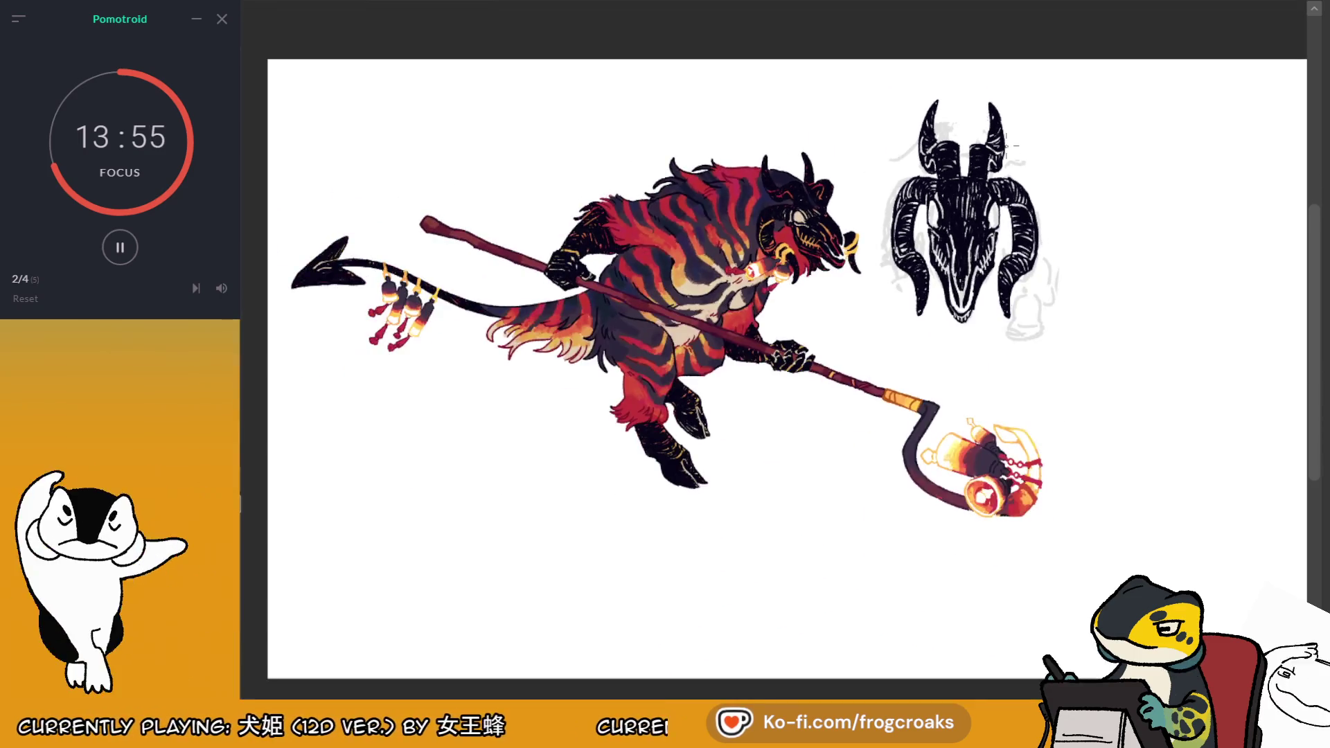
{"action": "scroll", "coordinate": [1093, 223], "scroll_direction": "up", "scroll_amount": 1}
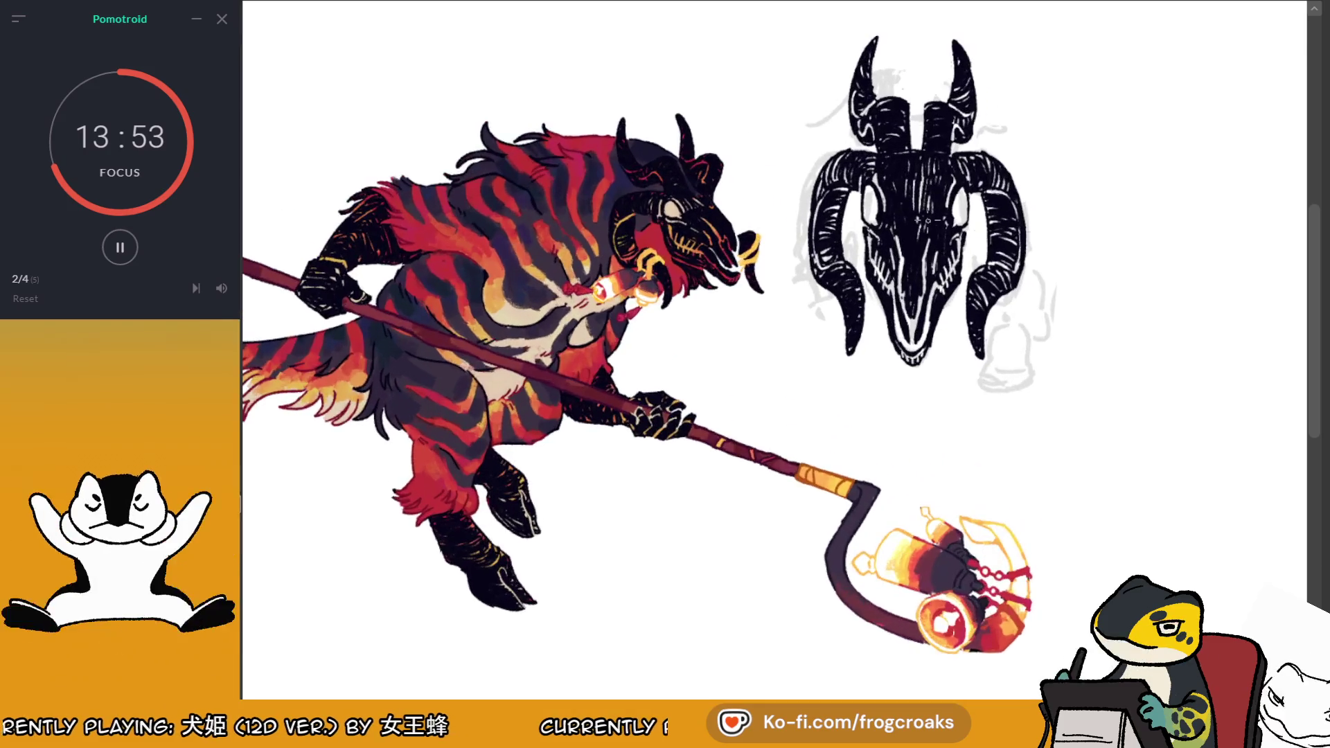
{"action": "scroll", "coordinate": [1108, 512], "scroll_direction": "down", "scroll_amount": 2}
{"action": "scroll", "coordinate": [870, 142], "scroll_direction": "up", "scroll_amount": 5}
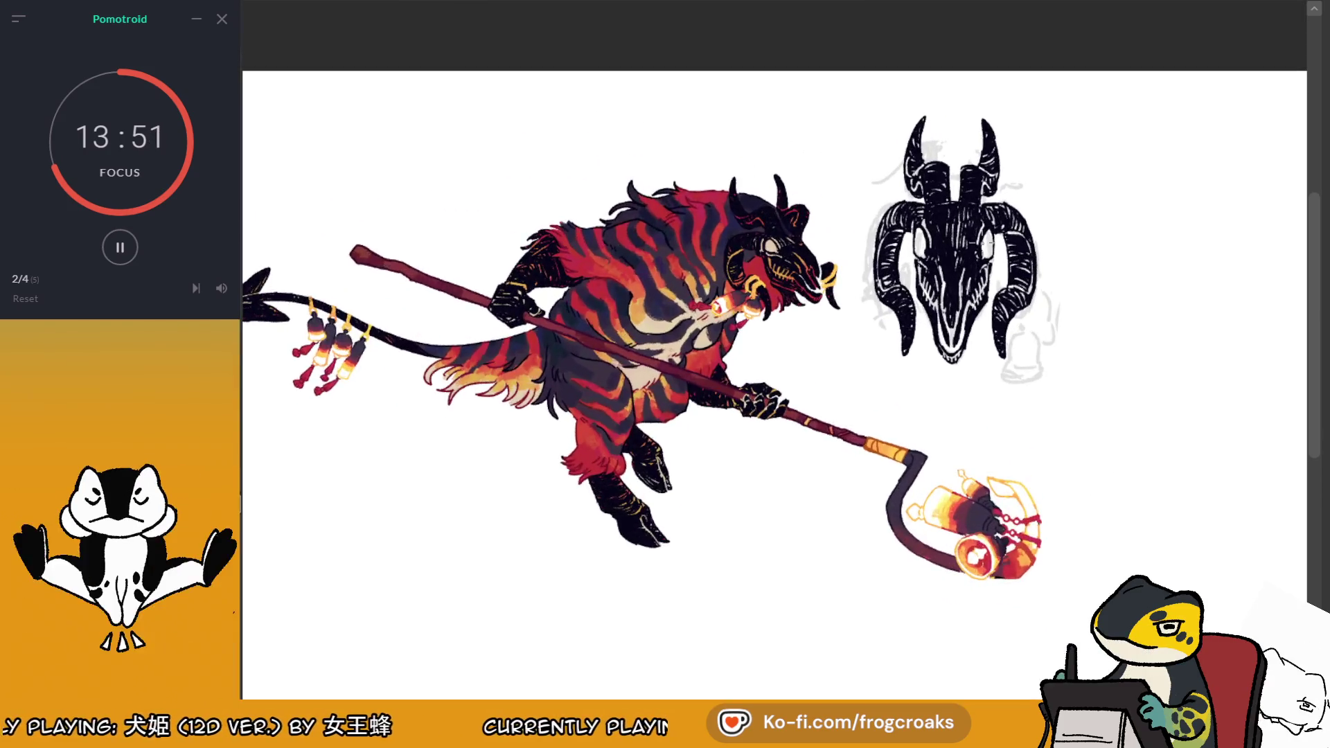
{"action": "scroll", "coordinate": [1001, 100], "scroll_direction": "up", "scroll_amount": 2}
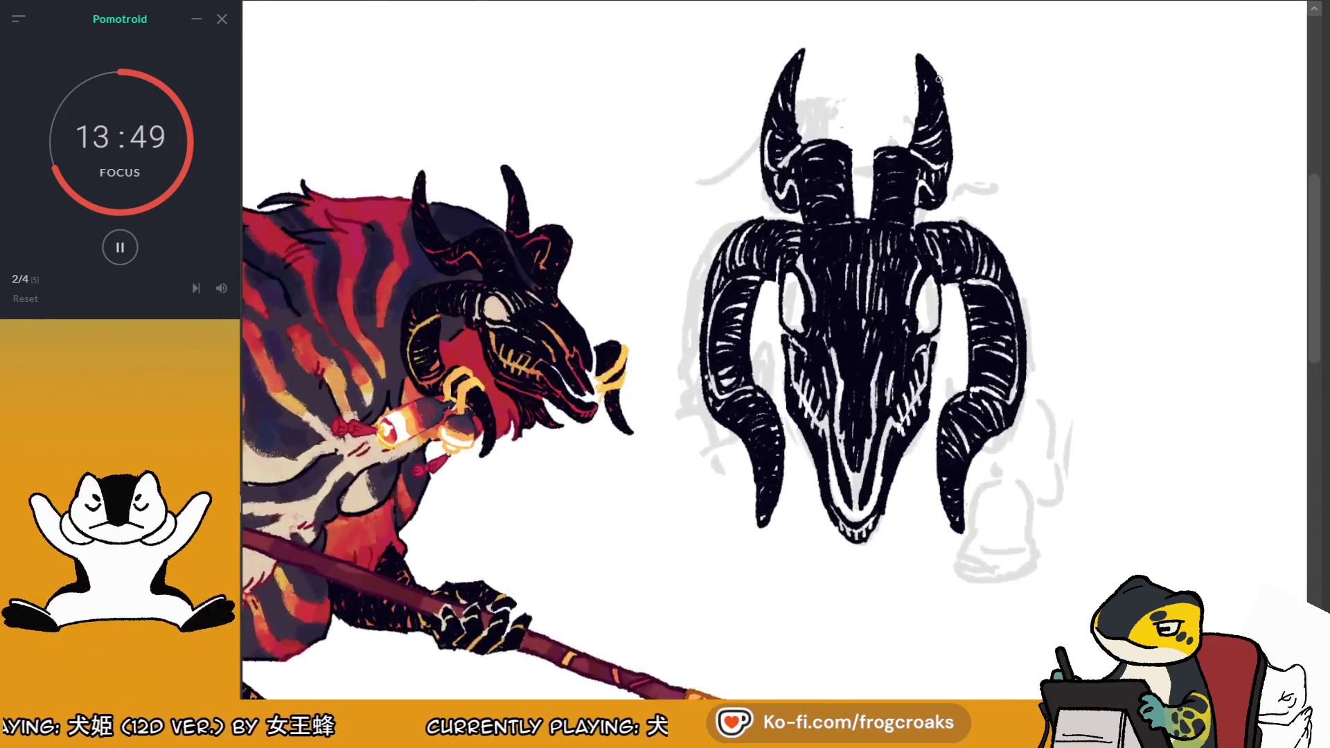
{"action": "scroll", "coordinate": [762, 226], "scroll_direction": "down", "scroll_amount": 1}
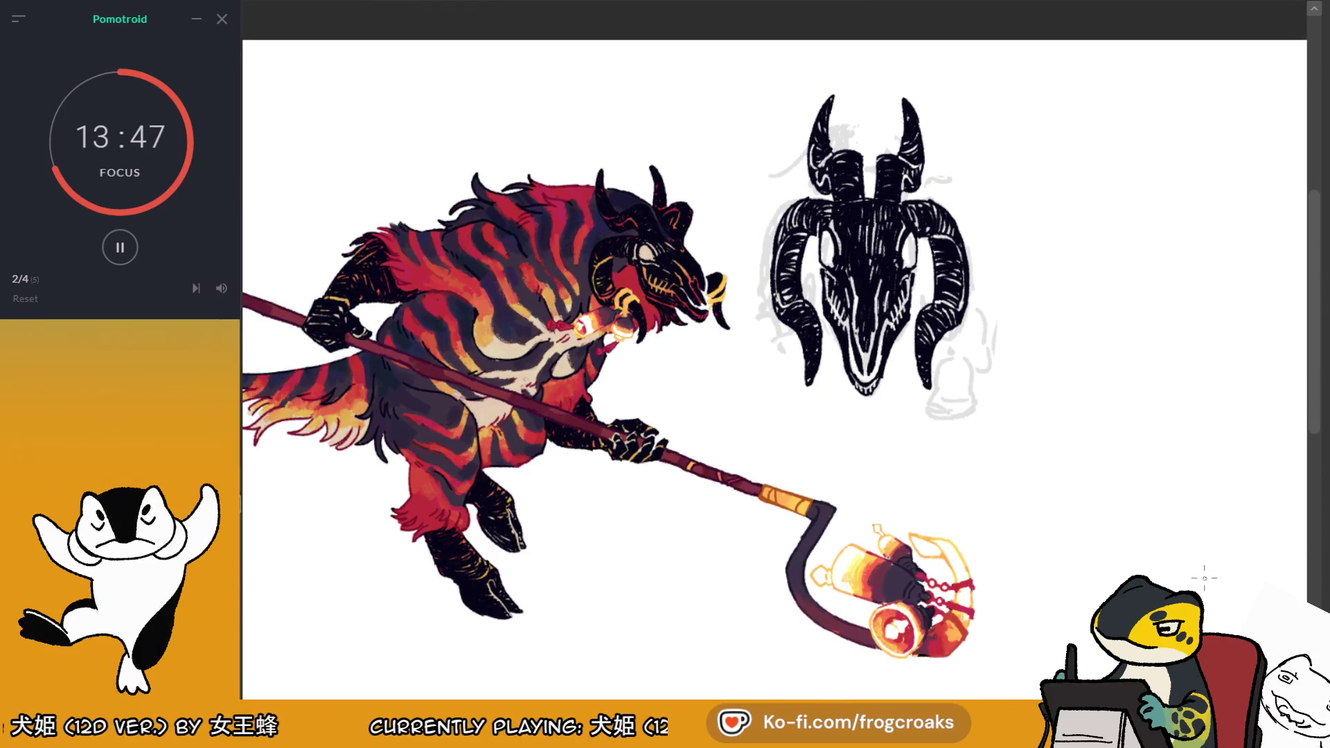
{"action": "key", "text": "ctrl+z"}
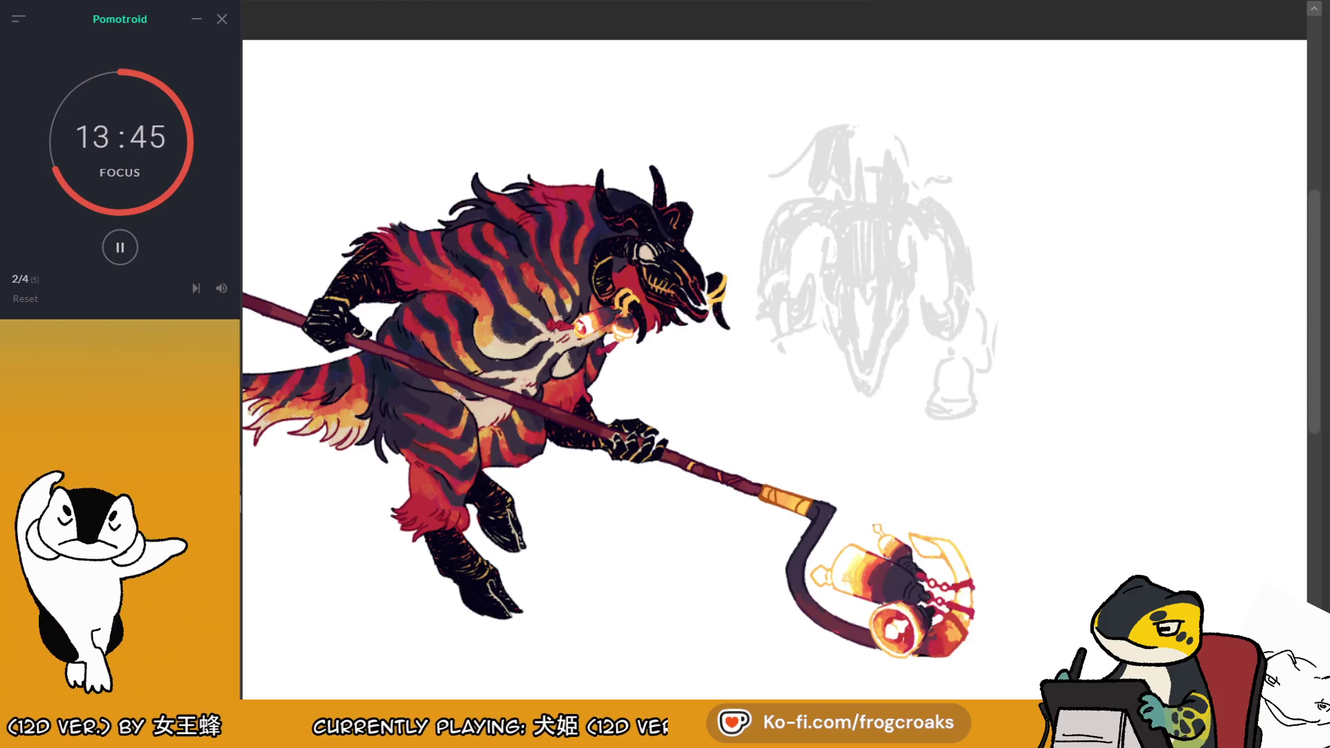
{"action": "key", "text": "ctrl+shift+z"}
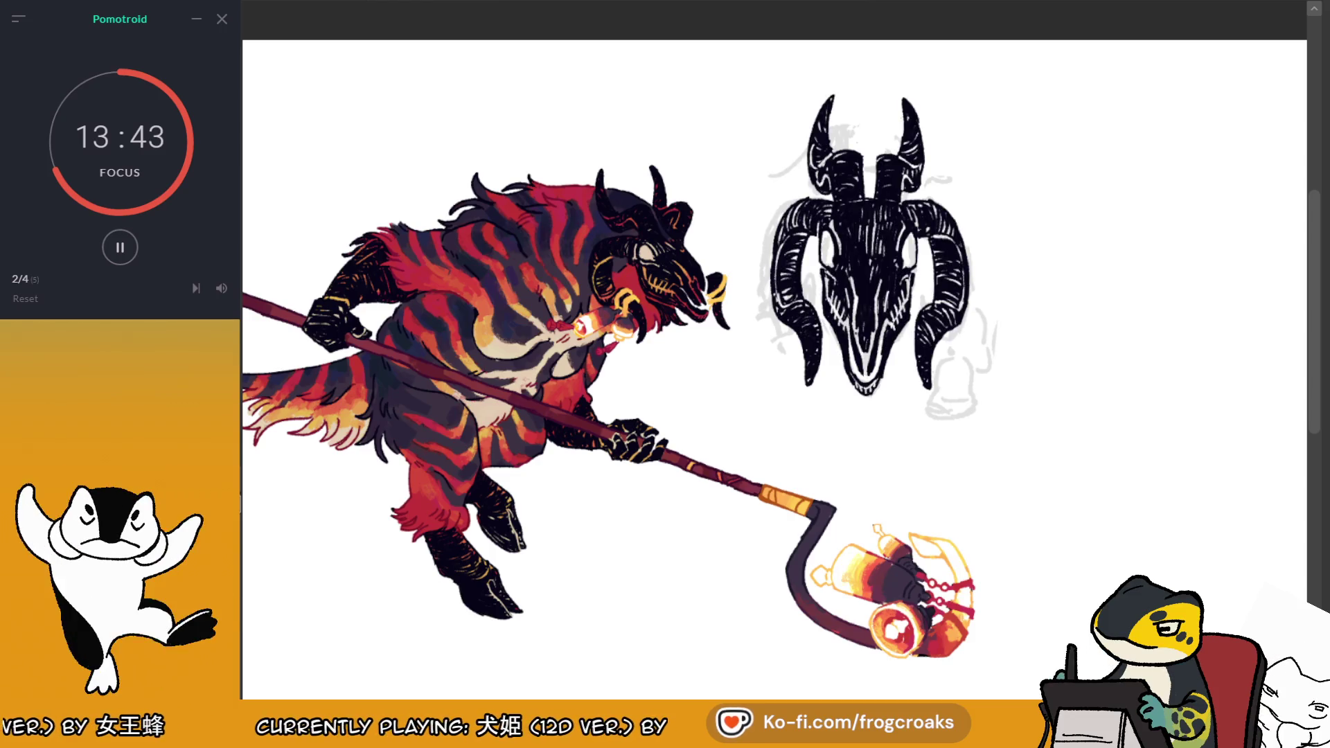
{"action": "scroll", "coordinate": [817, 267], "scroll_direction": "up", "scroll_amount": 2}
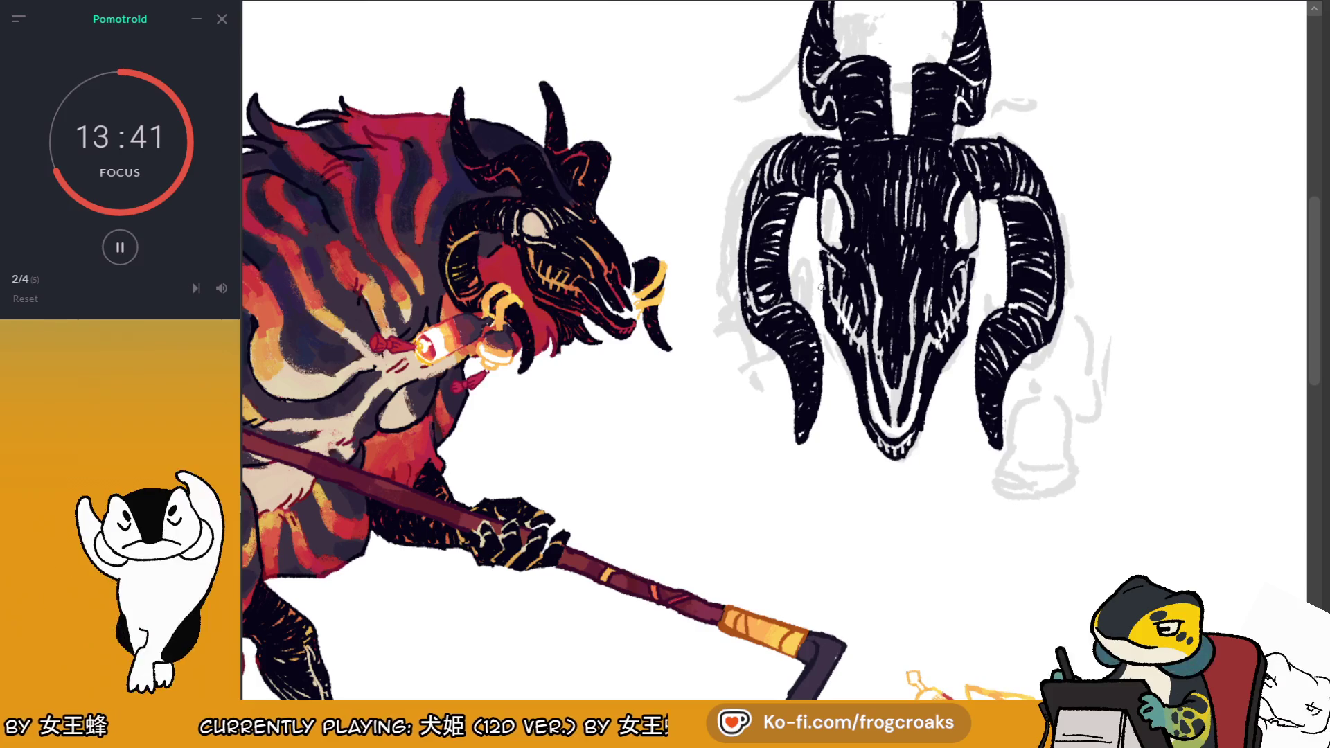
Hide the grey sketch, auto-select the skull's area, and fill its white parts beige
{"action": "scroll", "coordinate": [817, 312], "scroll_direction": "down", "scroll_amount": 3}
{"action": "scroll", "coordinate": [817, 312], "scroll_direction": "up", "scroll_amount": 2}
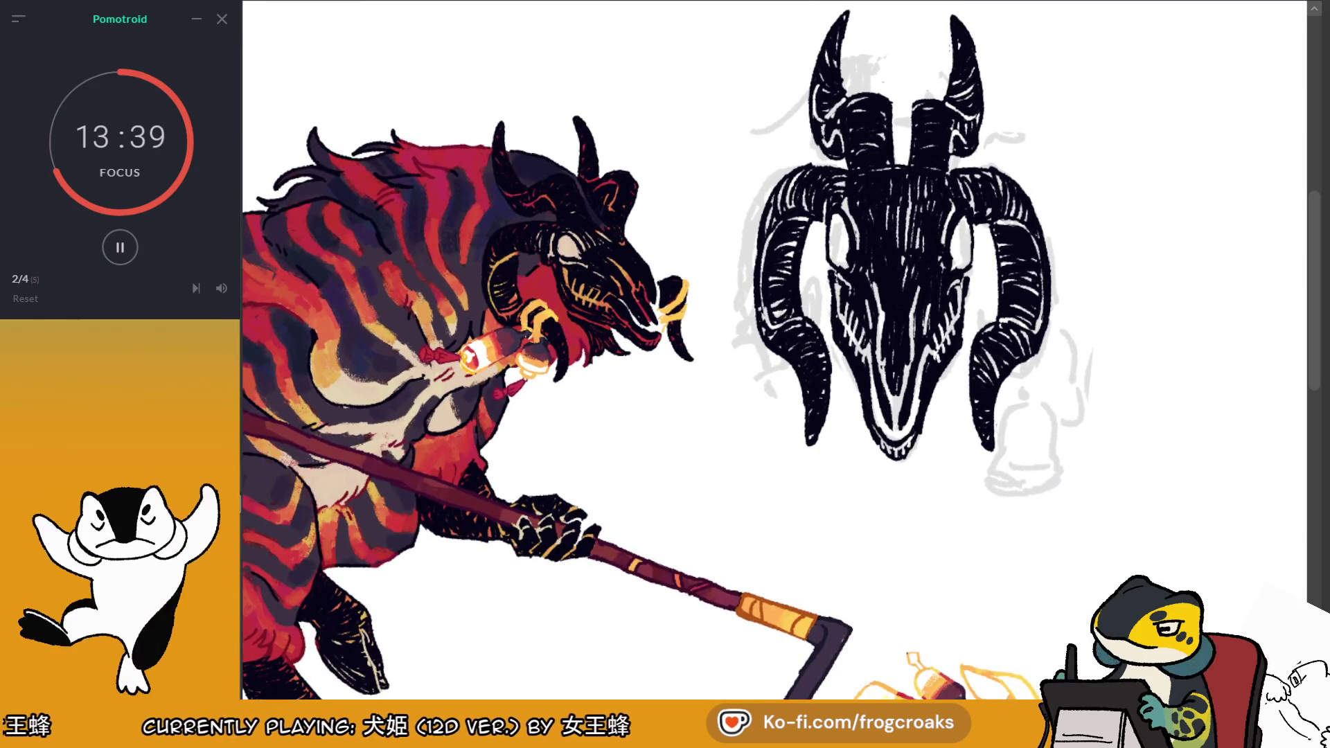
{"action": "key", "text": "ctrl+z"}
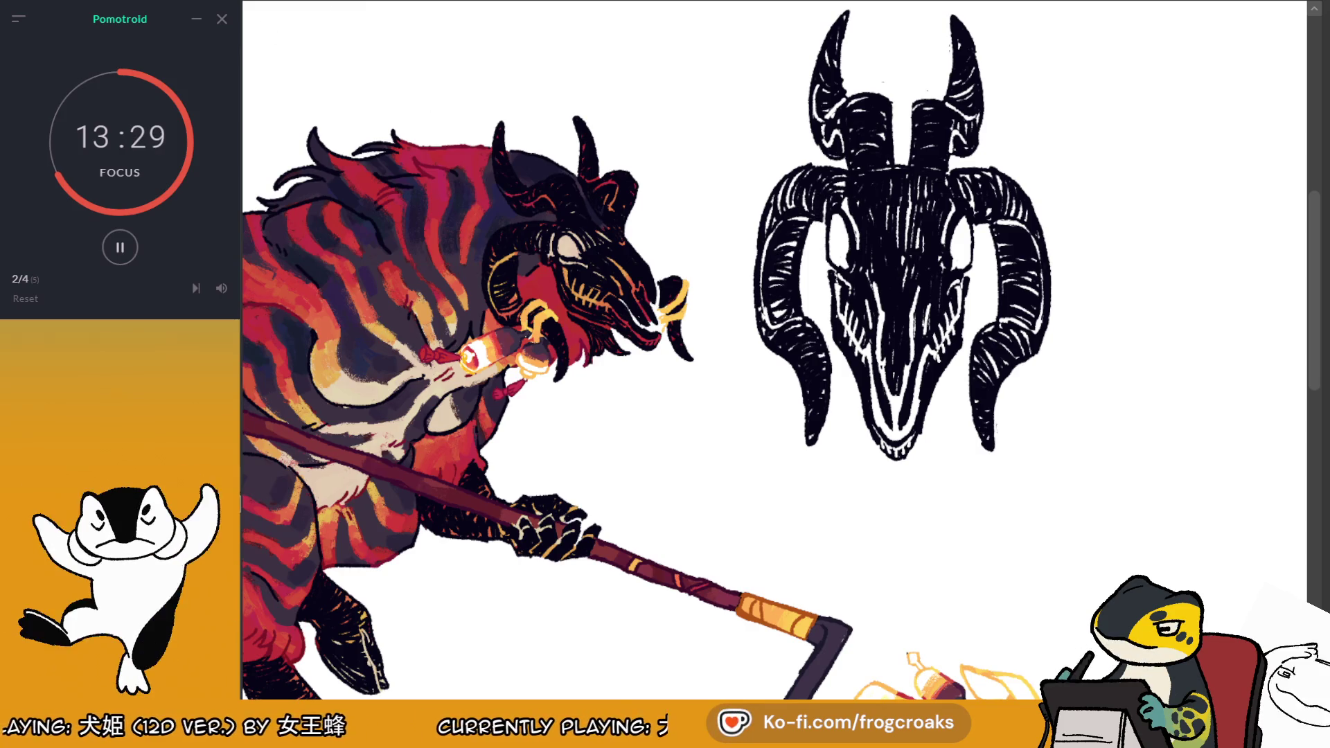
{"action": "left_click", "coordinate": [956, 437]}
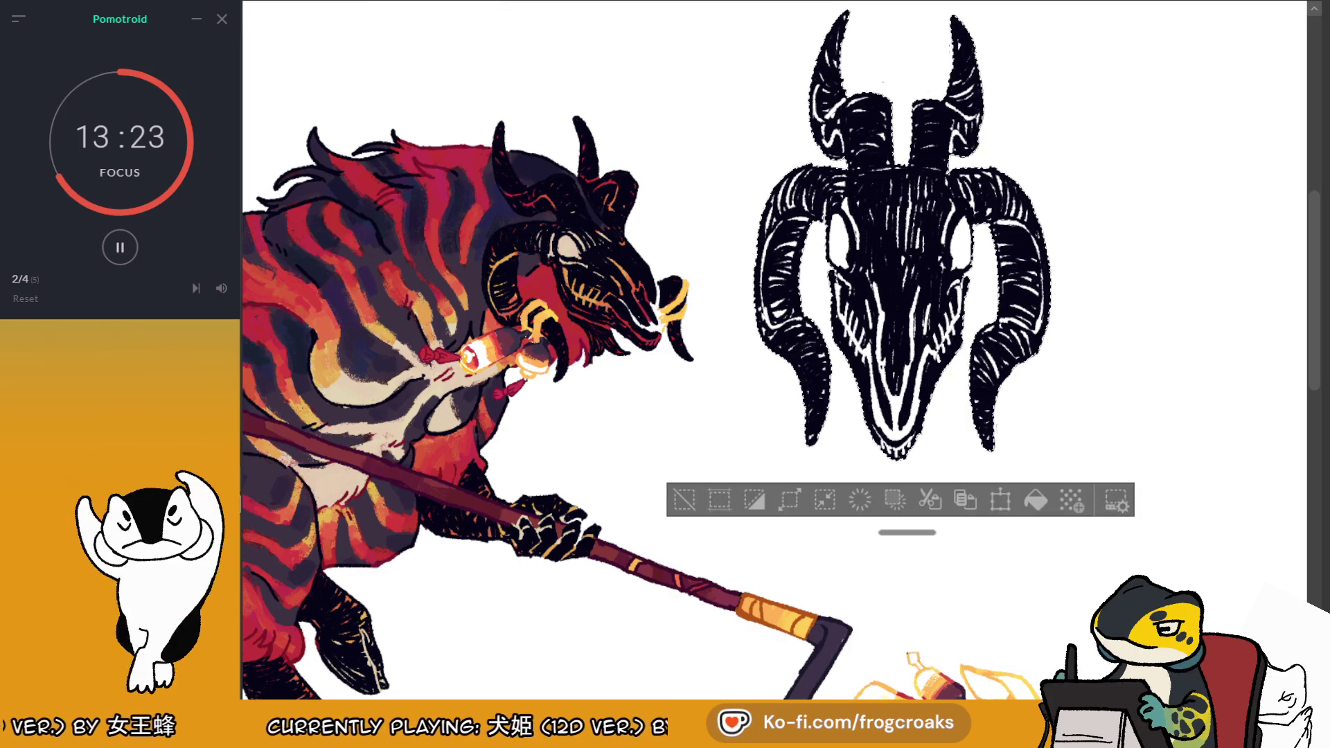
{"action": "left_click", "coordinate": [1036, 500]}
Deselect, sample the creature's head and shoulder colours, and streak orange across the skull top
{"action": "left_click", "coordinate": [684, 501]}
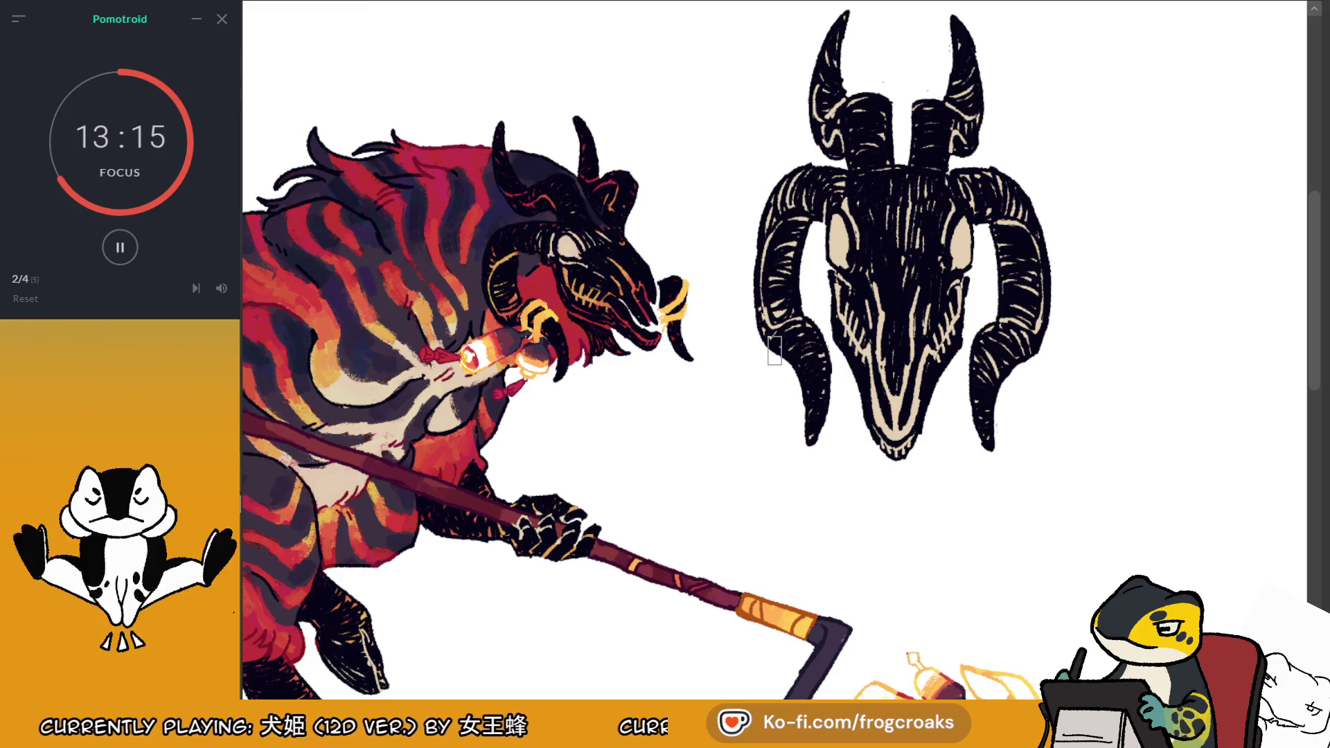
{"action": "left_click_drag", "start_coordinate": [609, 277], "coordinate": [614, 288]}
{"action": "left_click", "coordinate": [382, 326]}
{"action": "left_click_drag", "start_coordinate": [862, 199], "coordinate": [920, 154]}
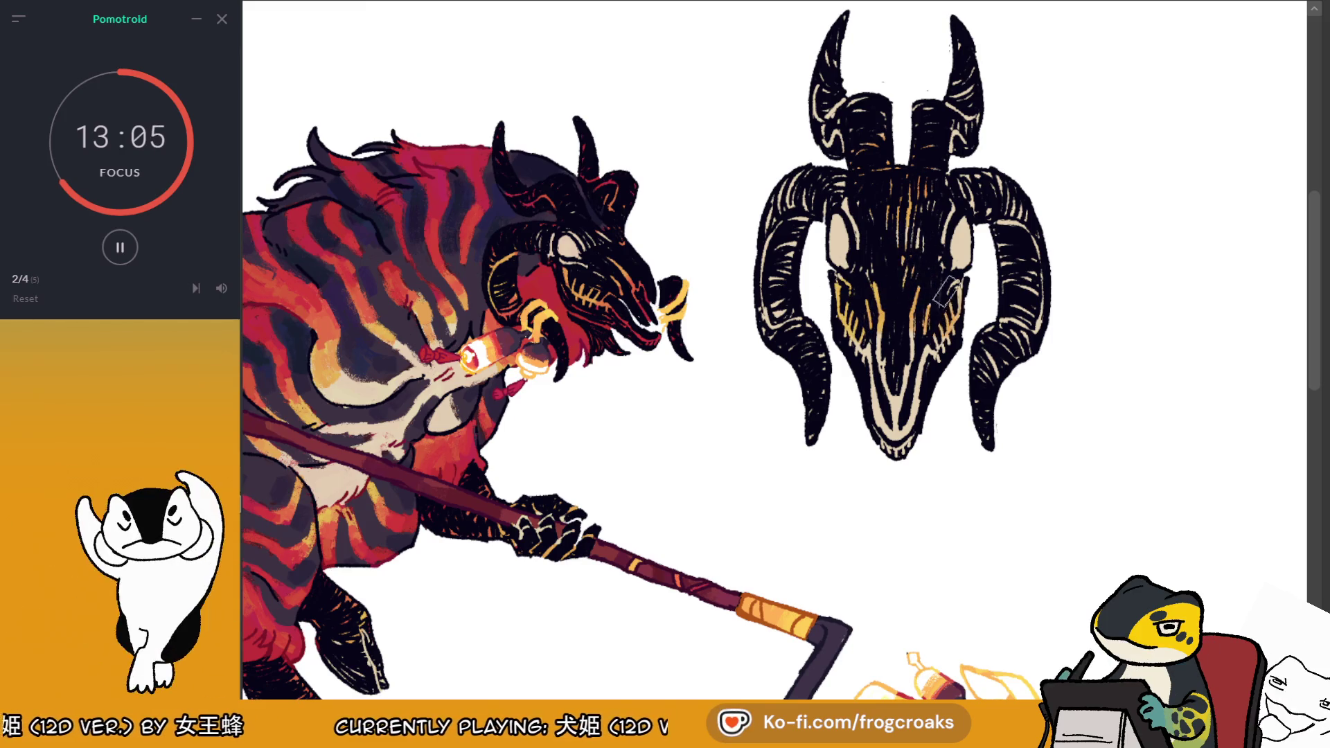
Hatch both horns gold, then paint red strokes on the snout and horns using the creature's red
{"action": "mouse_move", "coordinate": [841, 198]}
{"action": "left_mouse_down"}
{"action": "mouse_move", "coordinate": [807, 228]}
{"action": "mouse_move", "coordinate": [818, 239]}
{"action": "left_mouse_up"}
{"action": "left_click_drag", "start_coordinate": [1004, 177], "coordinate": [1025, 222]}
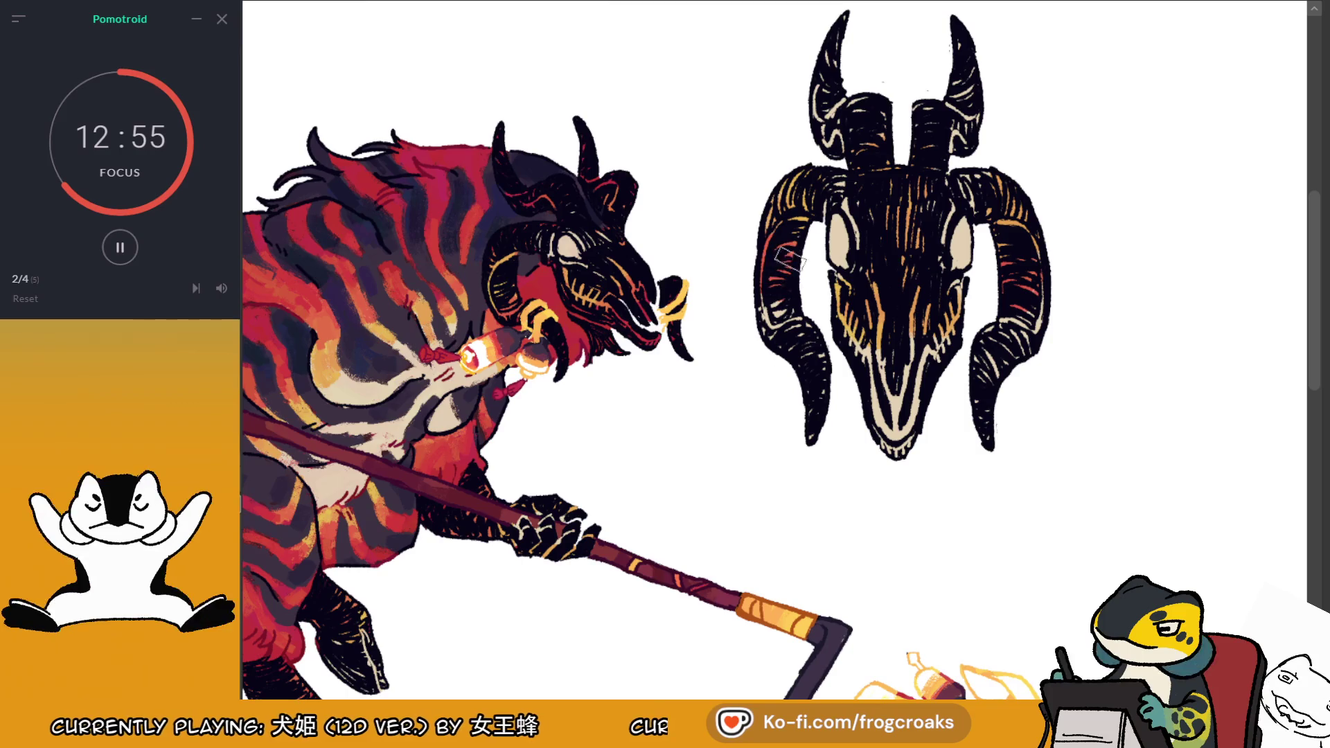
{"action": "left_click_drag", "start_coordinate": [821, 125], "coordinate": [859, 95]}
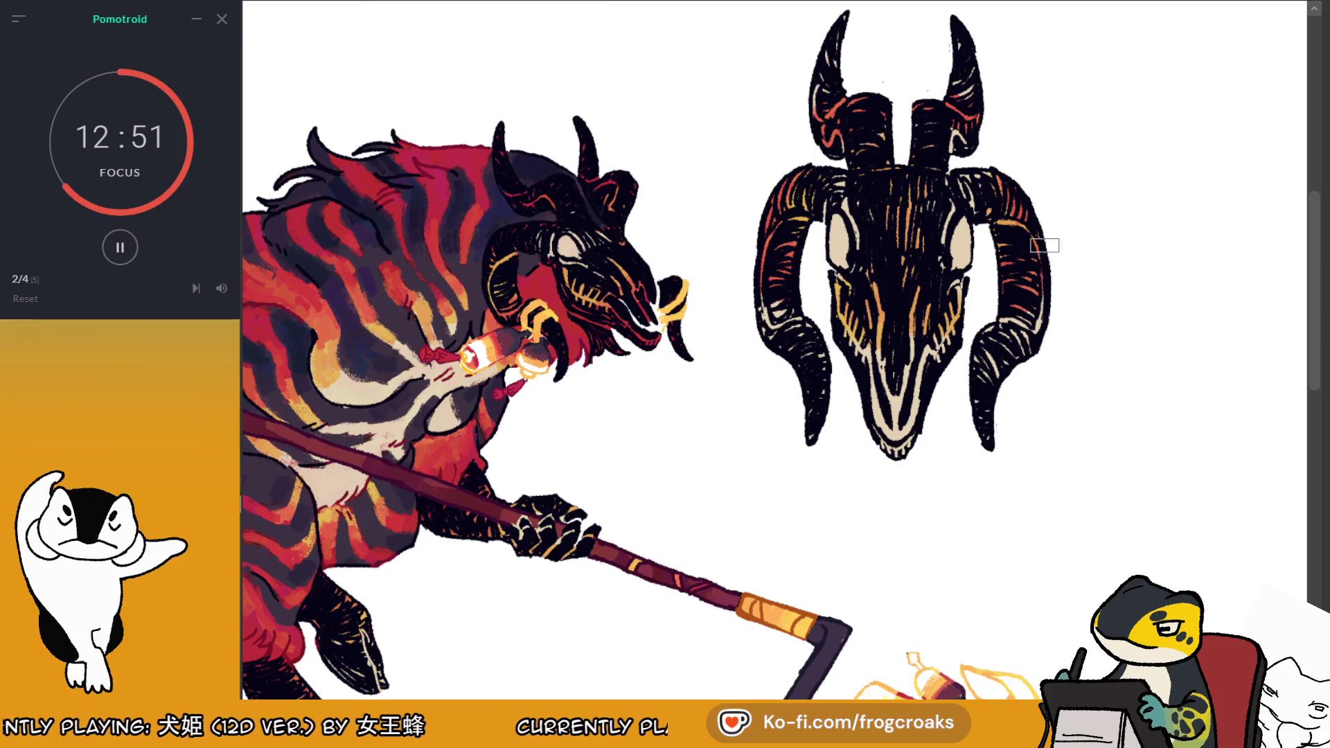
{"action": "mouse_move", "coordinate": [861, 343]}
{"action": "left_mouse_down"}
{"action": "mouse_move", "coordinate": [893, 374]}
{"action": "mouse_move", "coordinate": [901, 426]}
{"action": "mouse_move", "coordinate": [914, 433]}
{"action": "mouse_move", "coordinate": [924, 381]}
{"action": "left_mouse_up"}
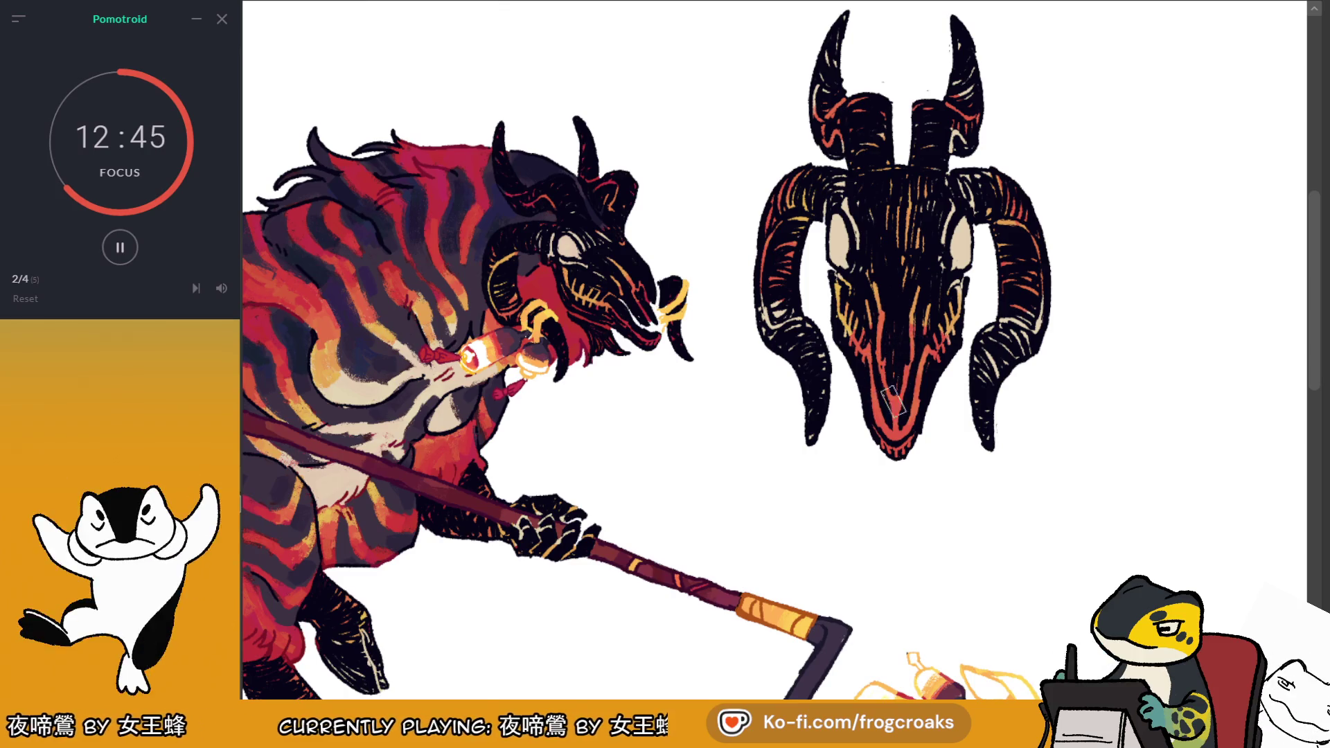
{"action": "left_click", "coordinate": [648, 340], "text": "alt"}
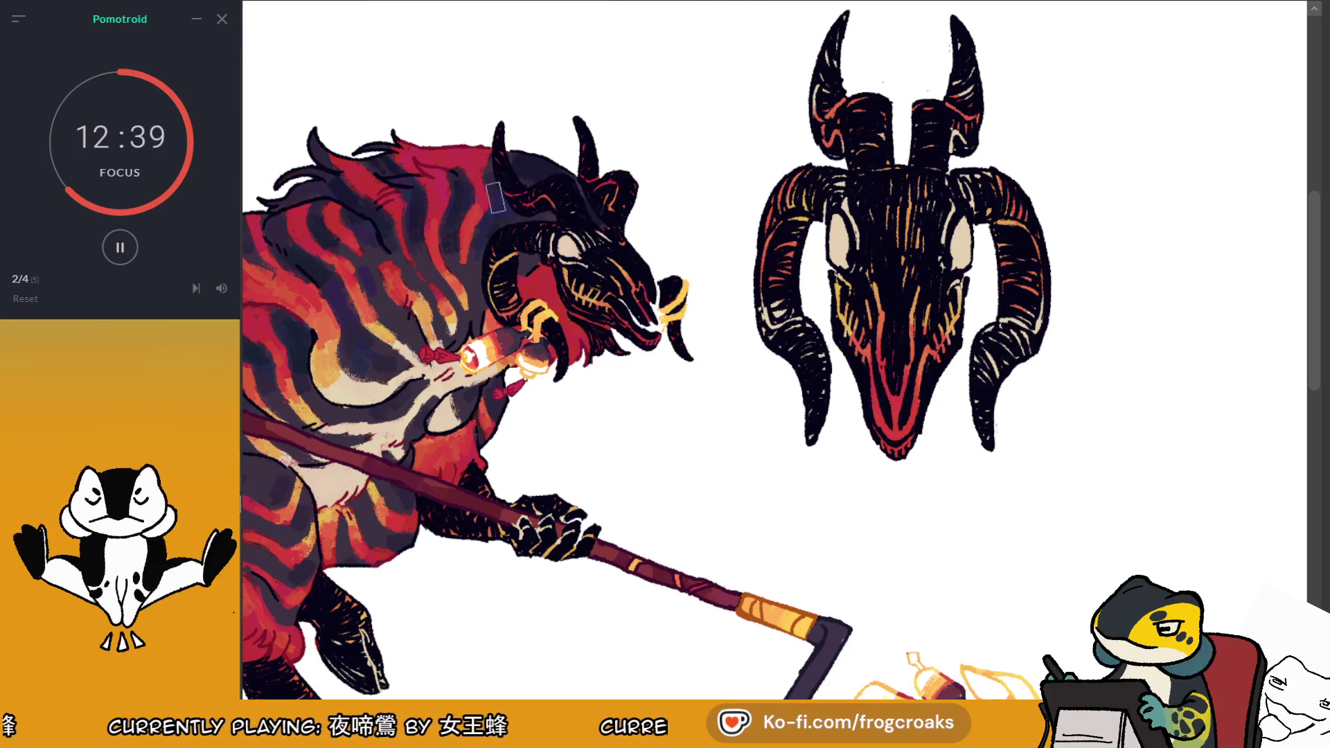
{"action": "left_click_drag", "start_coordinate": [769, 311], "coordinate": [817, 384]}
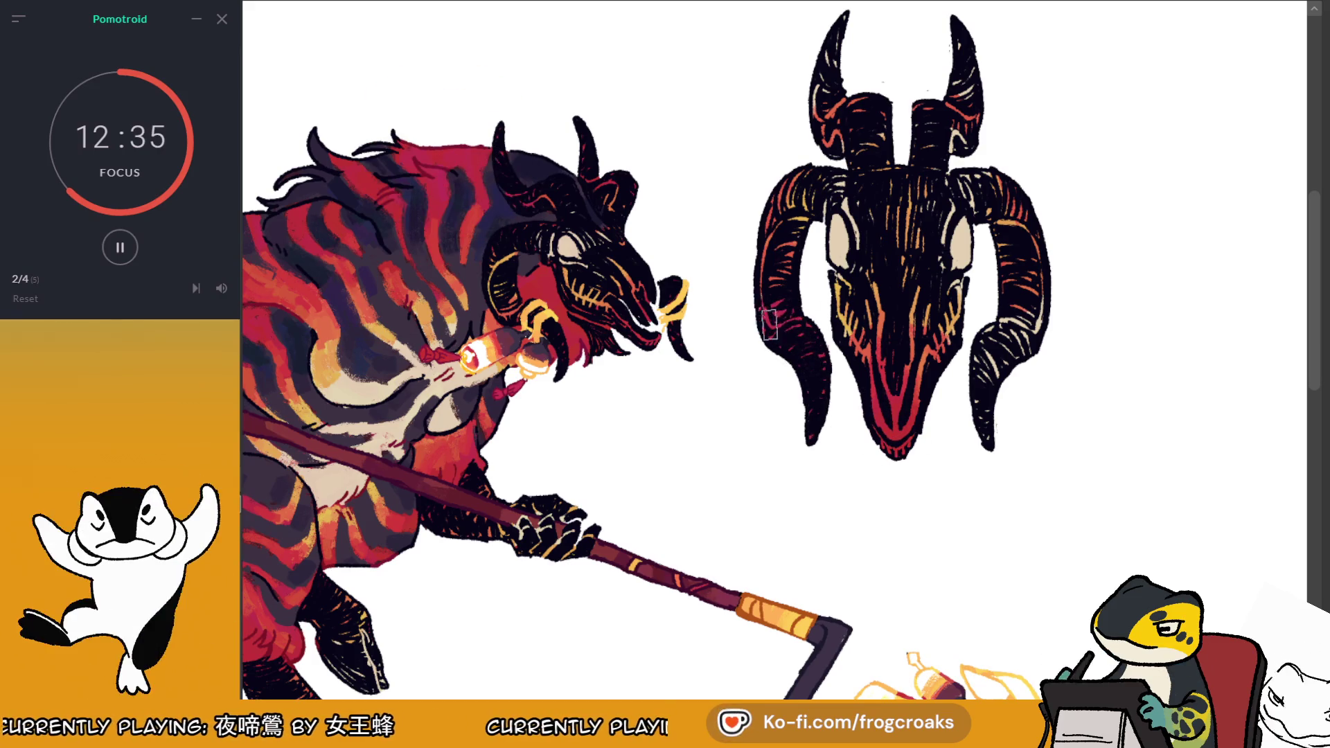
{"action": "mouse_move", "coordinate": [1046, 340]}
{"action": "left_mouse_down"}
{"action": "mouse_move", "coordinate": [984, 381]}
{"action": "mouse_move", "coordinate": [1055, 286]}
{"action": "left_mouse_up"}
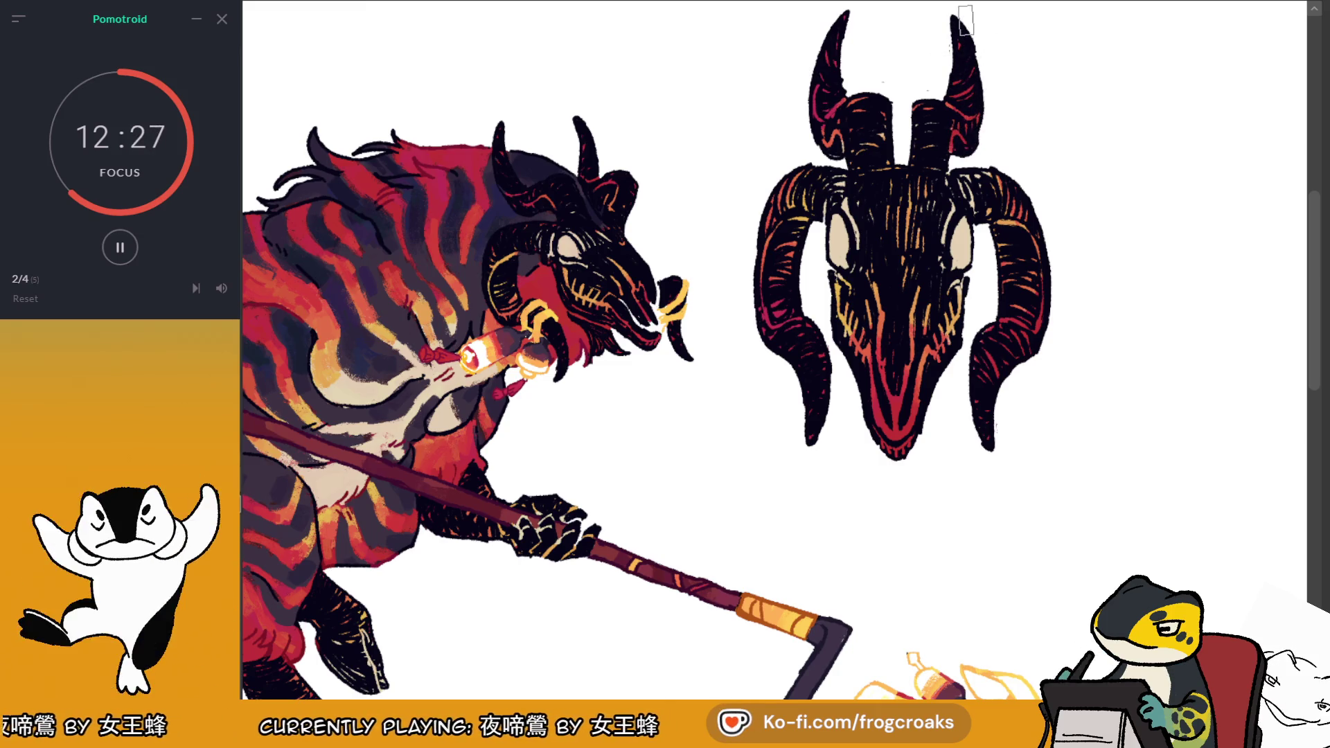
{"action": "scroll", "coordinate": [967, 21], "scroll_direction": "down", "scroll_amount": 5}
Zoom in on the heads and eyedrop a colour from the ram skull's right side
{"action": "scroll", "coordinate": [1031, 126], "scroll_direction": "up", "scroll_amount": 3}
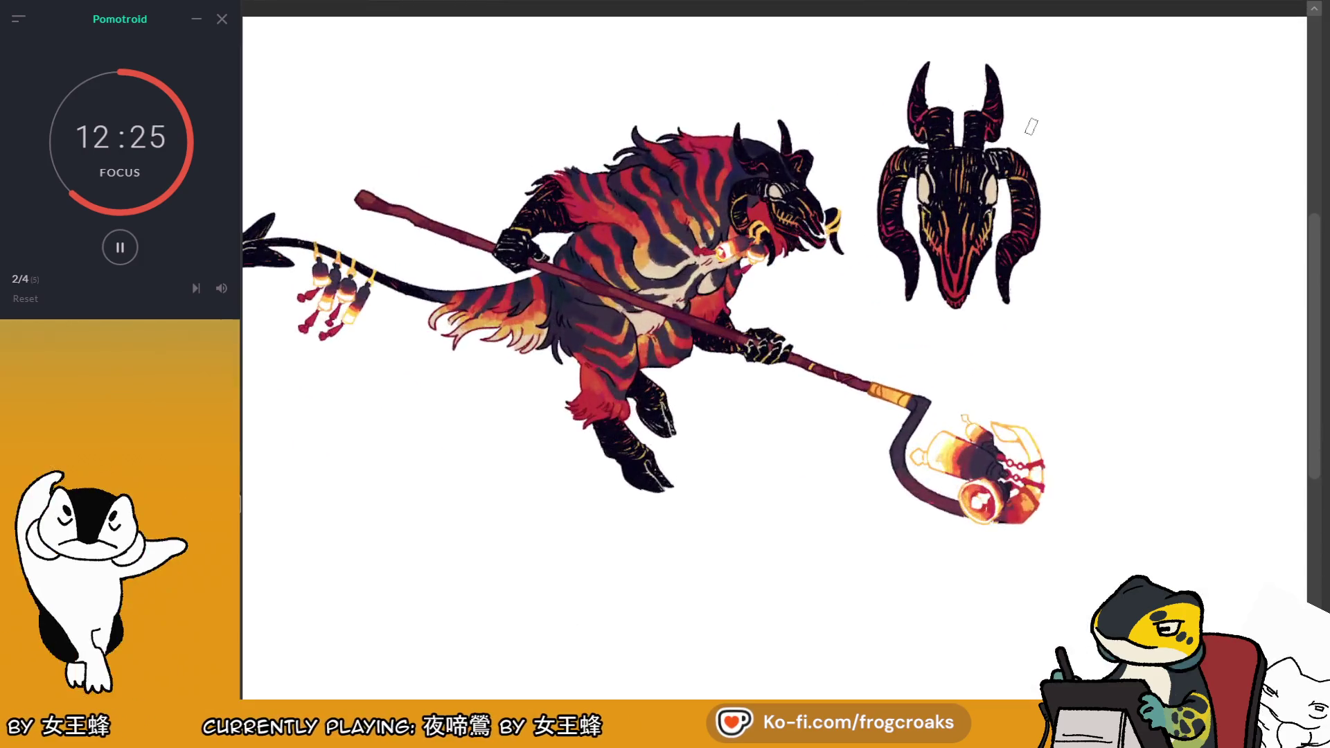
{"action": "scroll", "coordinate": [1031, 126], "scroll_direction": "up", "scroll_amount": 1}
{"action": "scroll", "coordinate": [1031, 126], "scroll_direction": "down", "scroll_amount": 2}
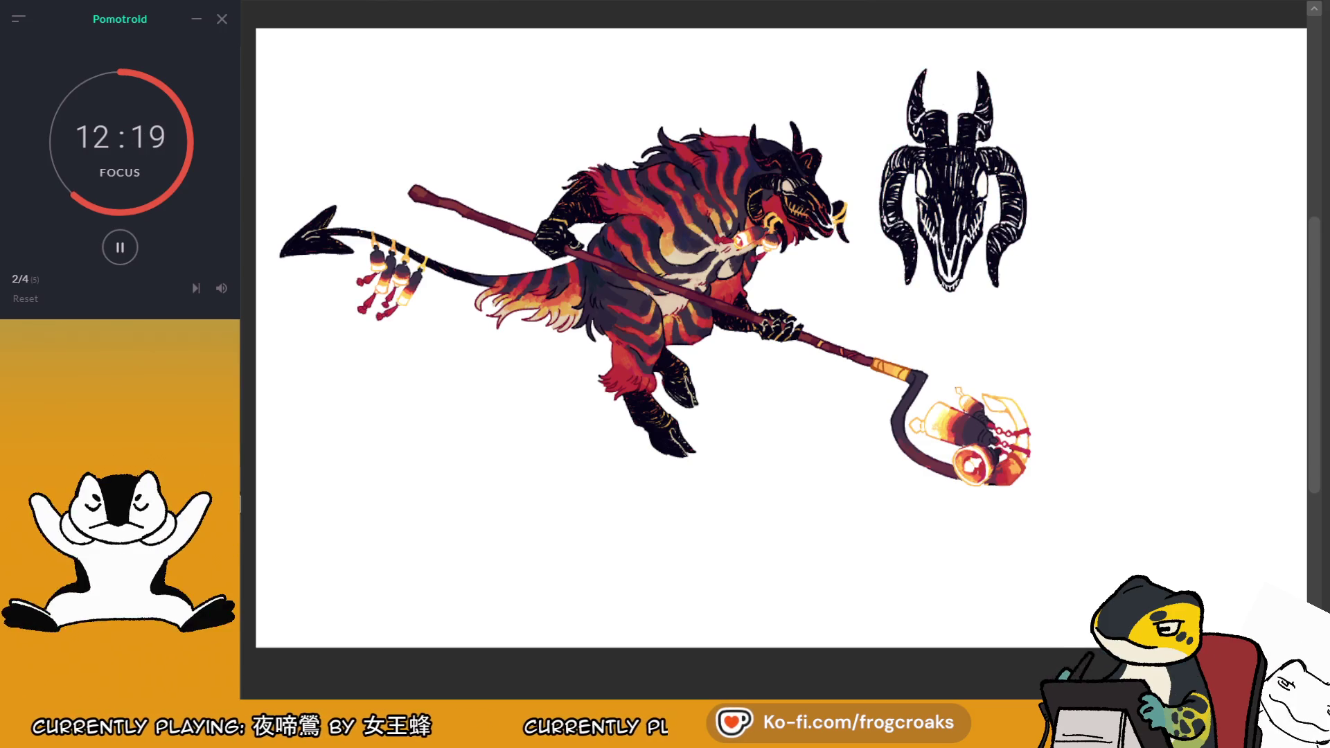
{"action": "scroll", "coordinate": [984, 169], "scroll_direction": "up", "scroll_amount": 2}
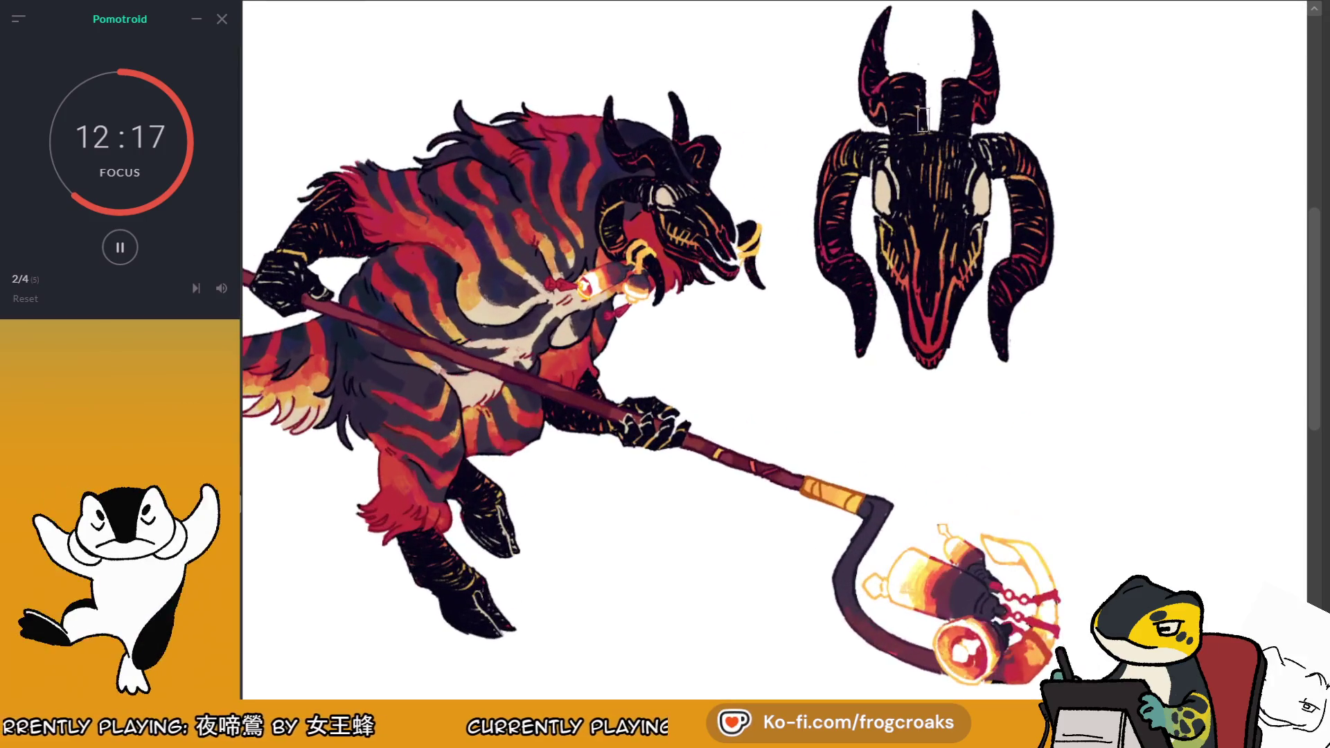
{"action": "scroll", "coordinate": [908, 118], "scroll_direction": "up", "scroll_amount": 2}
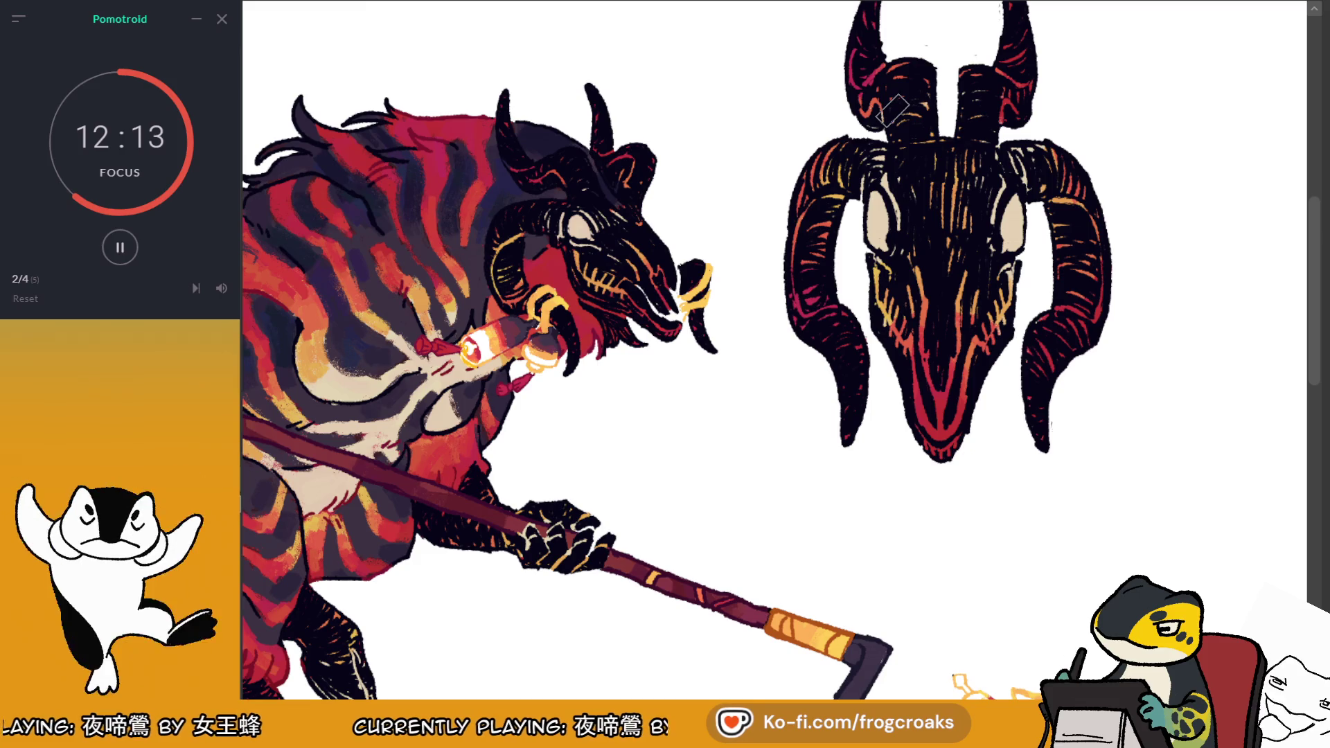
{"action": "left_click", "coordinate": [1009, 295], "text": "ctrl"}
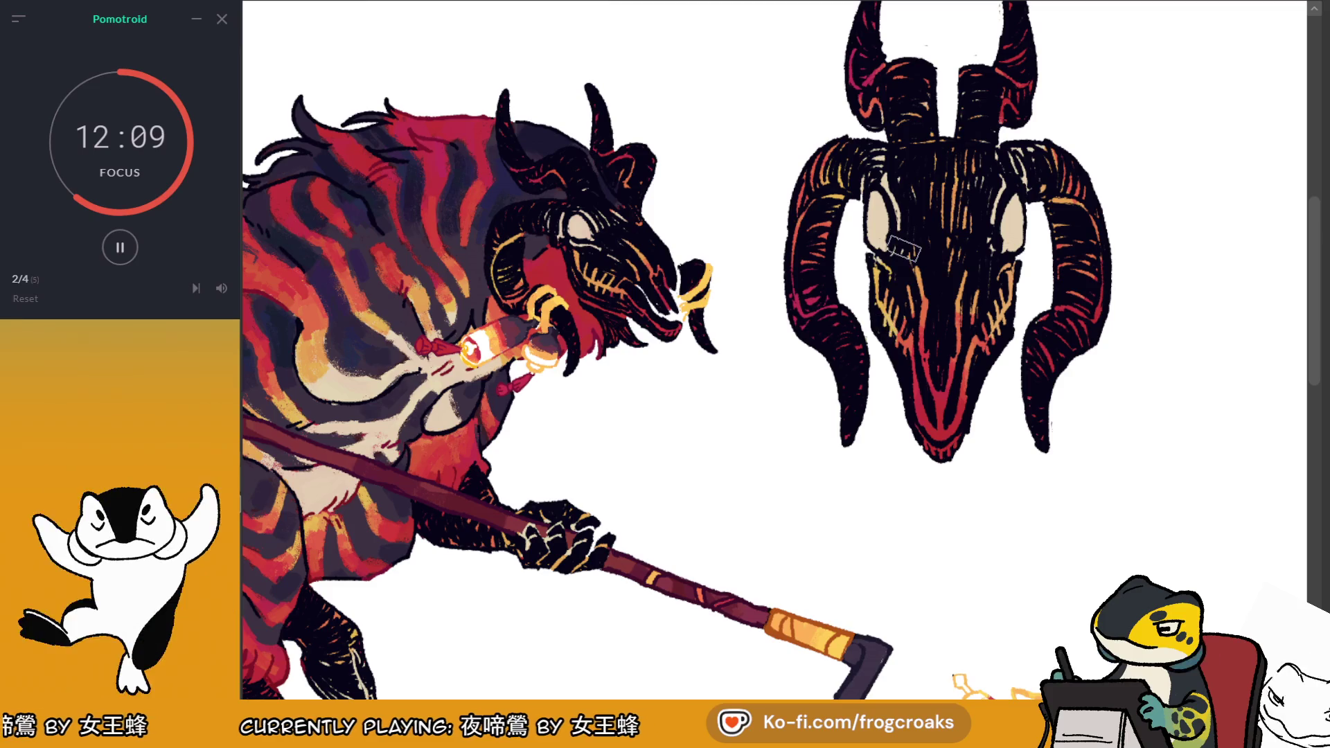
{"action": "scroll", "coordinate": [912, 241], "scroll_direction": "down", "scroll_amount": 5}
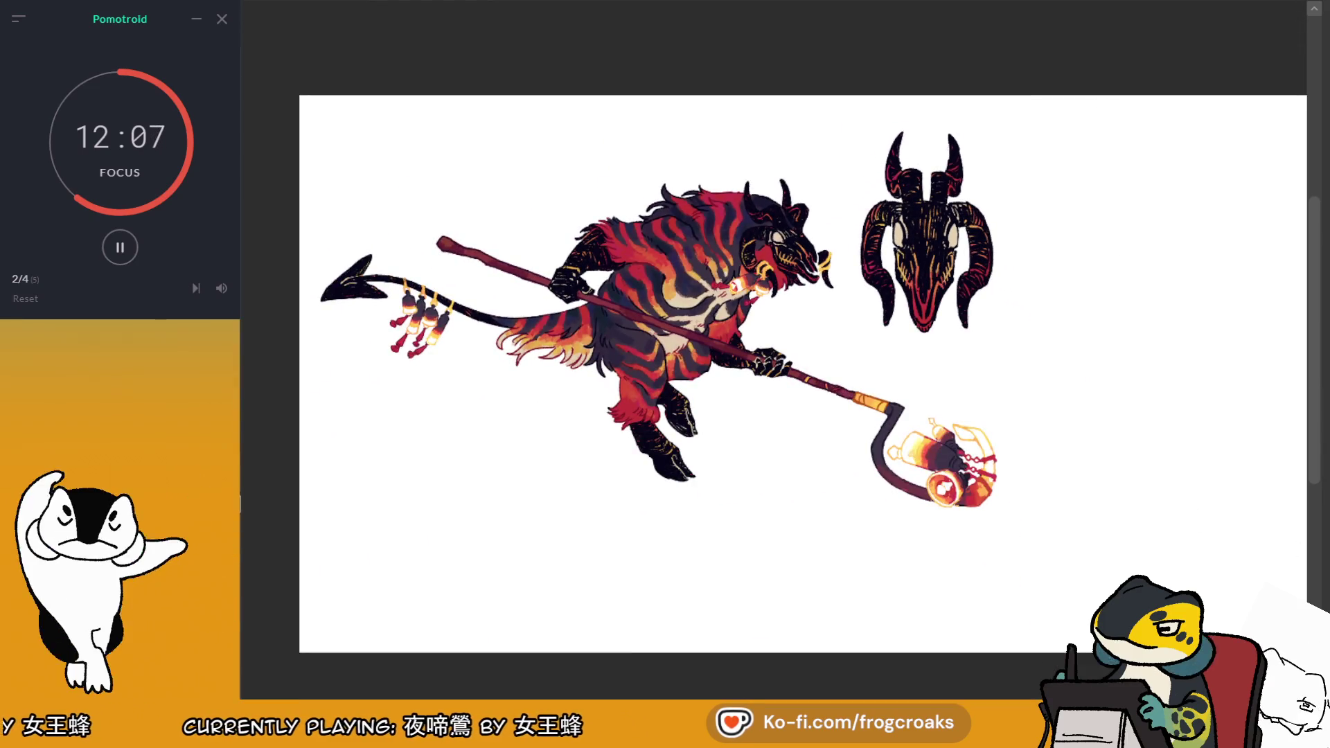
{"action": "scroll", "coordinate": [714, 184], "scroll_direction": "up", "scroll_amount": 2}
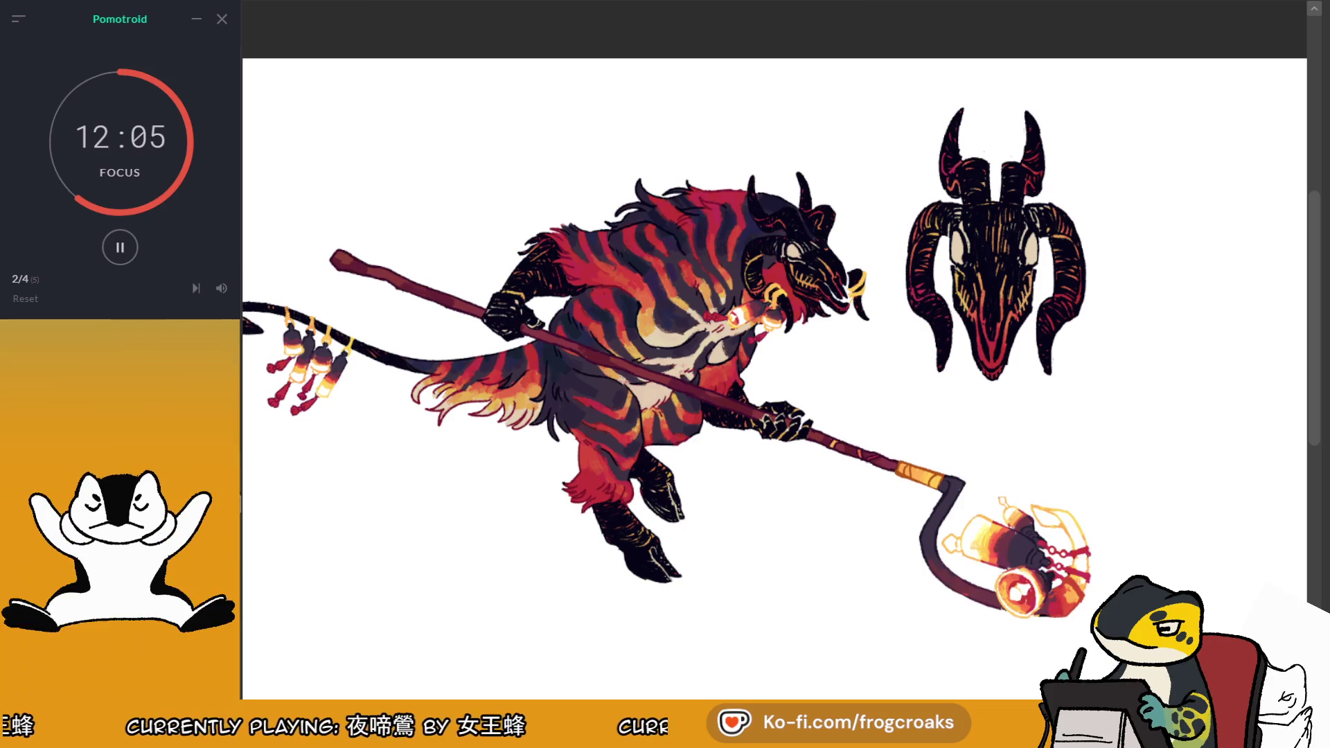
{"action": "scroll", "coordinate": [1015, 214], "scroll_direction": "up", "scroll_amount": 1}
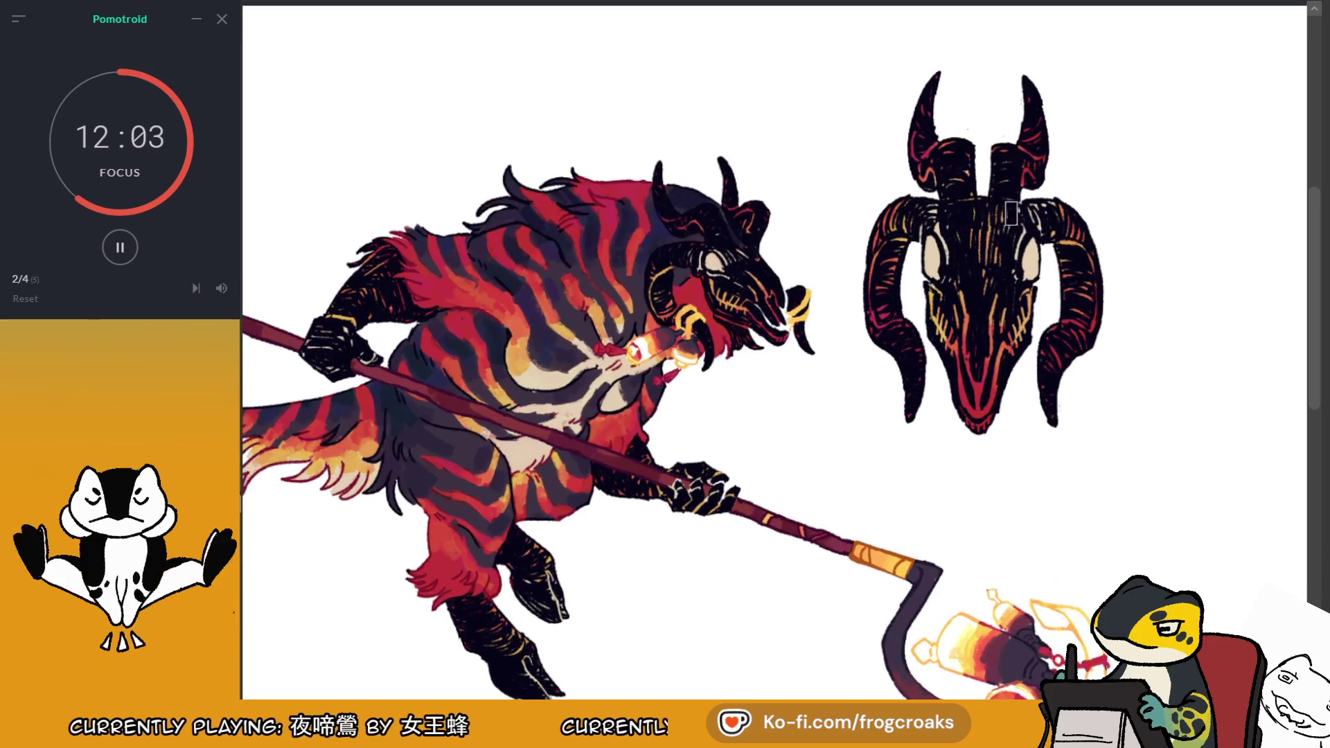
{"action": "scroll", "coordinate": [740, 292], "scroll_direction": "up", "scroll_amount": 1}
{"action": "scroll", "coordinate": [755, 358], "scroll_direction": "up", "scroll_amount": 1}
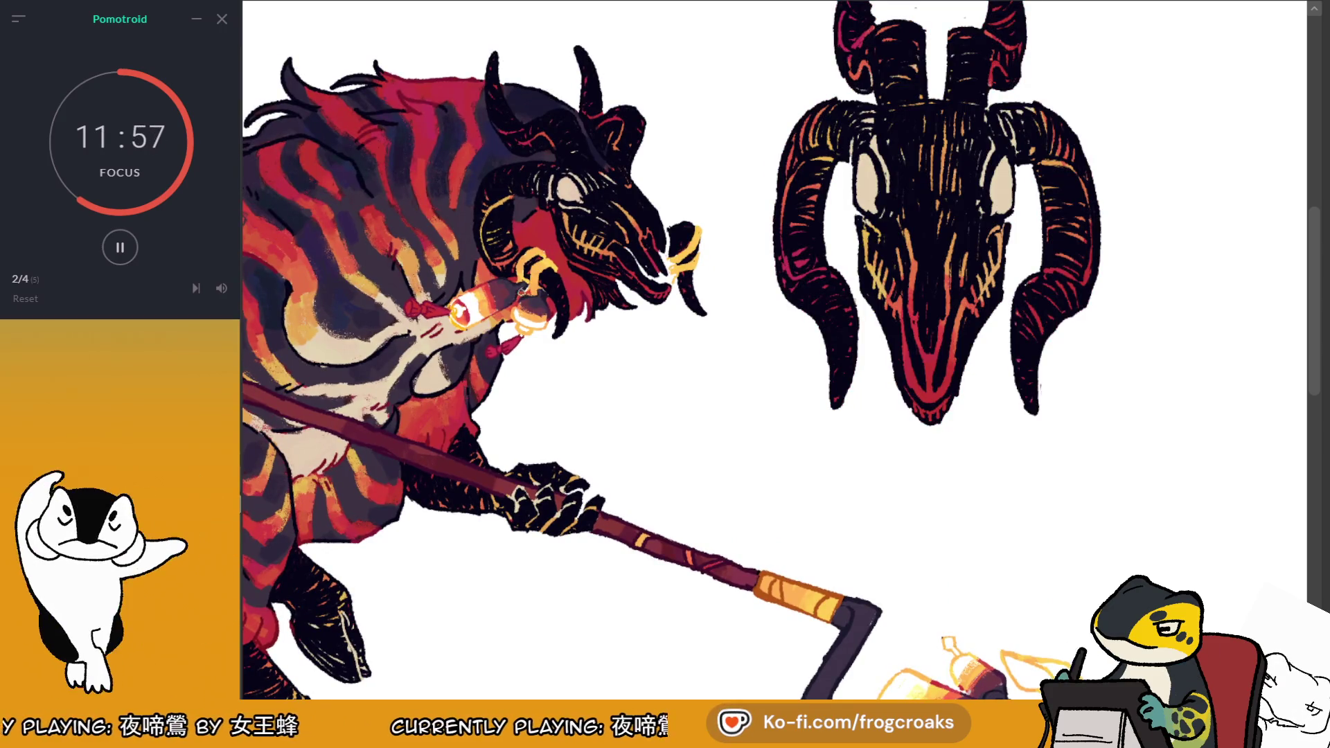
{"action": "scroll", "coordinate": [518, 288], "scroll_direction": "up", "scroll_amount": 1}
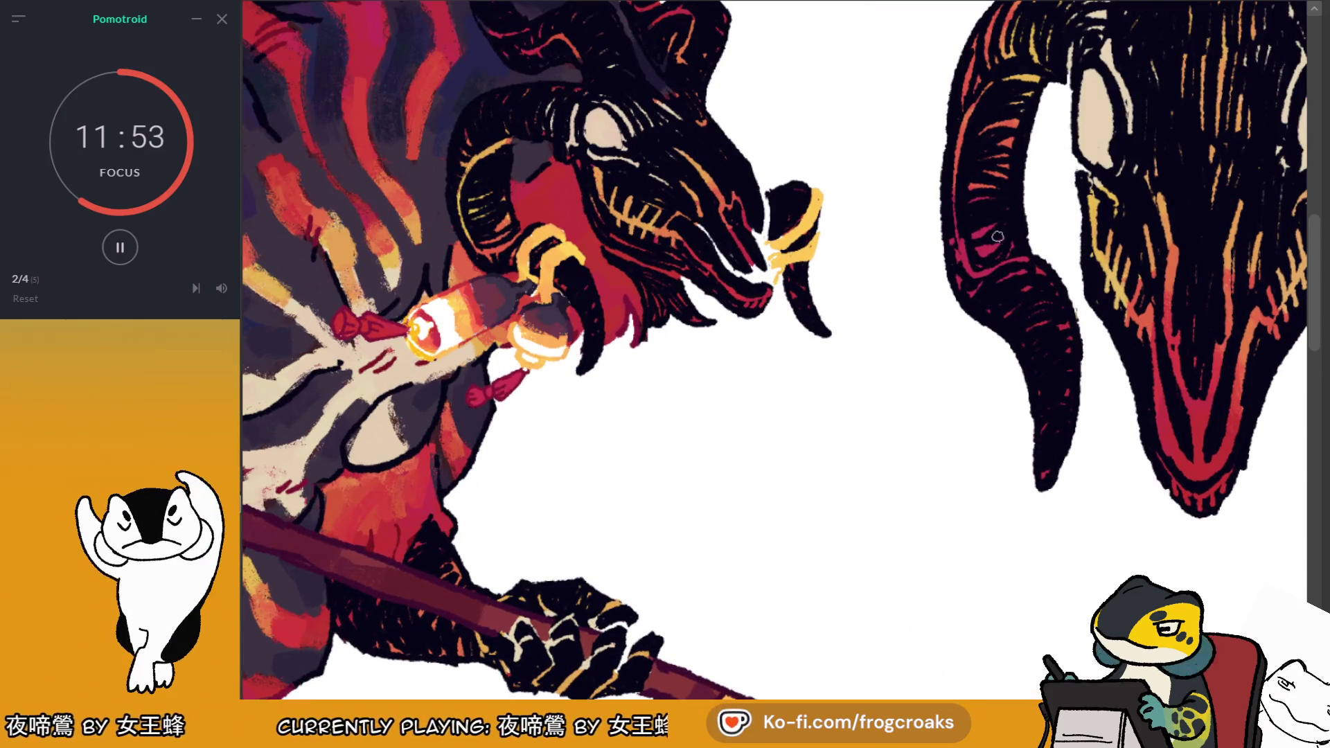
Paint dark shading along the inner and lower edges of the ram skull's horns
{"action": "mouse_move", "coordinate": [1034, 268]}
{"action": "left_mouse_down"}
{"action": "mouse_move", "coordinate": [974, 323]}
{"action": "mouse_move", "coordinate": [1032, 273]}
{"action": "mouse_move", "coordinate": [1073, 300]}
{"action": "mouse_move", "coordinate": [1005, 353]}
{"action": "left_mouse_up"}
{"action": "left_click_drag", "start_coordinate": [1073, 329], "coordinate": [1081, 345]}
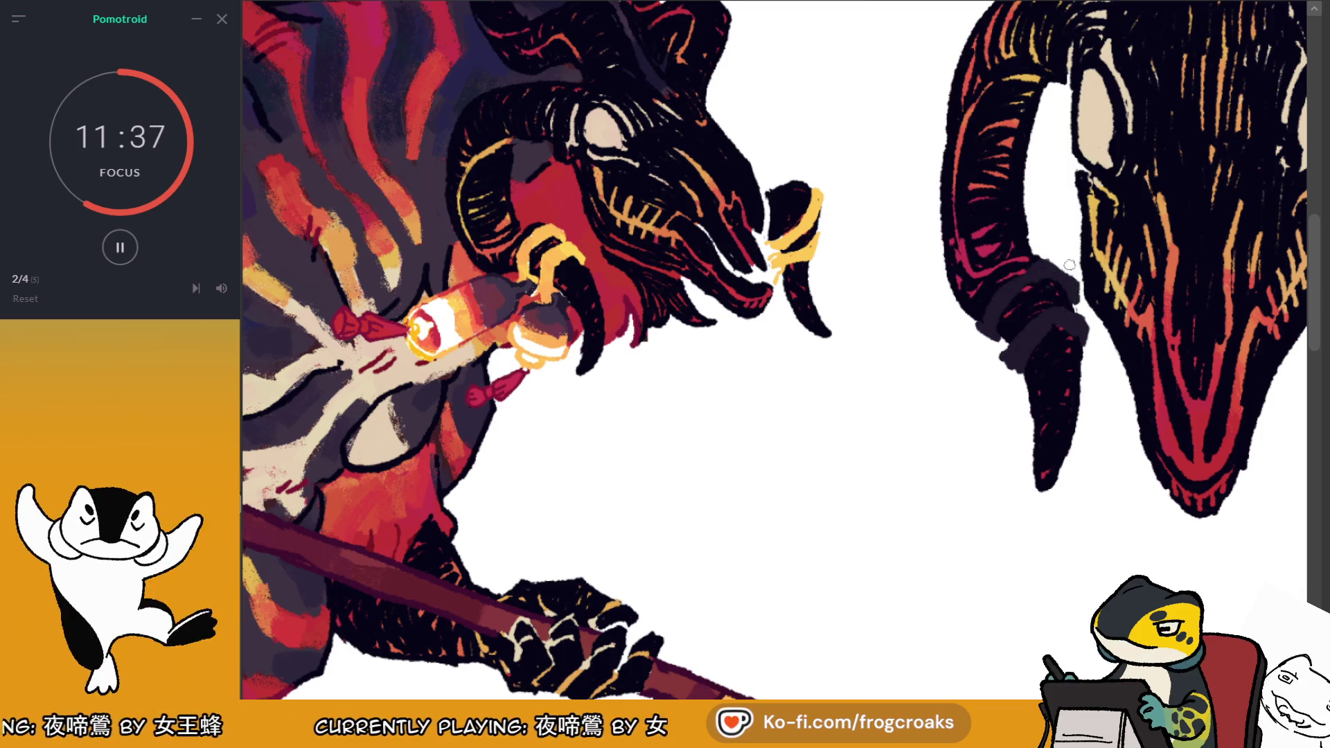
{"action": "scroll", "coordinate": [1069, 265], "scroll_direction": "down", "scroll_amount": 5}
{"action": "scroll", "coordinate": [914, 298], "scroll_direction": "up", "scroll_amount": 3}
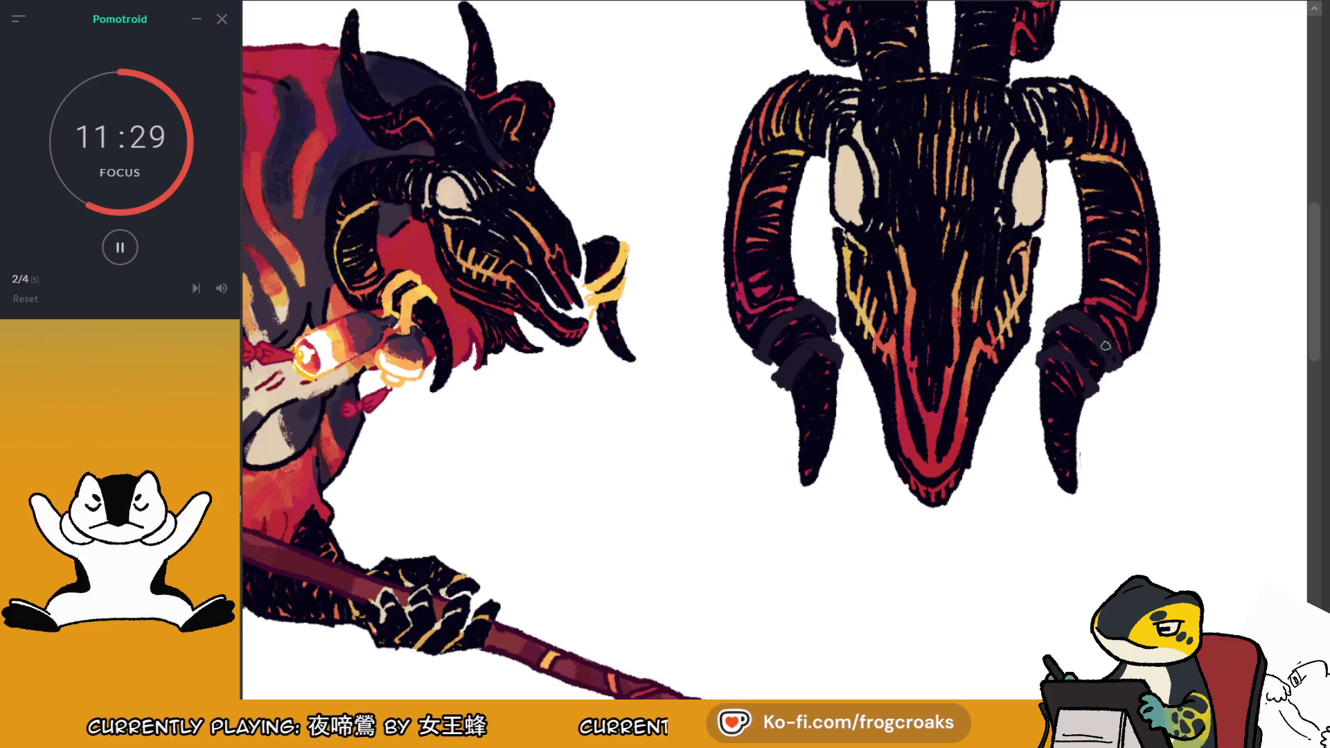
{"action": "left_click_drag", "start_coordinate": [1115, 360], "coordinate": [1143, 345]}
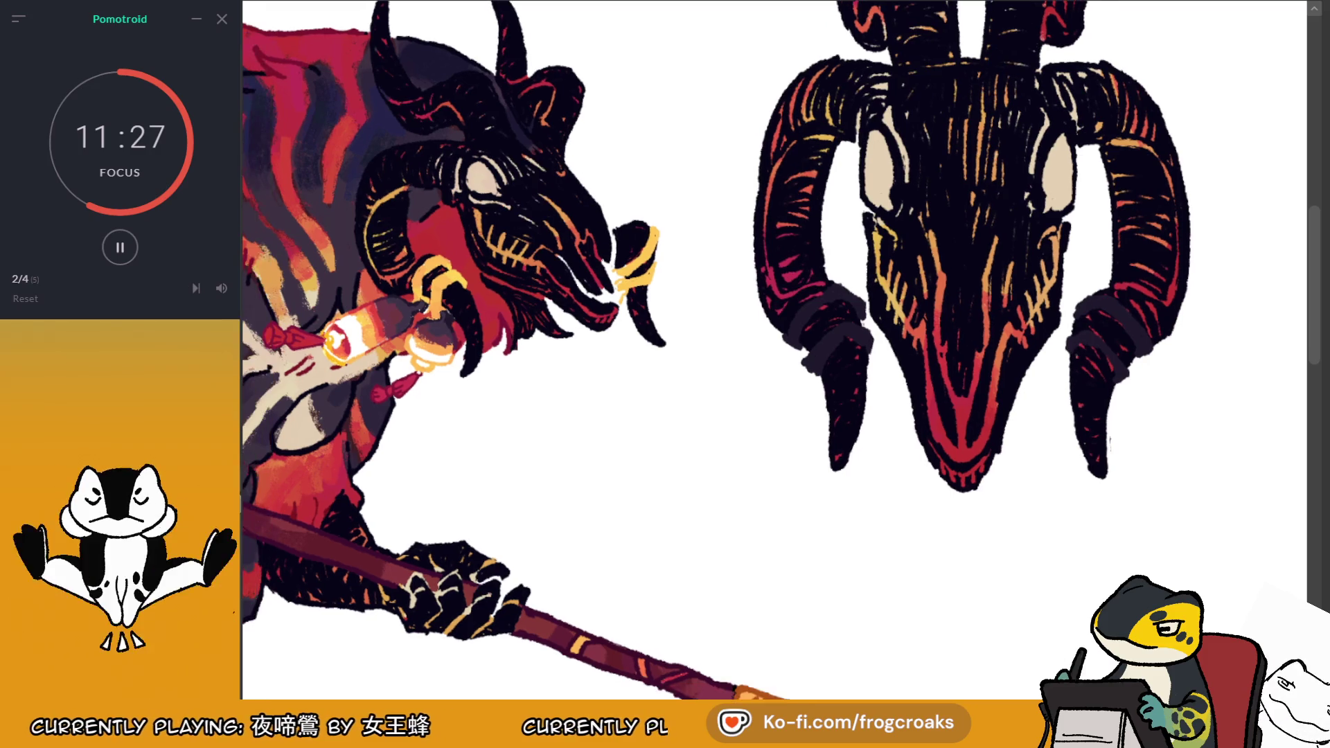
Remove the stray curved strokes below the horn tip and fit the whole drawing to the window
{"action": "mouse_move", "coordinate": [816, 388]}
{"action": "left_mouse_down"}
{"action": "mouse_move", "coordinate": [789, 485]}
{"action": "mouse_move", "coordinate": [889, 430]}
{"action": "left_mouse_up"}
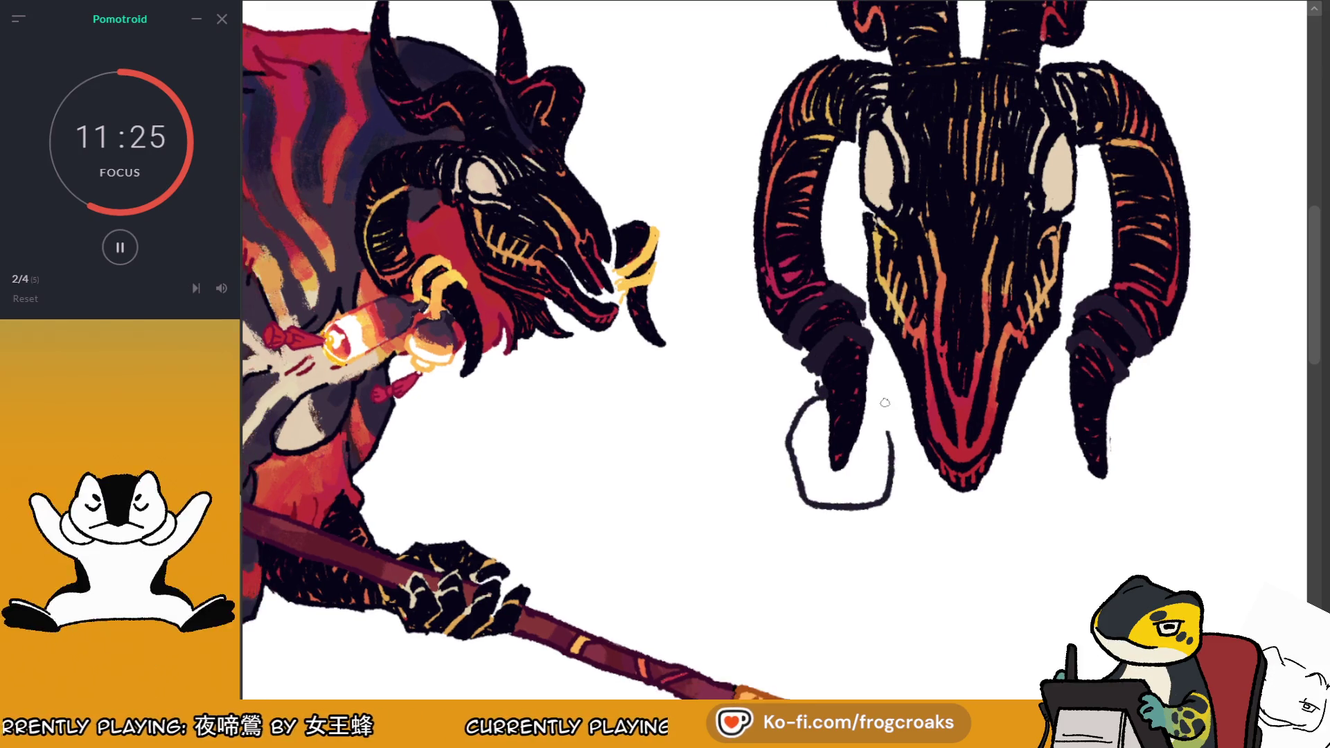
{"action": "mouse_move", "coordinate": [767, 368]}
{"action": "left_mouse_down"}
{"action": "mouse_move", "coordinate": [770, 545]}
{"action": "mouse_move", "coordinate": [830, 551]}
{"action": "left_mouse_up"}
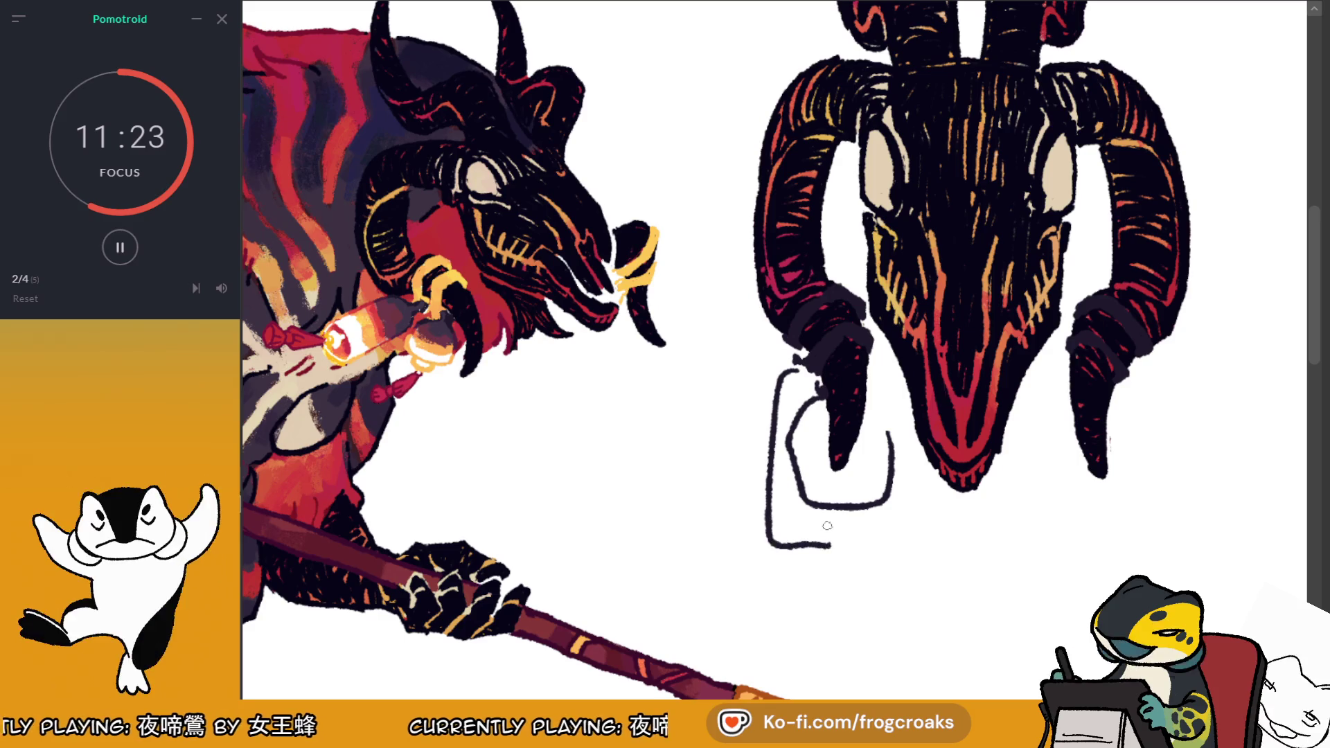
{"action": "key", "text": "ctrl+z"}
{"action": "key", "text": "ctrl+z"}
{"action": "key", "text": "ctrl+z"}
{"action": "key", "text": "ctrl+z"}
{"action": "key", "text": "ctrl+z"}
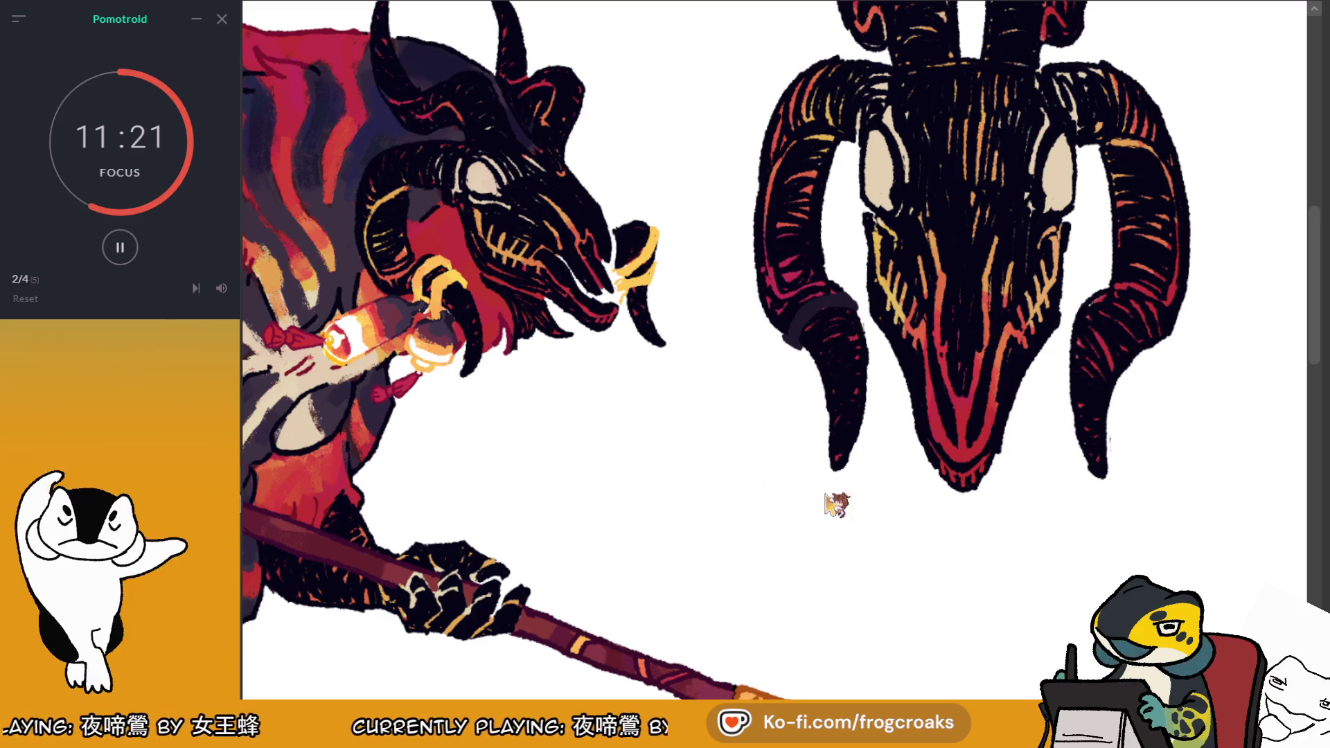
{"action": "key", "text": "ctrl+0"}
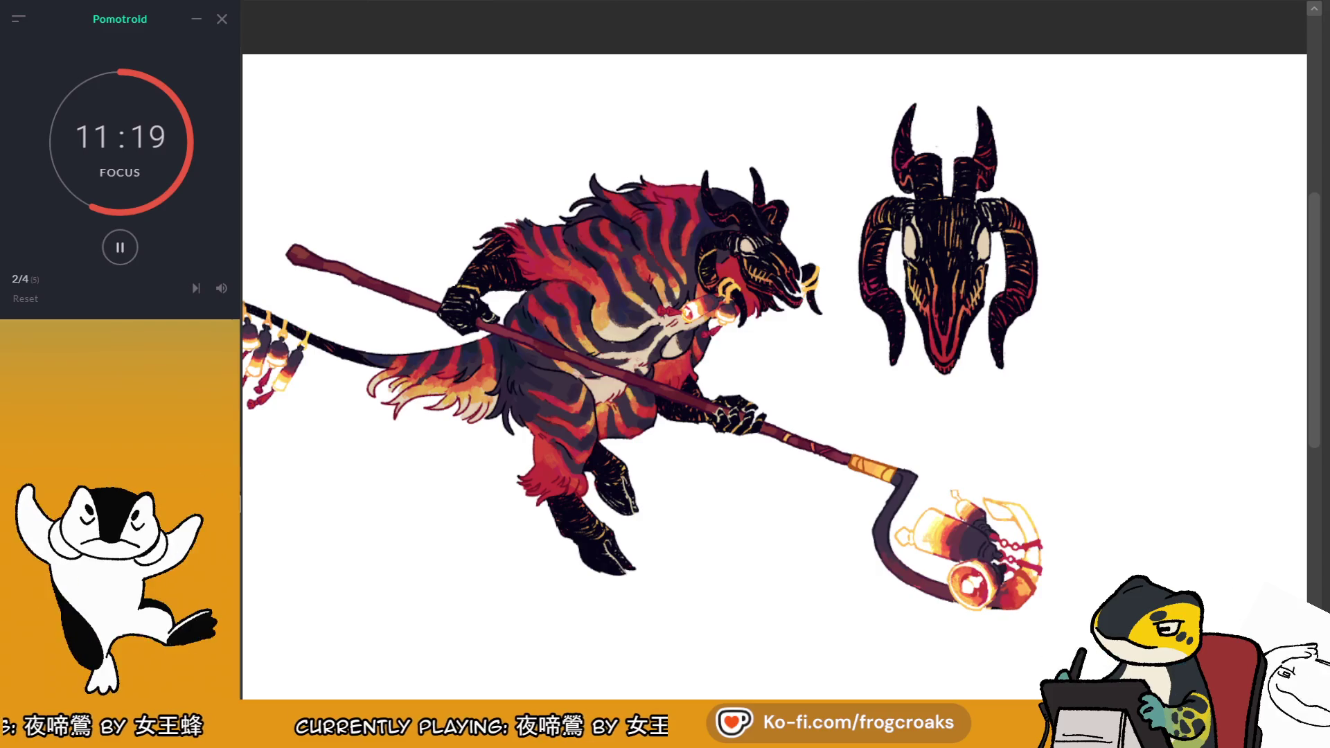
Drag the ram skull down so it sits level with the beast's head
{"action": "key", "text": "ctrl+z"}
{"action": "key", "text": "ctrl+shift+z"}
{"action": "scroll", "coordinate": [732, 155], "scroll_direction": "up", "scroll_amount": 1}
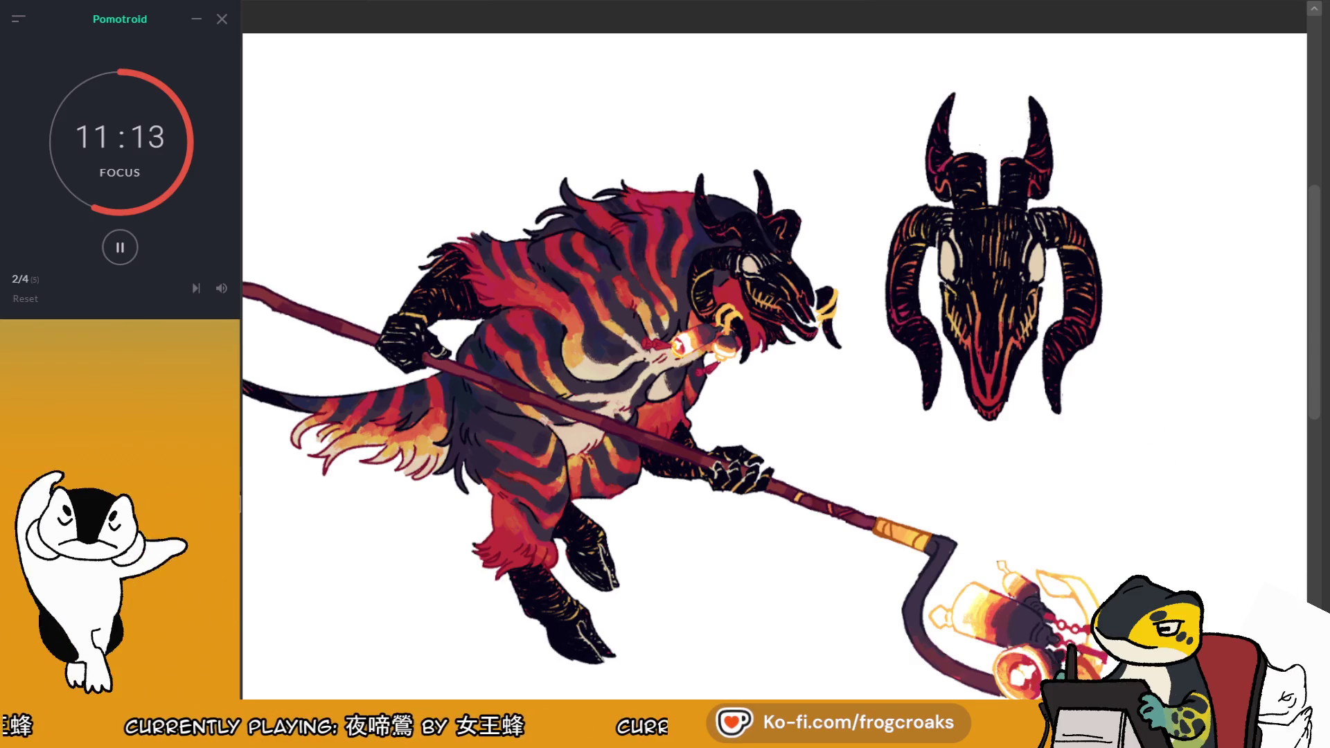
{"action": "mouse_move", "coordinate": [944, 276]}
{"action": "left_mouse_down"}
{"action": "mouse_move", "coordinate": [894, 326]}
{"action": "mouse_move", "coordinate": [907, 342]}
{"action": "mouse_move", "coordinate": [1030, 356]}
{"action": "left_mouse_up"}
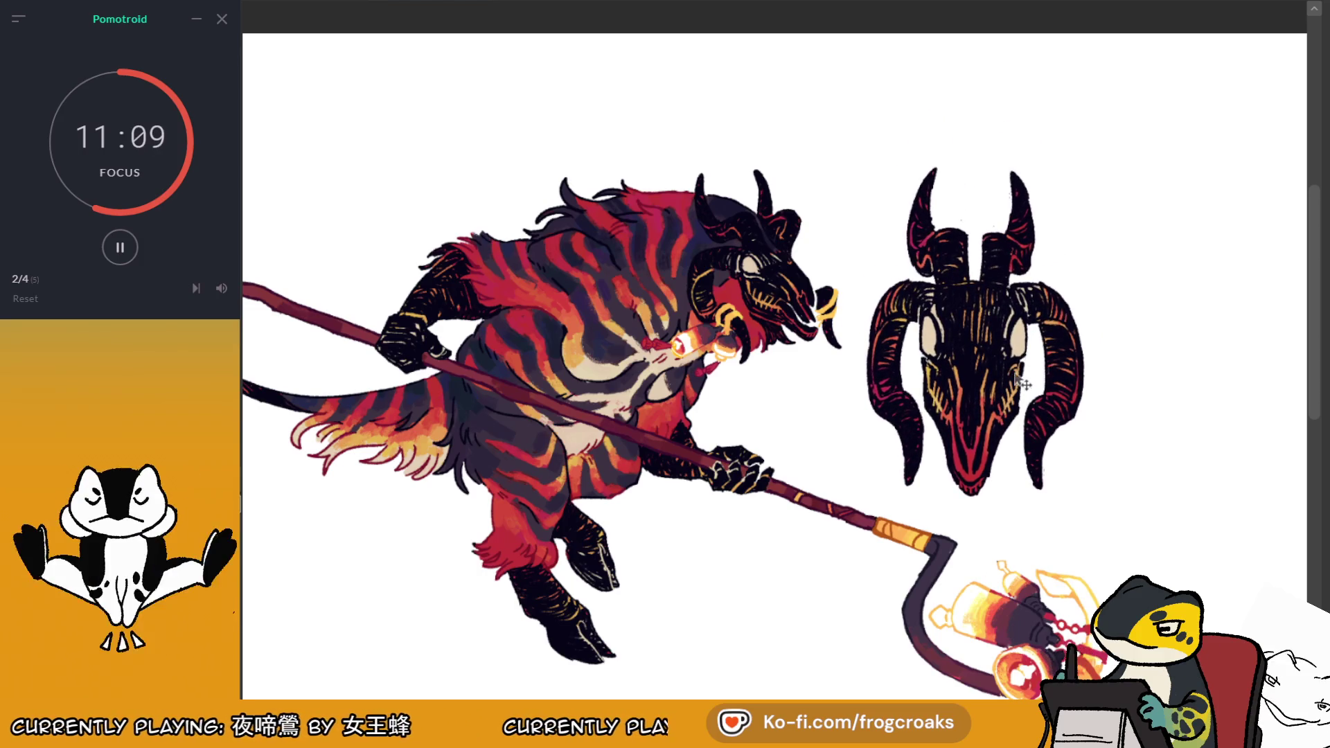
Paste the red-and-blue ribcage reference picture onto the canvas
{"action": "scroll", "coordinate": [1023, 381], "scroll_direction": "down", "scroll_amount": 3}
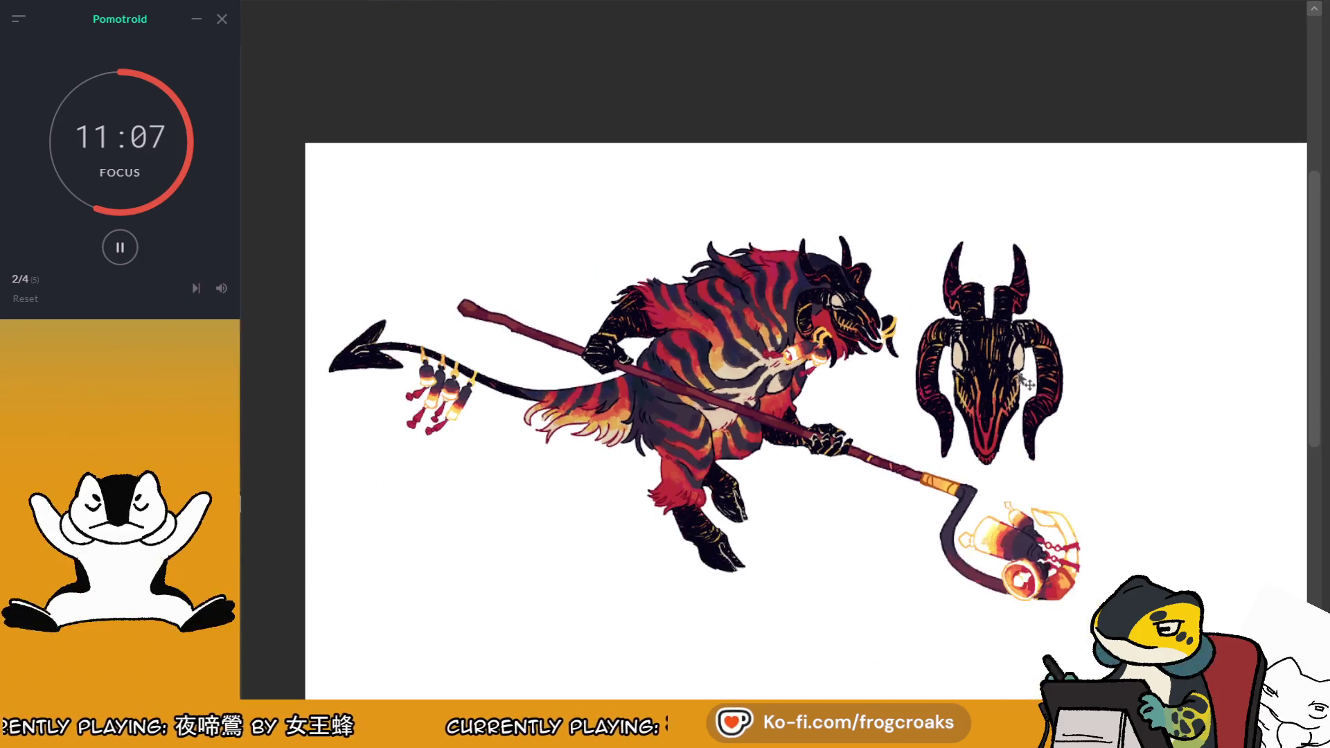
{"action": "scroll", "coordinate": [1027, 383], "scroll_direction": "up", "scroll_amount": 1}
{"action": "scroll", "coordinate": [900, 360], "scroll_direction": "down", "scroll_amount": 2}
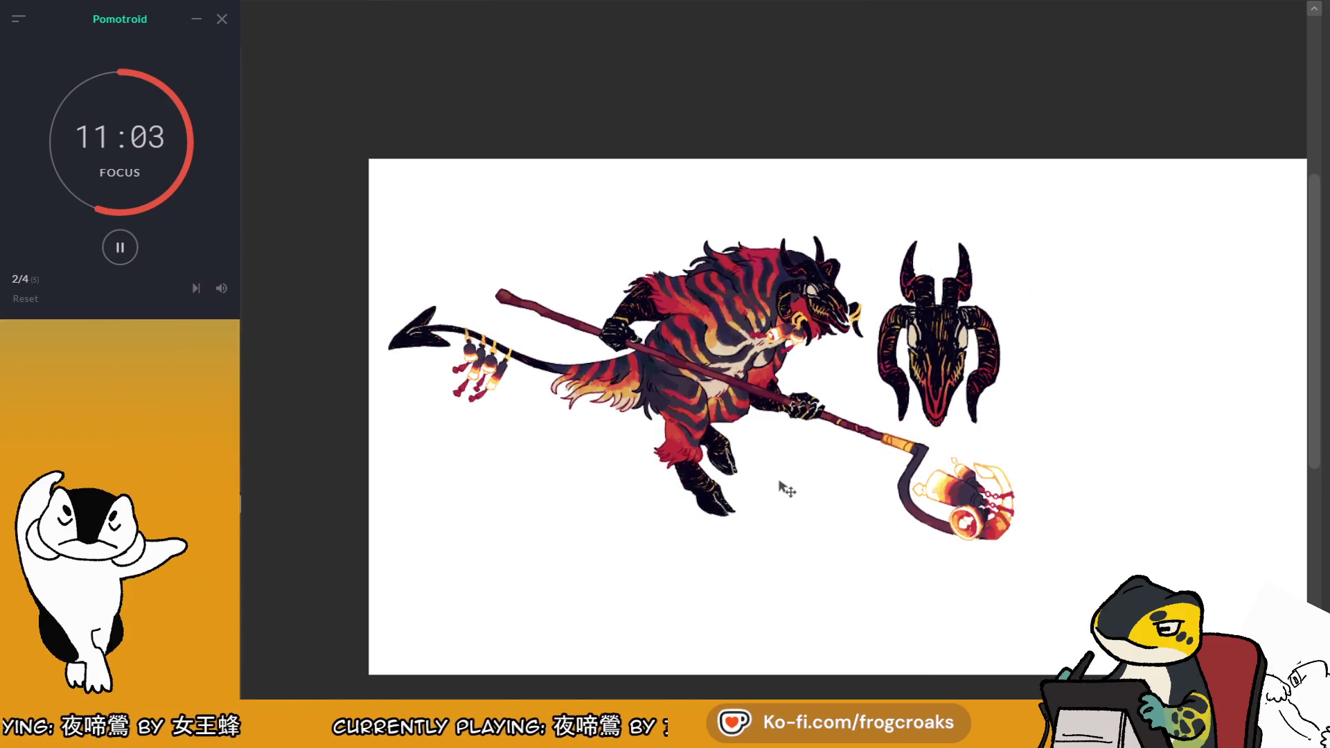
{"action": "scroll", "coordinate": [784, 477], "scroll_direction": "up", "scroll_amount": 3}
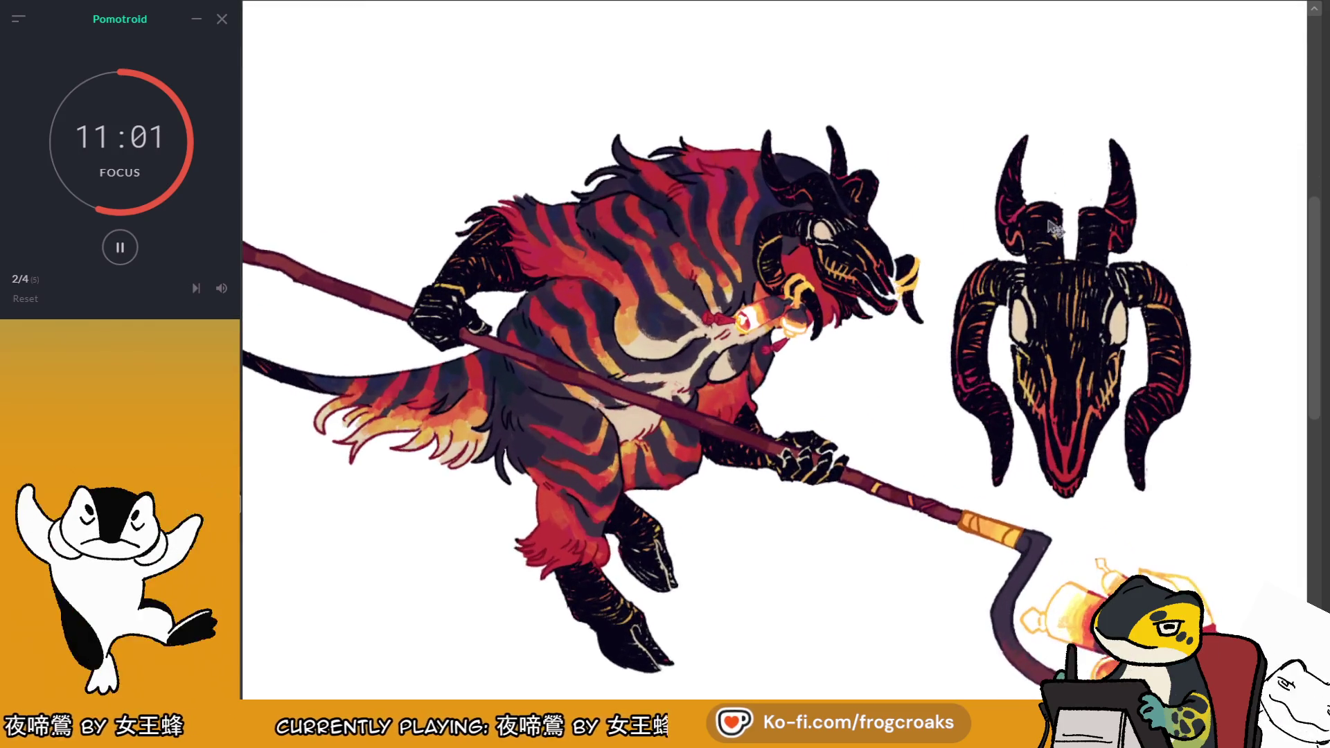
{"action": "scroll", "coordinate": [1066, 235], "scroll_direction": "down", "scroll_amount": 1}
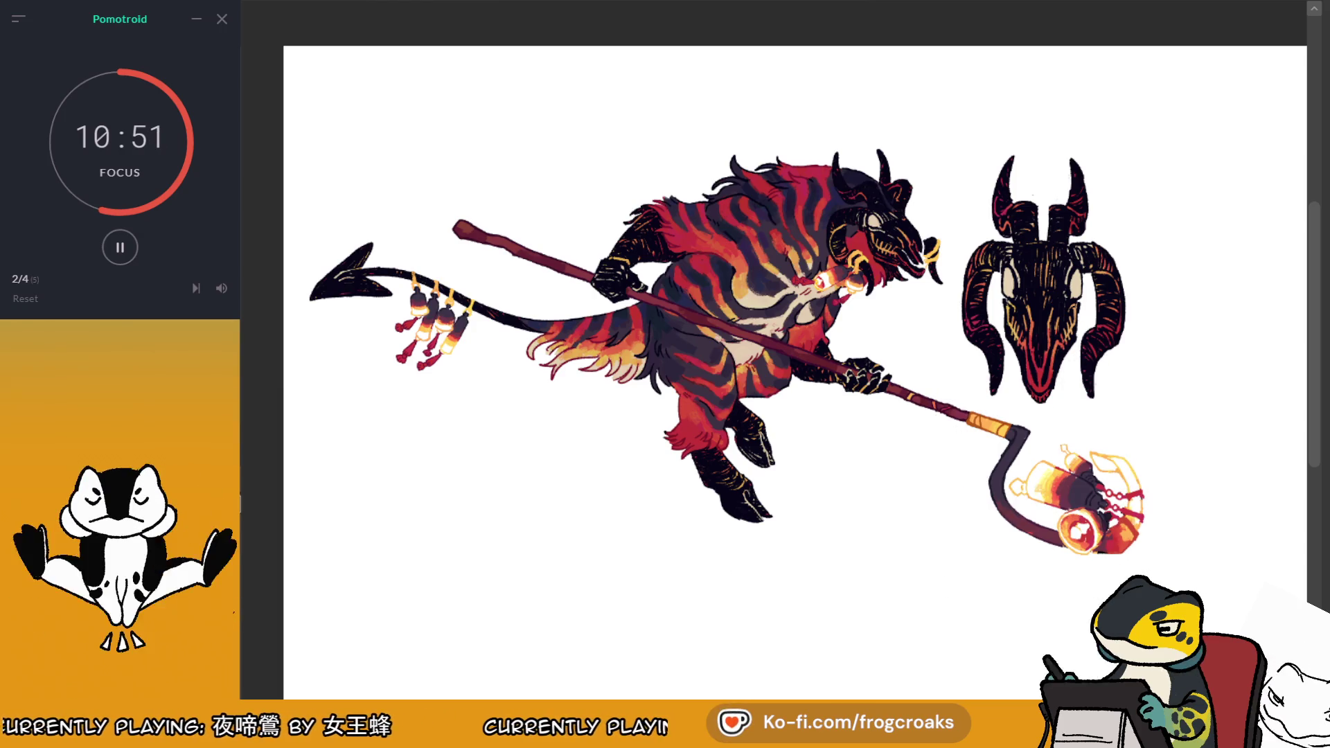
{"action": "key", "text": "ctrl+v"}
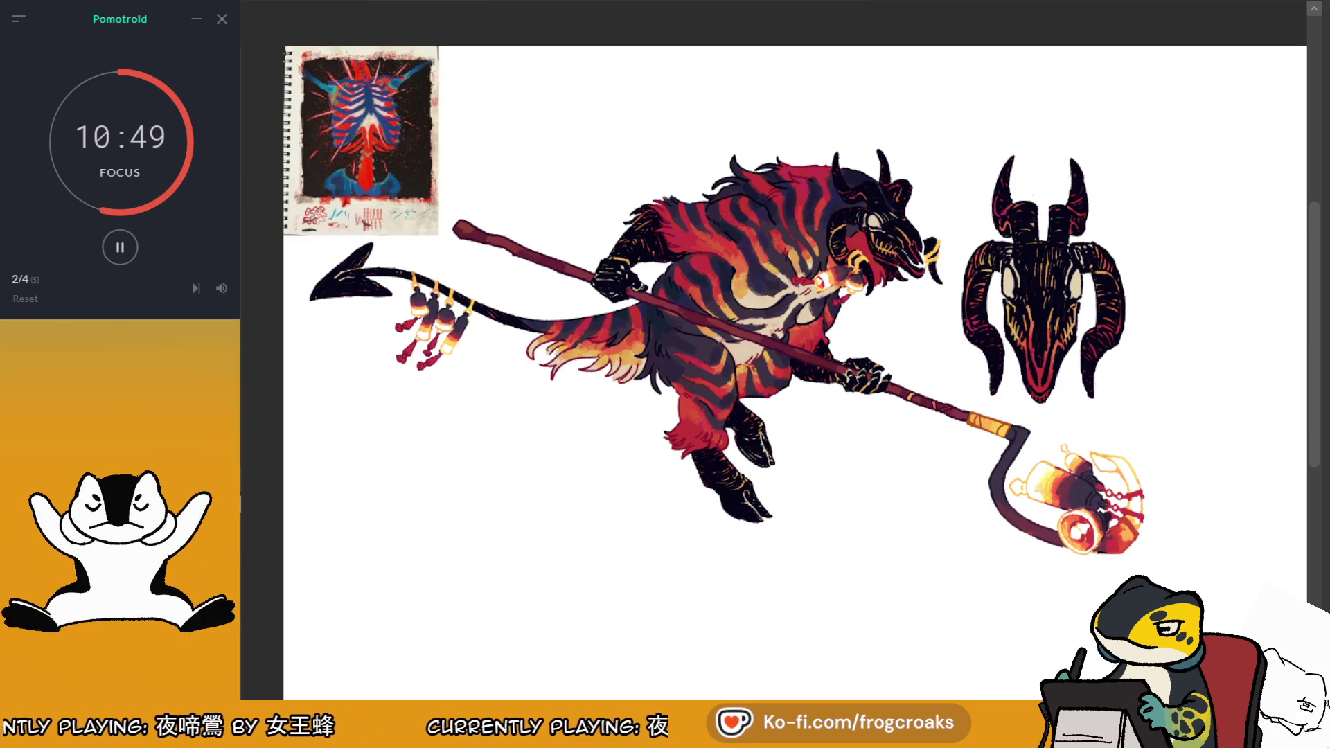
{"action": "key", "text": "ctrl+v"}
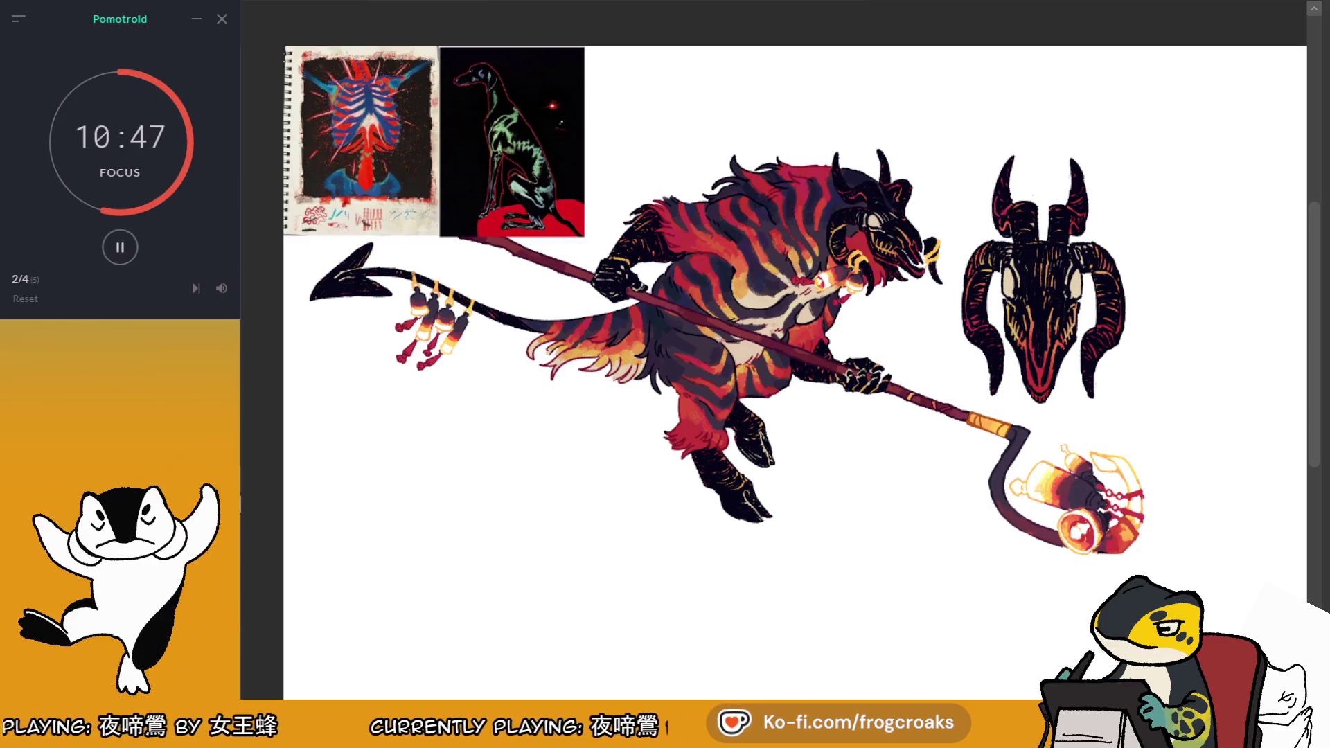
{"action": "key", "text": "ctrl+z"}
{"action": "key", "text": "ctrl+z"}
{"action": "key", "text": "ctrl+z"}
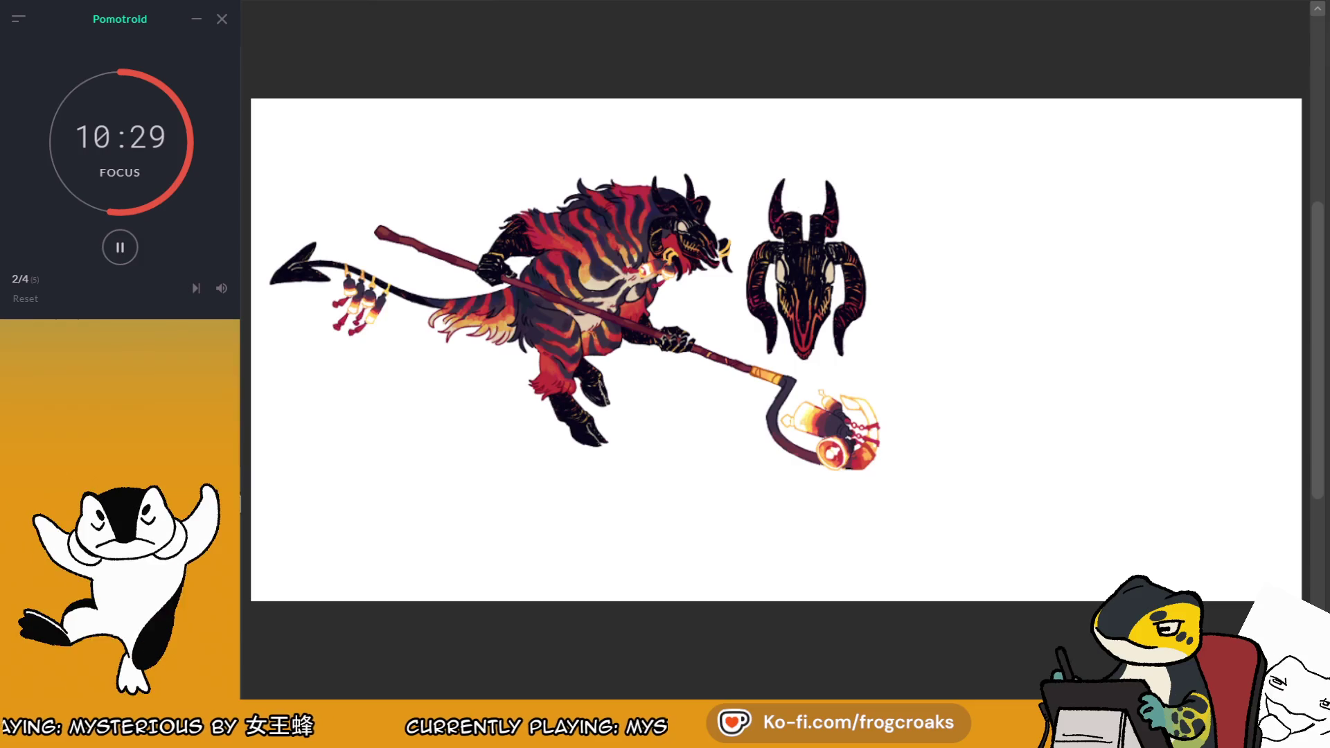
Crop the canvas to a rectangle drawn around the beast and the ram skull
{"action": "scroll", "coordinate": [642, 182], "scroll_direction": "down", "scroll_amount": 2}
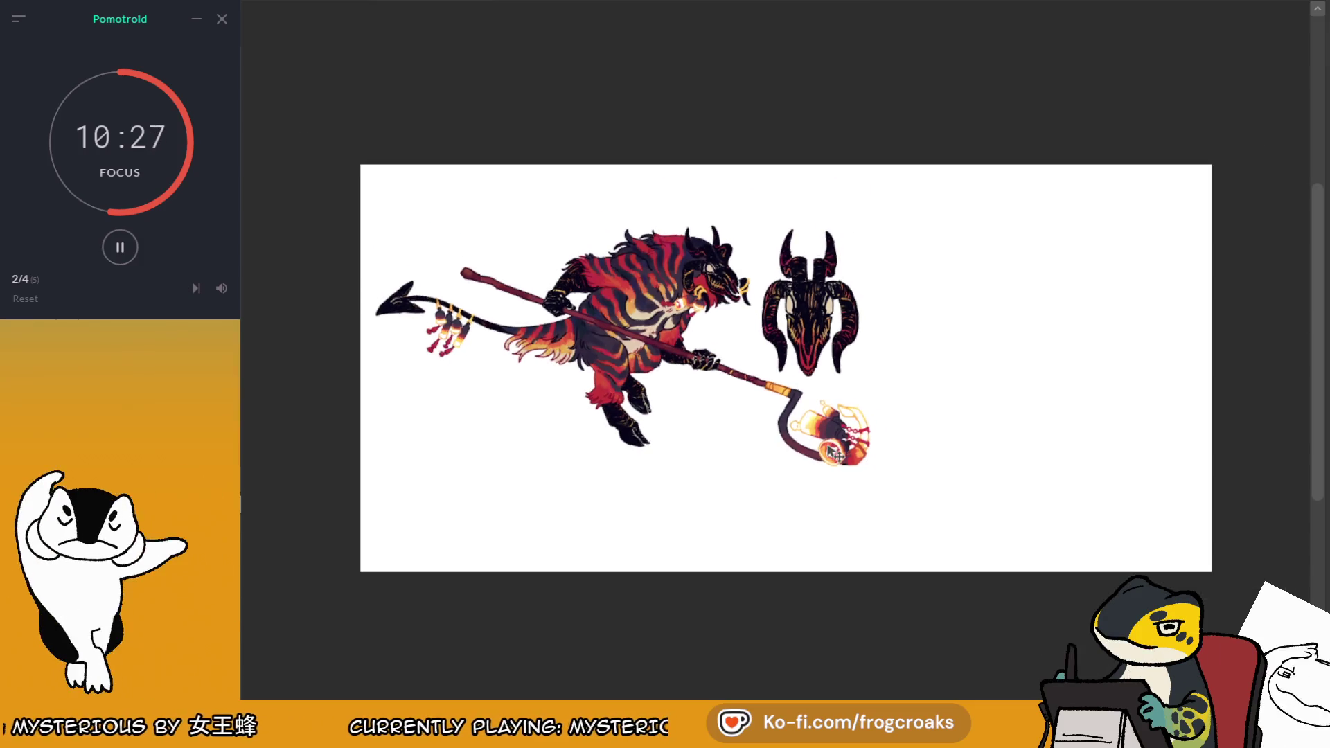
{"action": "scroll", "coordinate": [641, 181], "scroll_direction": "up", "scroll_amount": 3}
{"action": "scroll", "coordinate": [640, 180], "scroll_direction": "up", "scroll_amount": 1}
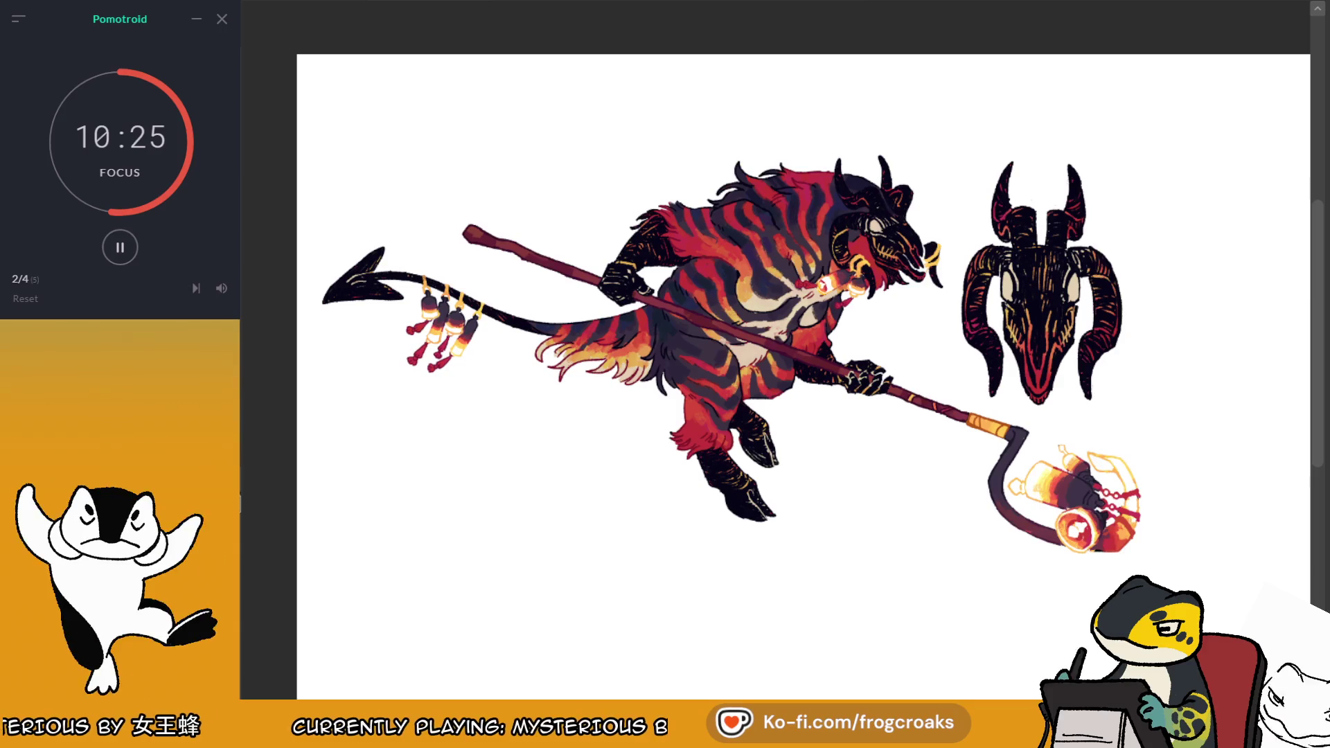
{"action": "mouse_move", "coordinate": [287, 102]}
{"action": "left_mouse_down"}
{"action": "mouse_move", "coordinate": [372, 196]}
{"action": "mouse_move", "coordinate": [1172, 549]}
{"action": "mouse_move", "coordinate": [1172, 572]}
{"action": "mouse_move", "coordinate": [1187, 573]}
{"action": "left_mouse_up"}
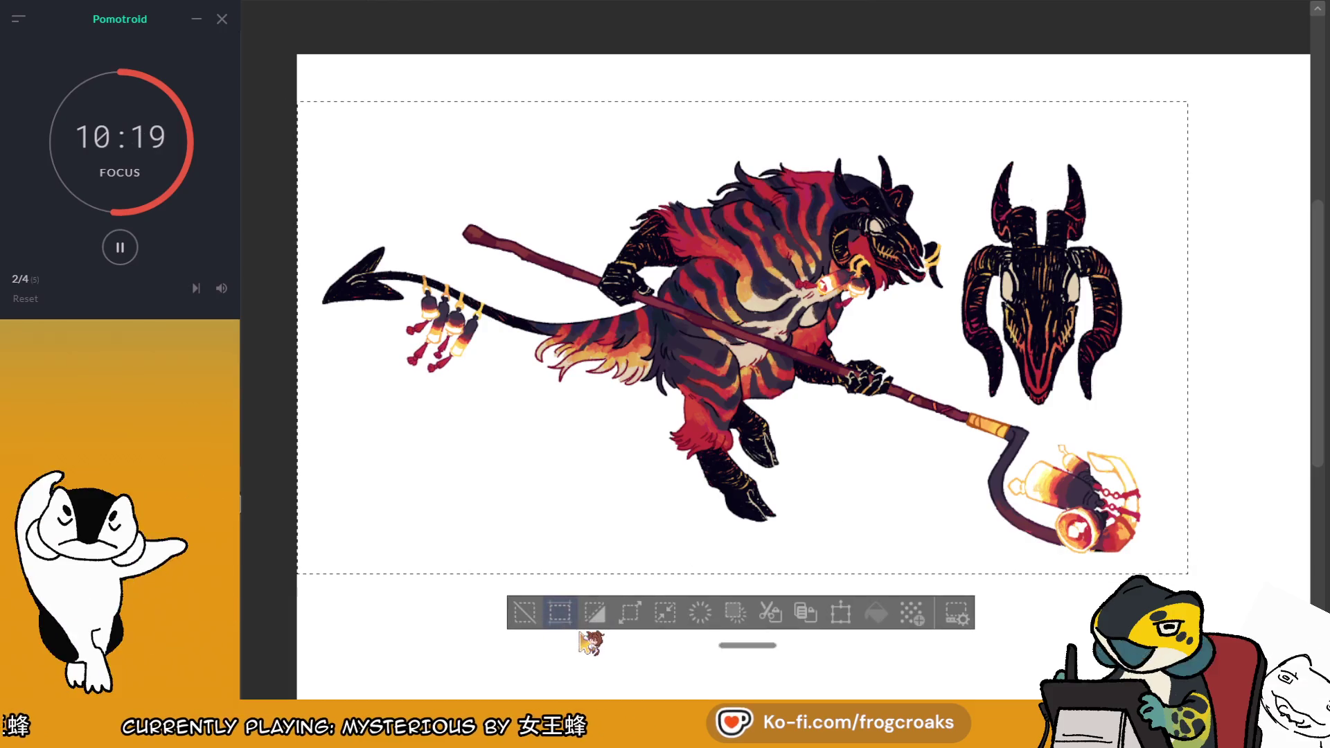
{"action": "left_click", "coordinate": [561, 612]}
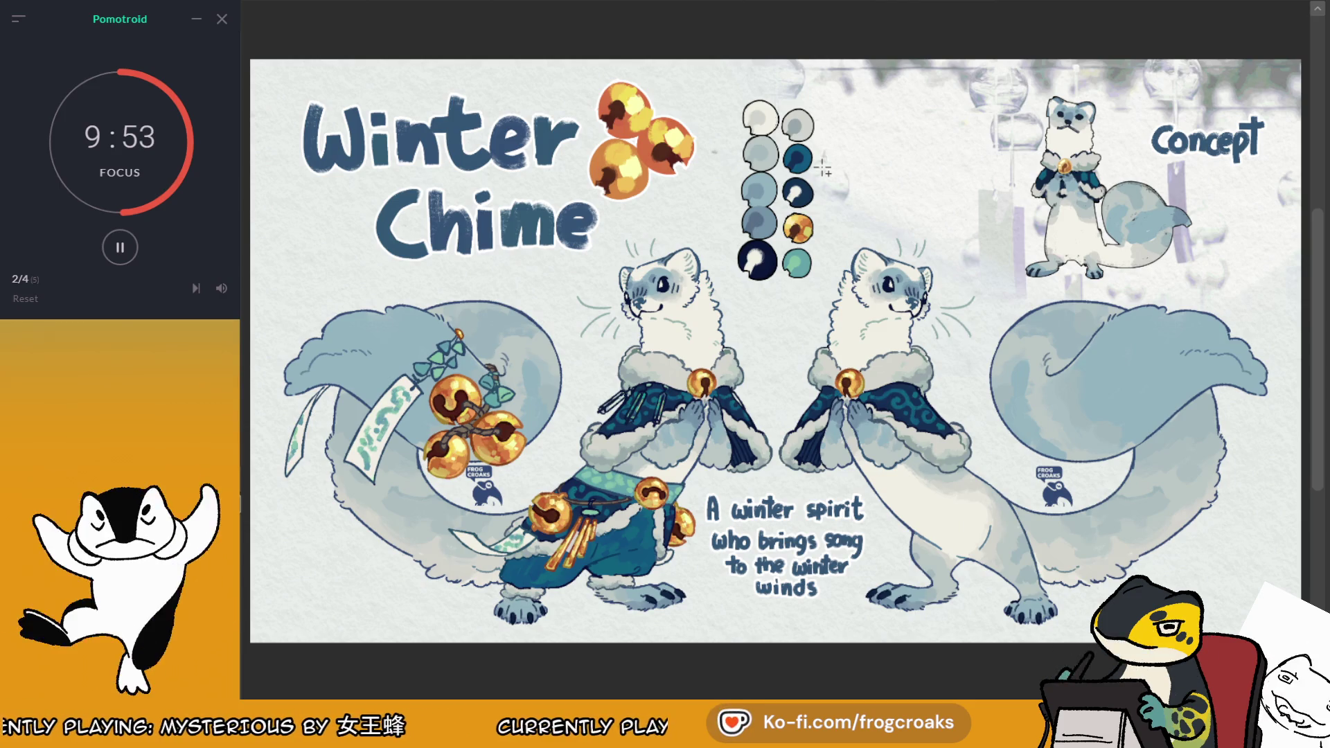
Switch to the red-striped beast artwork and zoom around its canvas
{"action": "key", "text": "Right"}
{"action": "key", "text": "Right"}
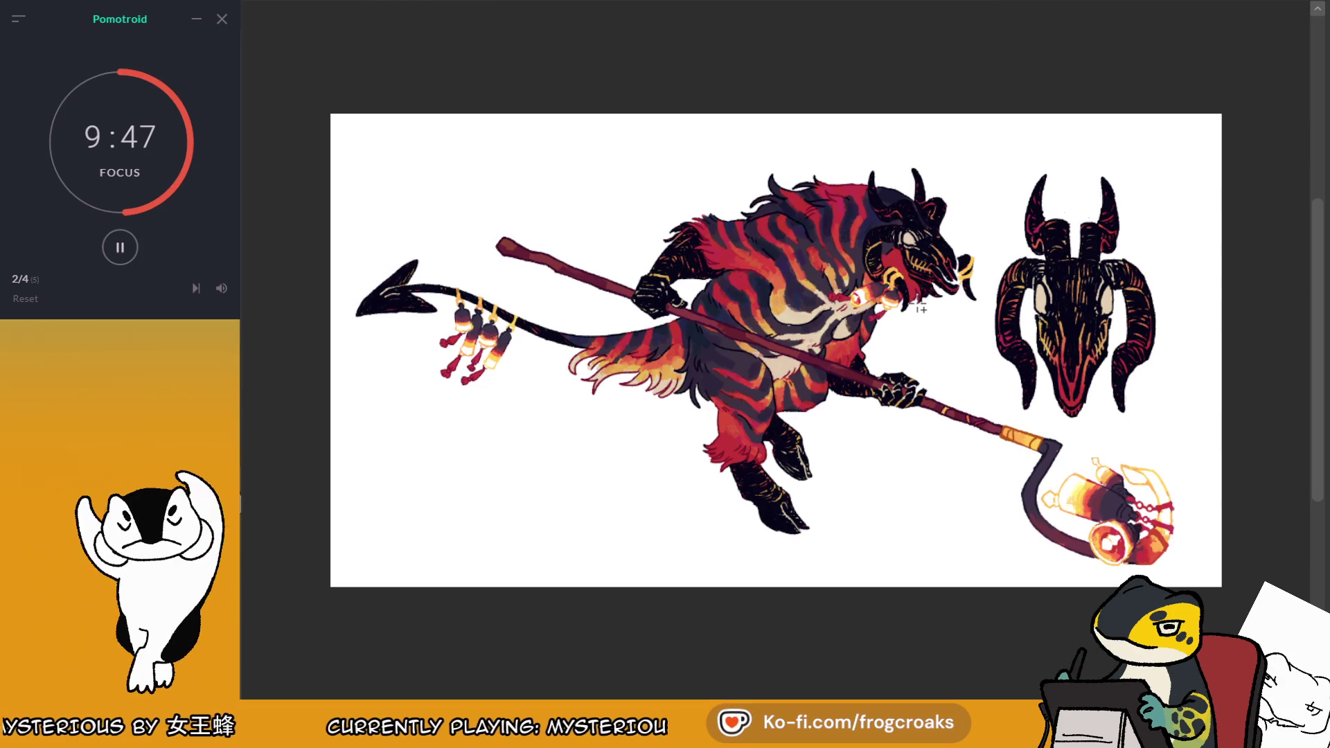
{"action": "scroll", "coordinate": [663, 210], "scroll_direction": "up", "scroll_amount": 5}
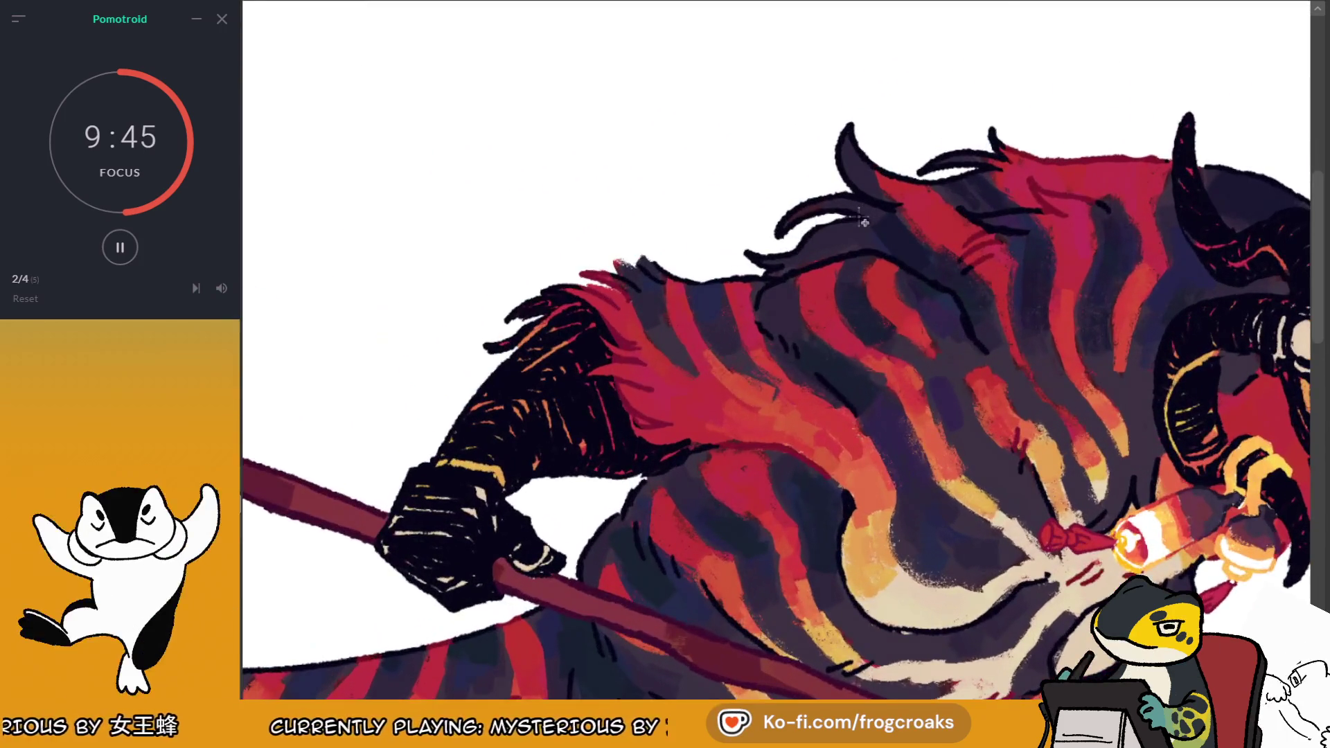
{"action": "scroll", "coordinate": [953, 237], "scroll_direction": "down", "scroll_amount": 5}
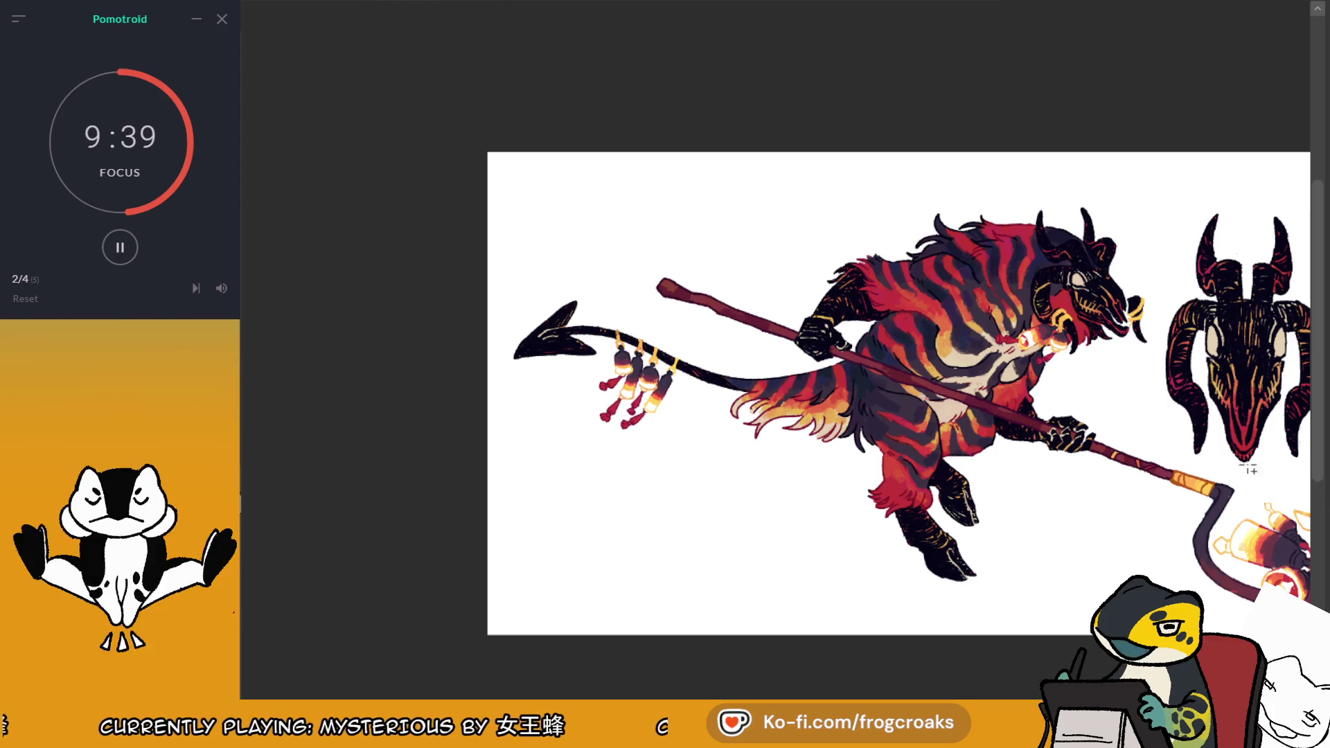
{"action": "scroll", "coordinate": [528, 261], "scroll_direction": "down", "scroll_amount": 4}
{"action": "scroll", "coordinate": [603, 246], "scroll_direction": "up", "scroll_amount": 4}
{"action": "scroll", "coordinate": [388, 138], "scroll_direction": "up", "scroll_amount": 2}
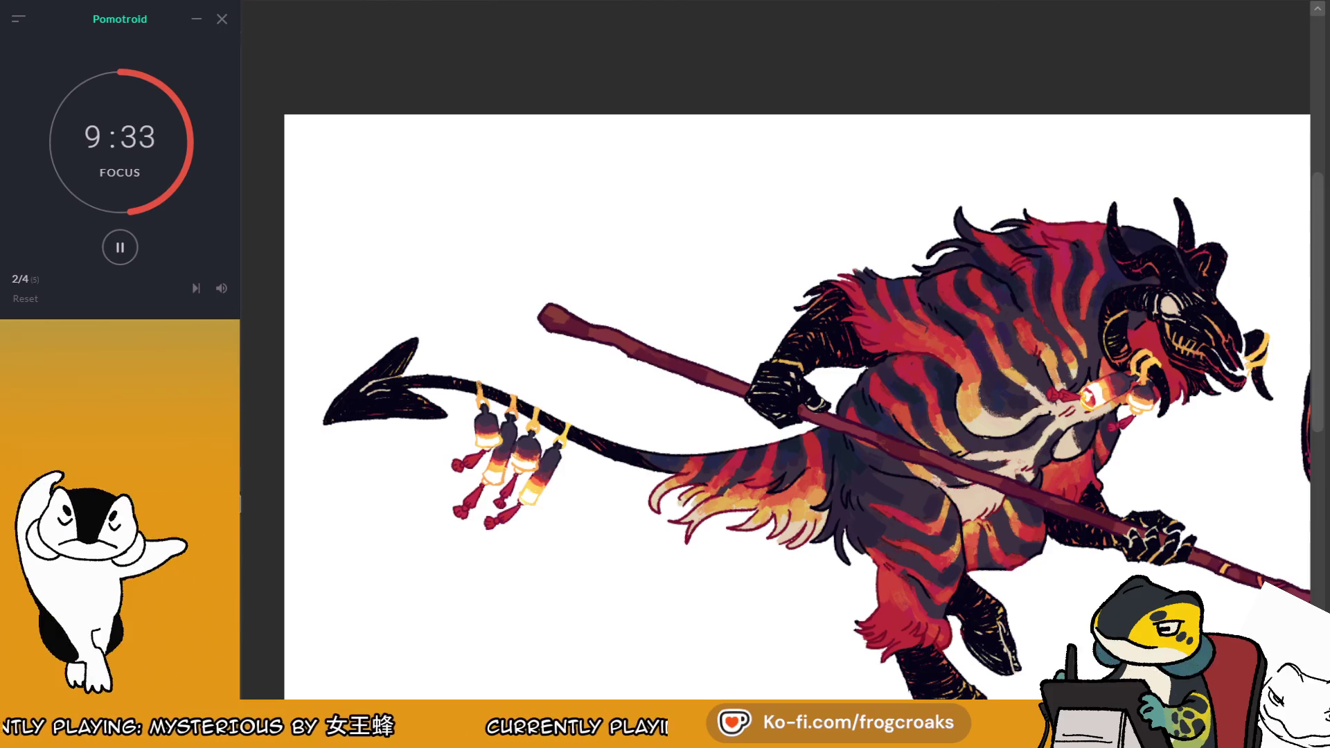
{"action": "scroll", "coordinate": [781, 364], "scroll_direction": "down", "scroll_amount": 2}
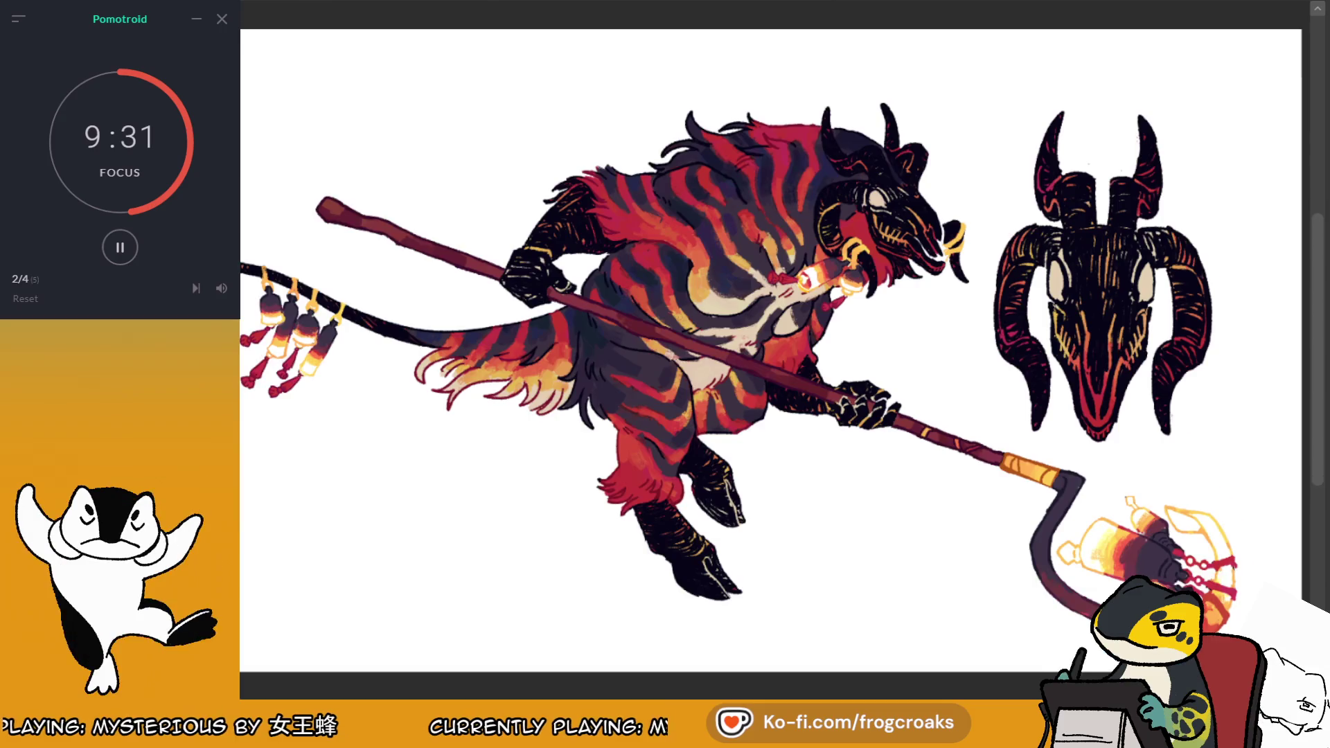
{"action": "scroll", "coordinate": [584, 98], "scroll_direction": "down", "scroll_amount": 2}
{"action": "scroll", "coordinate": [361, 93], "scroll_direction": "up", "scroll_amount": 3}
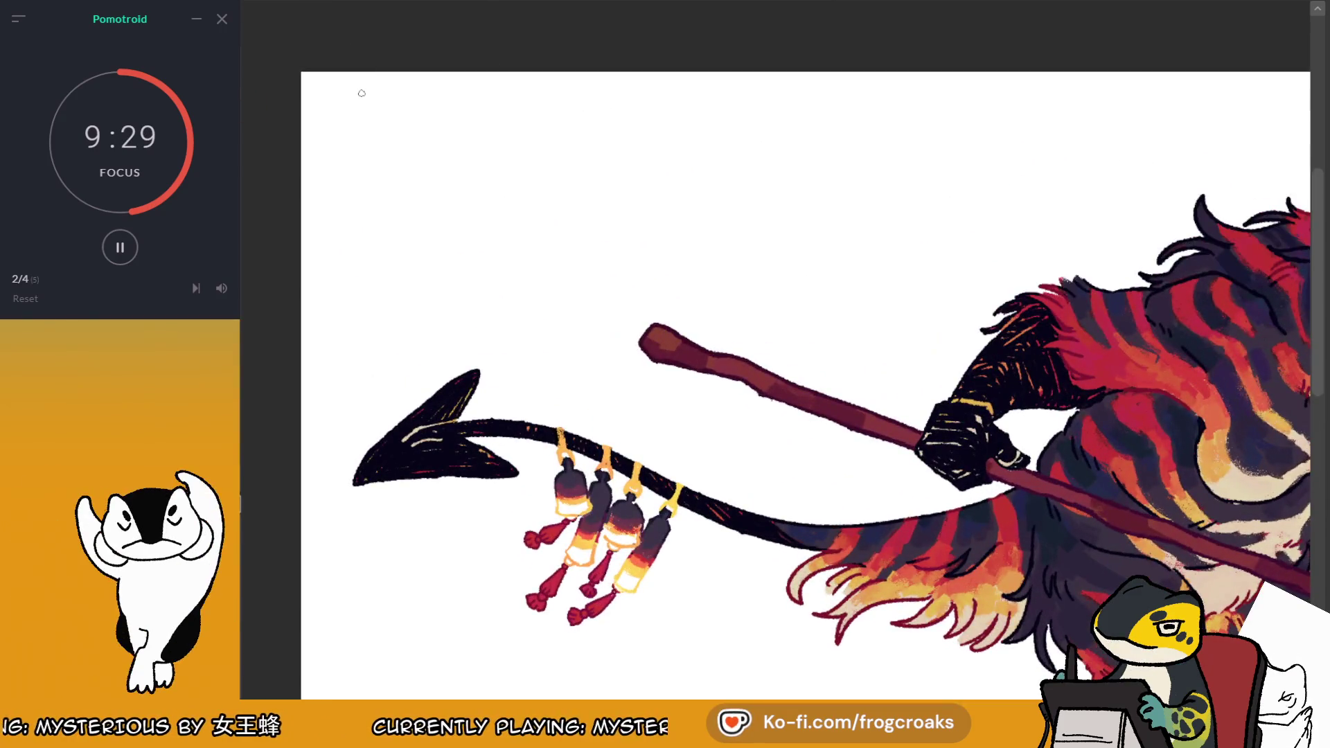
Try a red test stroke at the top-left, undo it, and move to another open document
{"action": "mouse_move", "coordinate": [423, 131]}
{"action": "left_mouse_down"}
{"action": "mouse_move", "coordinate": [423, 158]}
{"action": "mouse_move", "coordinate": [516, 126]}
{"action": "left_mouse_up"}
{"action": "key", "text": "ctrl+z"}
{"action": "key", "text": "ctrl+z"}
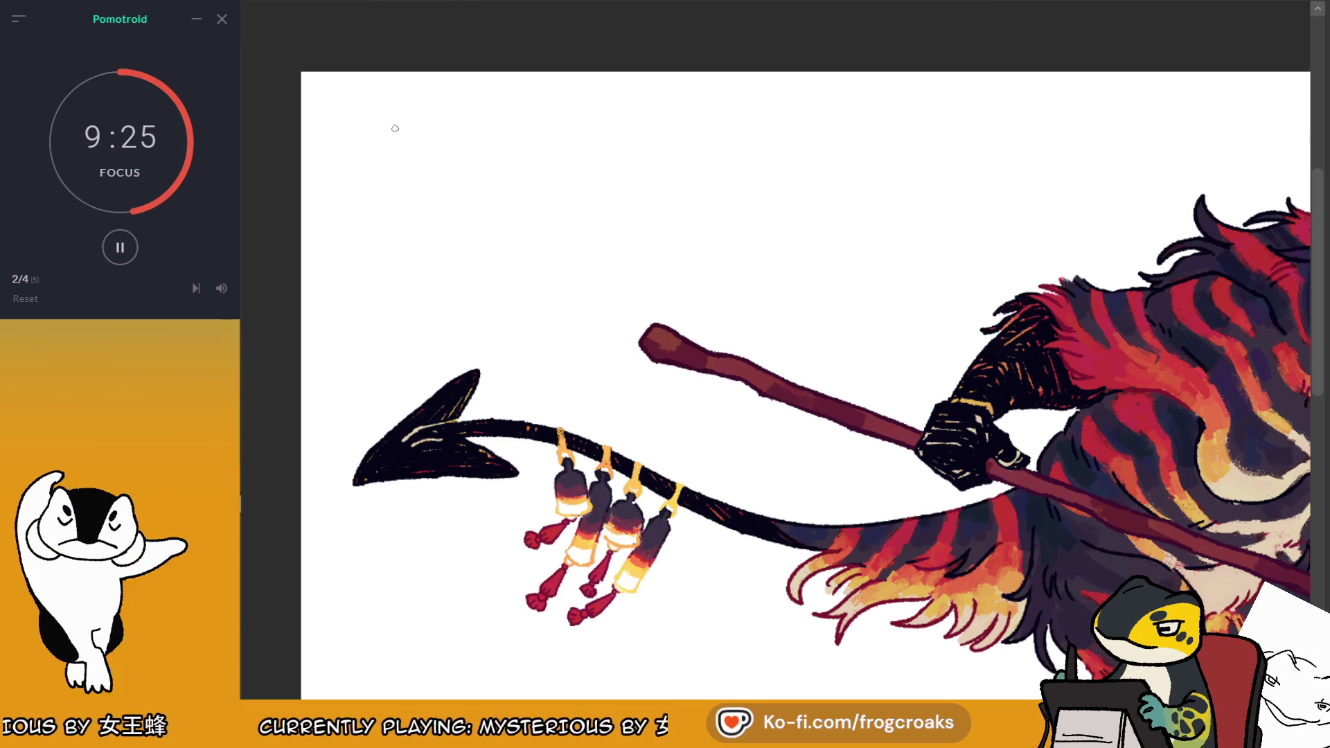
{"action": "scroll", "coordinate": [395, 128], "scroll_direction": "down", "scroll_amount": 2}
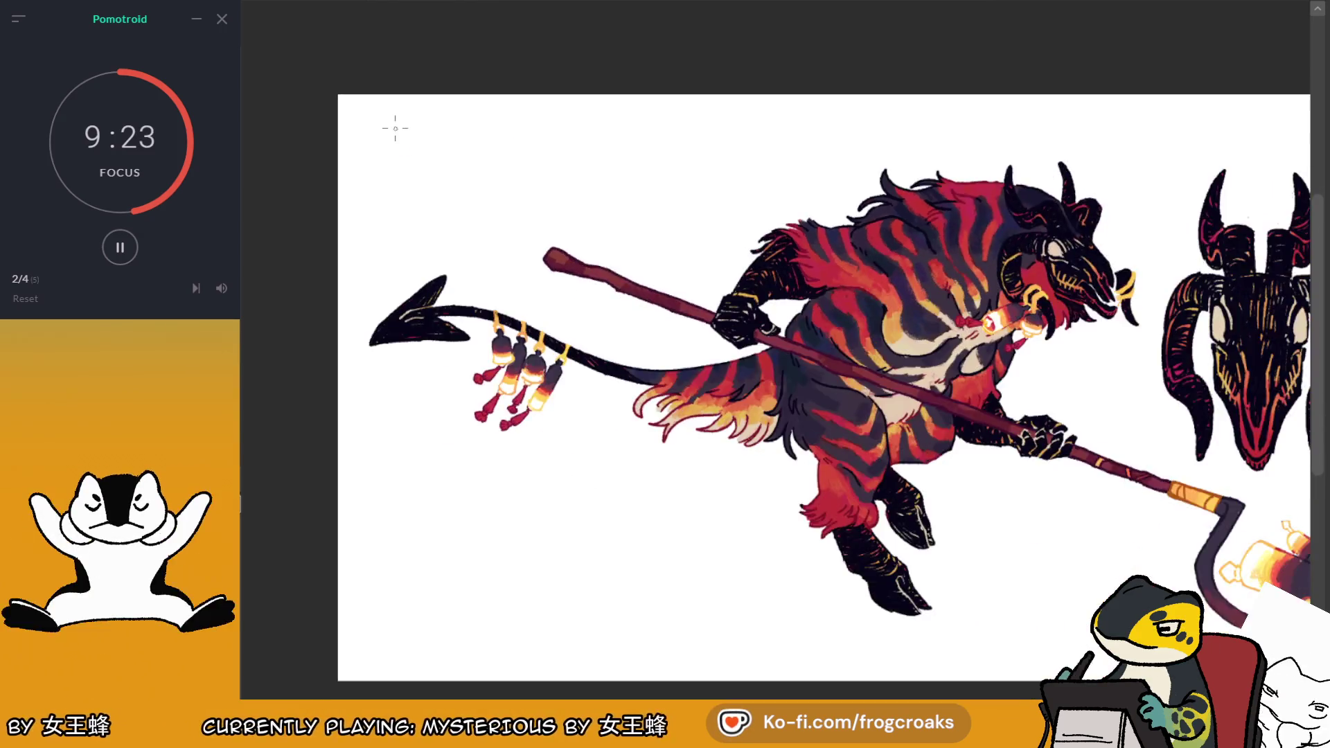
{"action": "scroll", "coordinate": [394, 128], "scroll_direction": "up", "scroll_amount": 2}
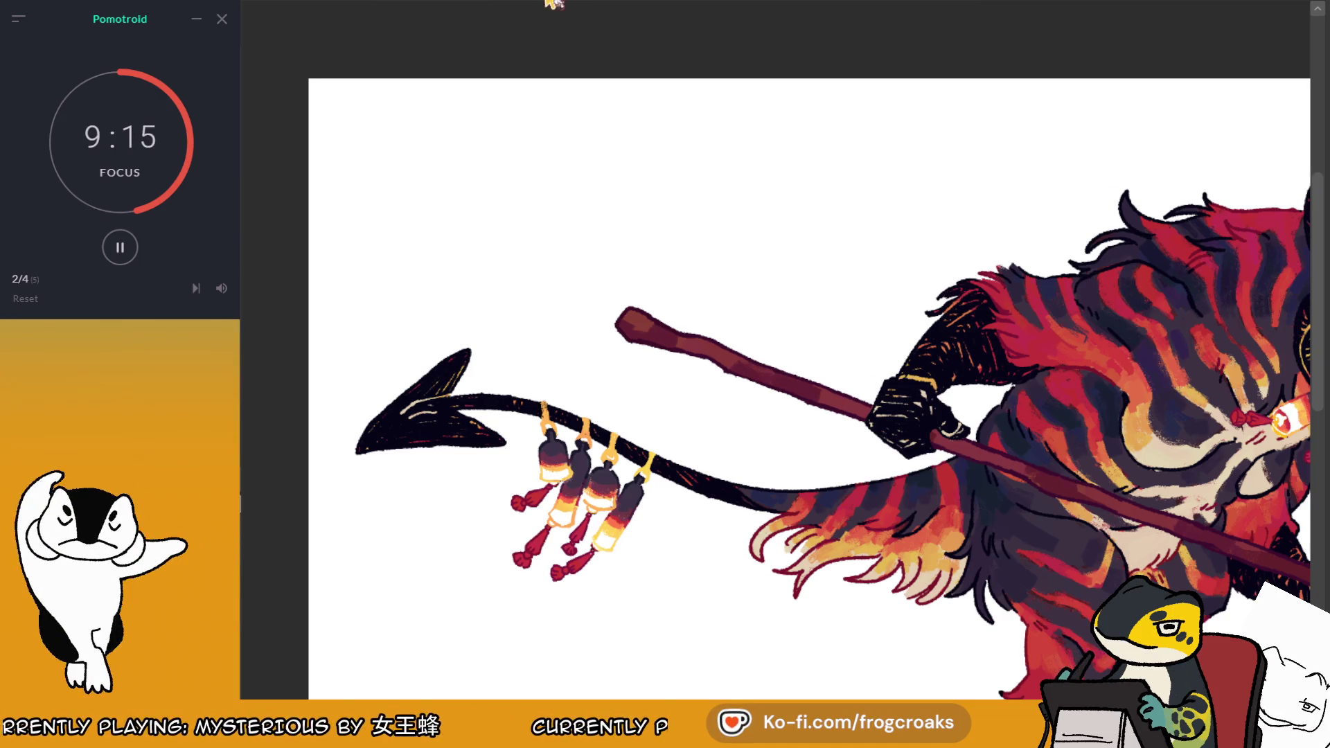
{"action": "left_click", "coordinate": [629, 4]}
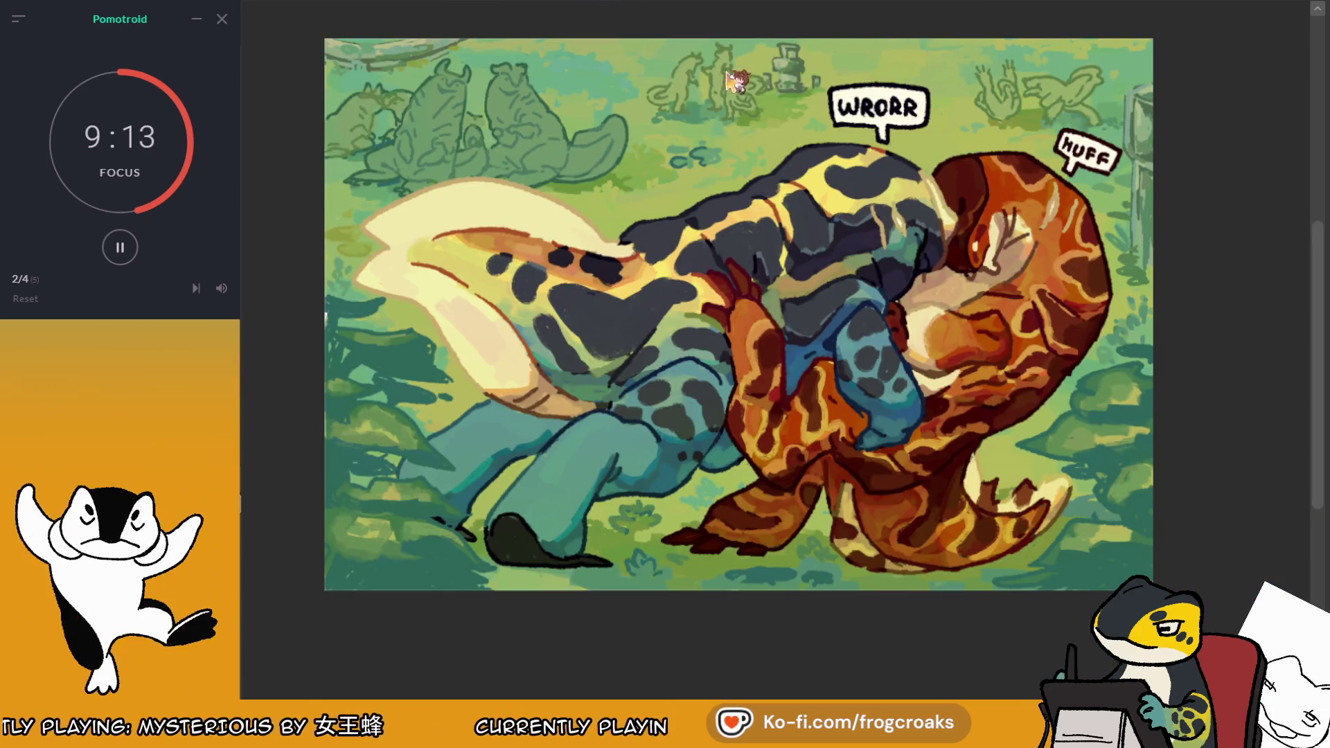
Cycle past the palette swatches, chimp meme and Winter Chime sheet back to the beast drawing
{"action": "key", "text": "ctrl+Tab"}
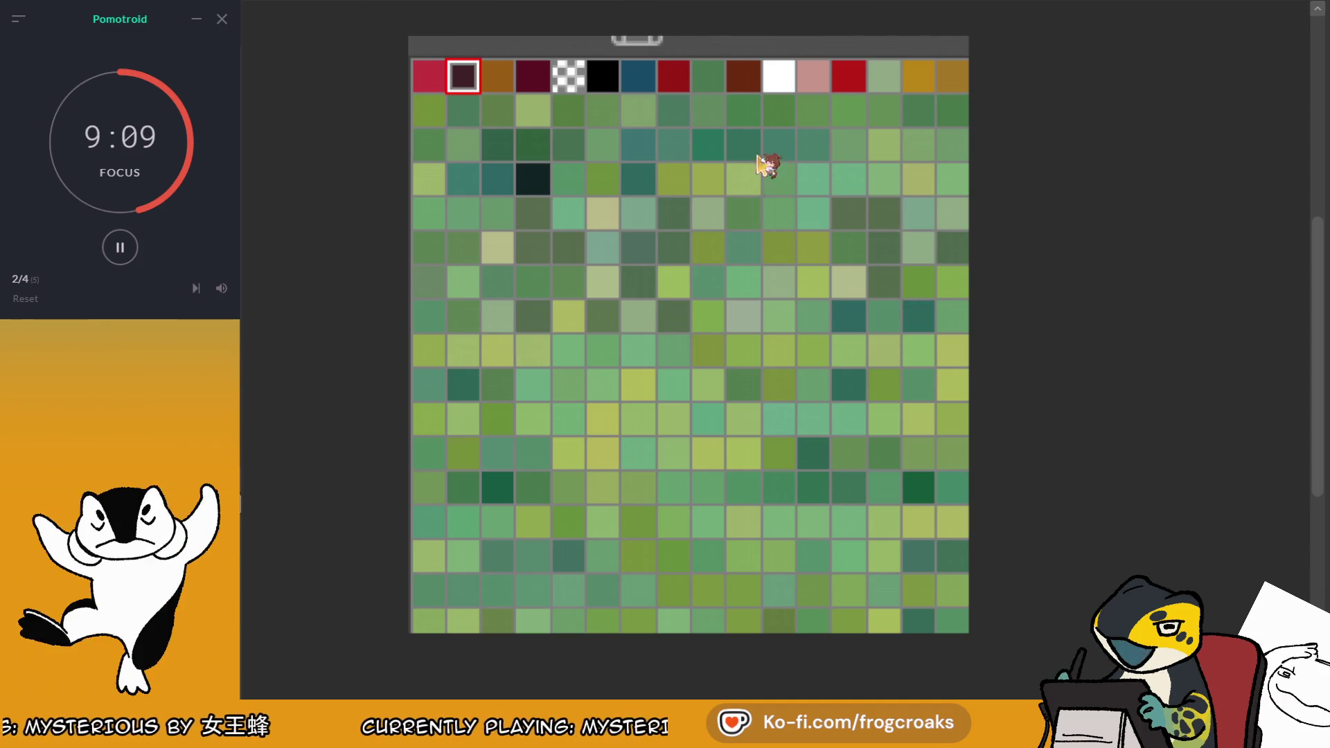
{"action": "key", "text": "ctrl+Tab"}
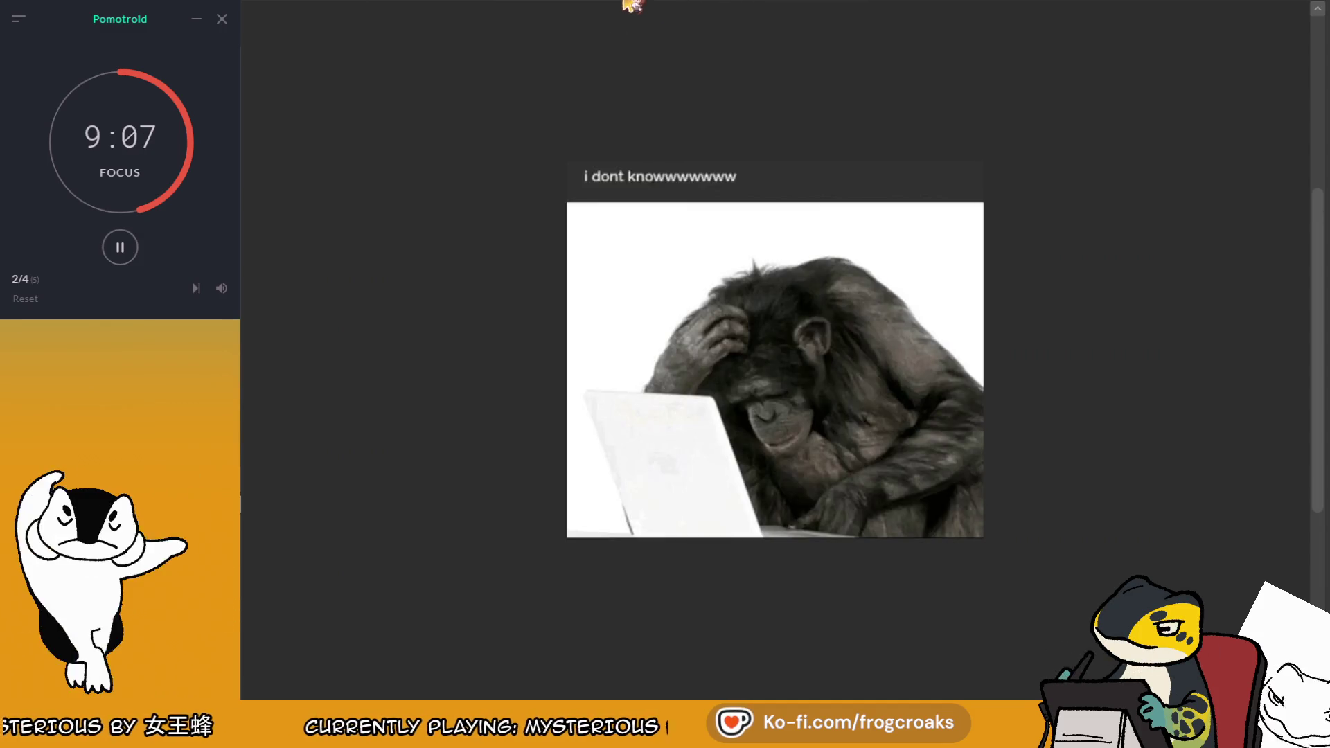
{"action": "key", "text": "ctrl+Tab"}
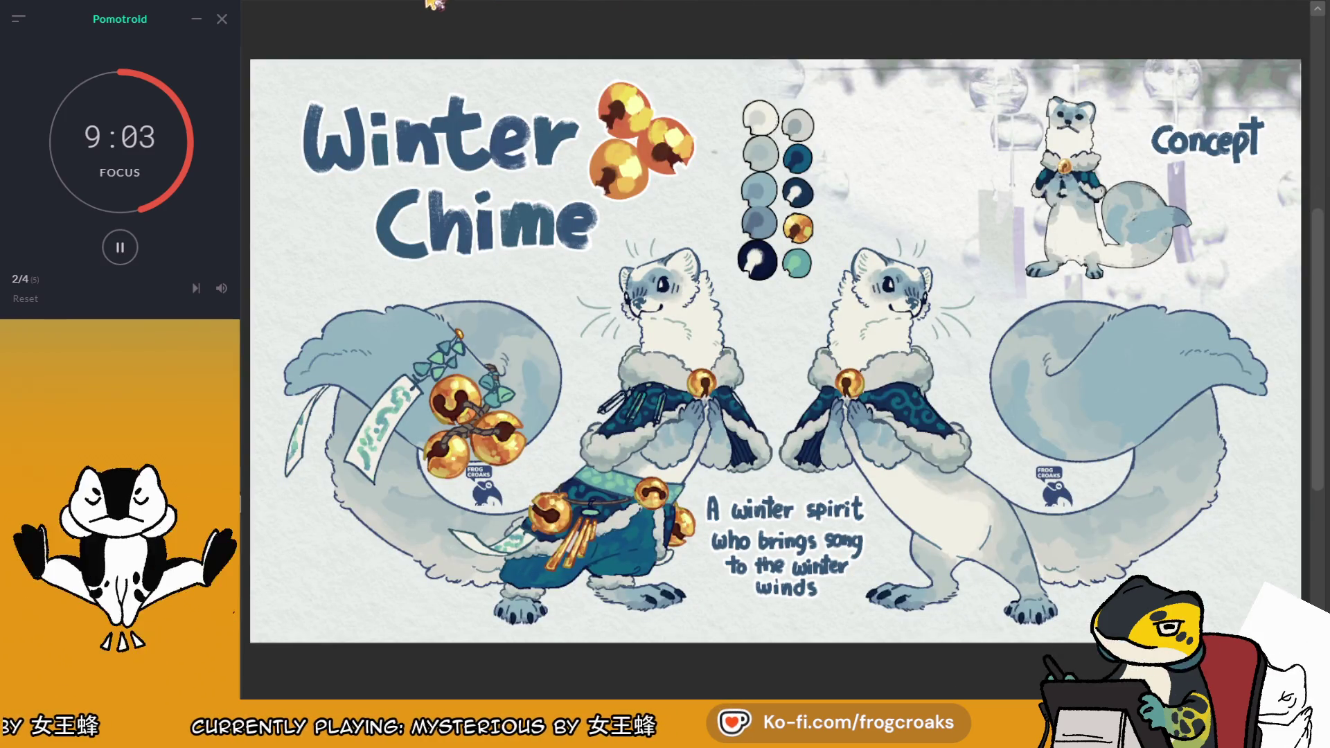
{"action": "key", "text": "ctrl+Tab"}
{"action": "scroll", "coordinate": [608, 59], "scroll_direction": "down", "scroll_amount": 5}
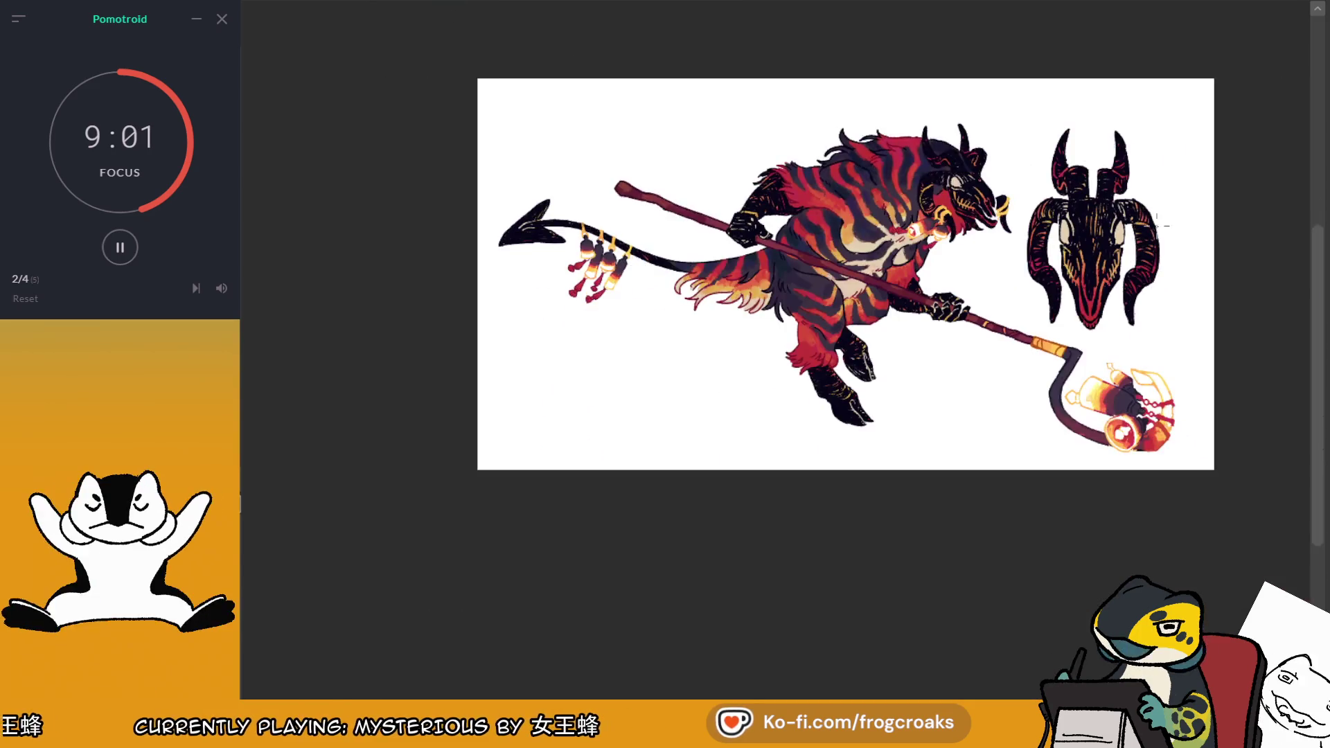
{"action": "scroll", "coordinate": [1164, 225], "scroll_direction": "up", "scroll_amount": 2}
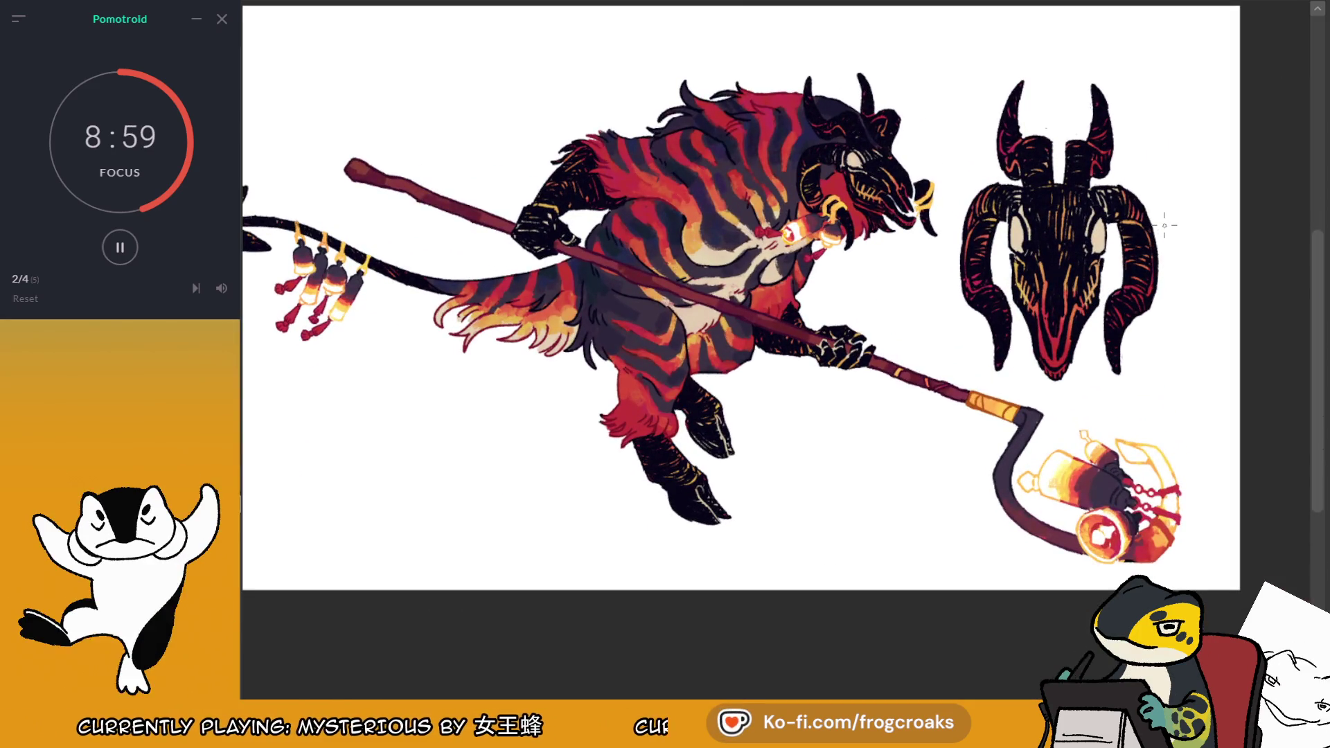
Letter a red outlined T at the top-left, redrawing its bar and stem until it looks right
{"action": "scroll", "coordinate": [1164, 225], "scroll_direction": "down", "scroll_amount": 1}
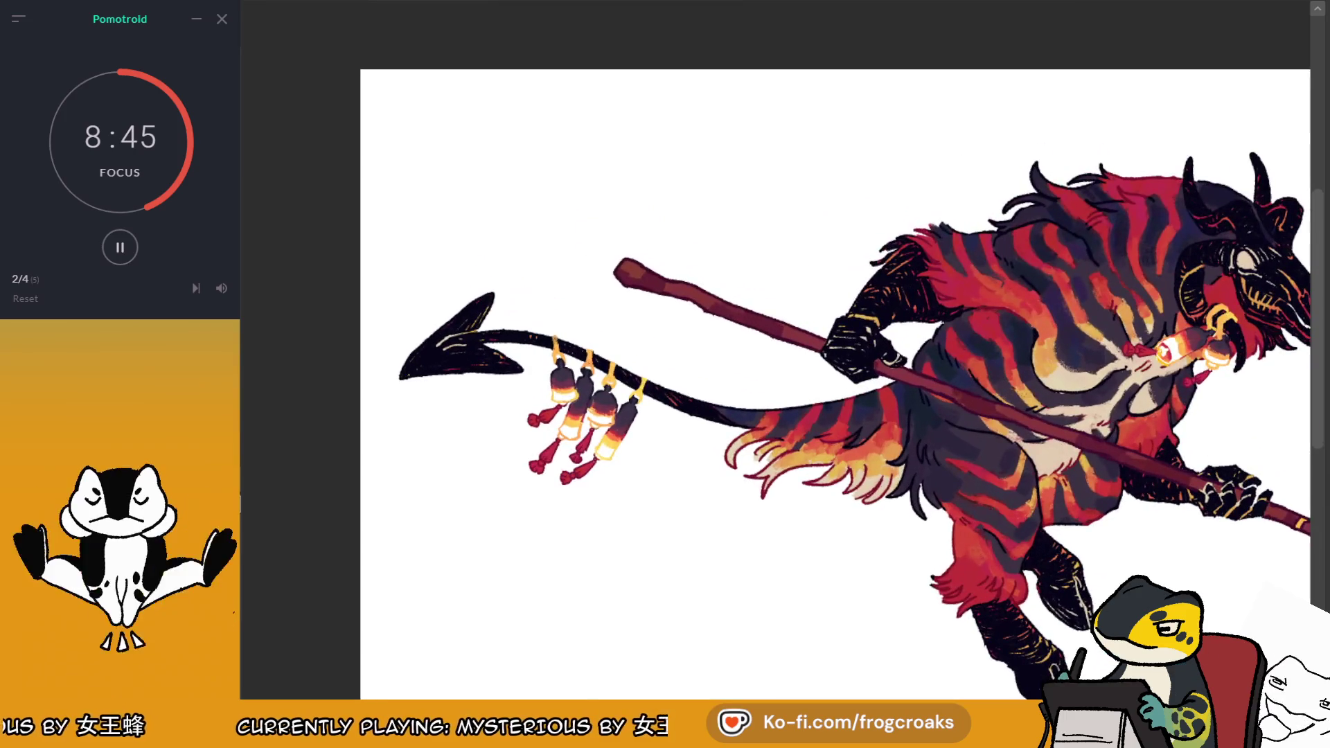
{"action": "mouse_move", "coordinate": [412, 122]}
{"action": "left_mouse_down"}
{"action": "mouse_move", "coordinate": [435, 119]}
{"action": "mouse_move", "coordinate": [398, 104]}
{"action": "mouse_move", "coordinate": [446, 142]}
{"action": "mouse_move", "coordinate": [449, 166]}
{"action": "left_mouse_up"}
{"action": "scroll", "coordinate": [426, 103], "scroll_direction": "up", "scroll_amount": 2}
{"action": "key", "text": "ctrl+z"}
{"action": "mouse_move", "coordinate": [398, 96]}
{"action": "left_mouse_down"}
{"action": "mouse_move", "coordinate": [511, 81]}
{"action": "mouse_move", "coordinate": [475, 197]}
{"action": "left_mouse_up"}
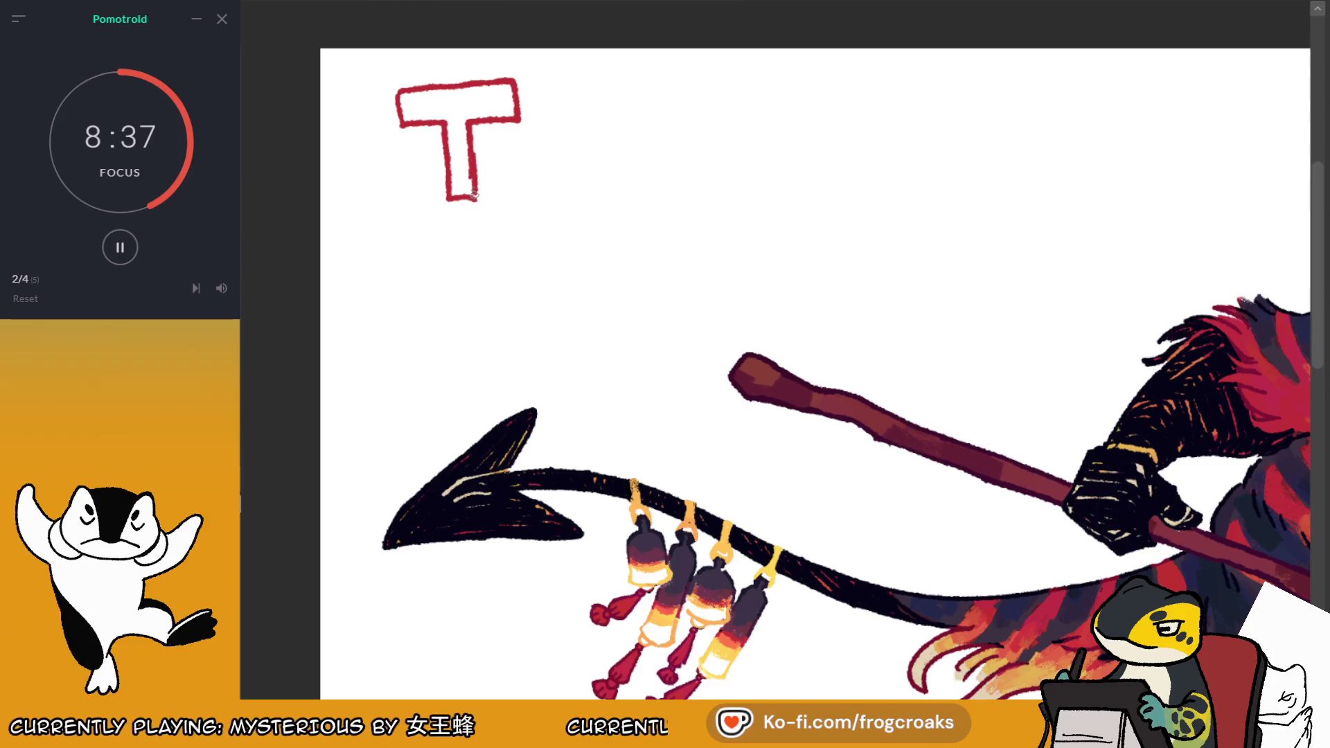
{"action": "key", "text": "ctrl+z"}
{"action": "key", "text": "ctrl+z"}
{"action": "key", "text": "ctrl+z"}
{"action": "mouse_move", "coordinate": [476, 88]}
{"action": "left_mouse_down"}
{"action": "mouse_move", "coordinate": [414, 114]}
{"action": "mouse_move", "coordinate": [506, 103]}
{"action": "mouse_move", "coordinate": [468, 160]}
{"action": "left_mouse_up"}
{"action": "key", "text": "ctrl+z"}
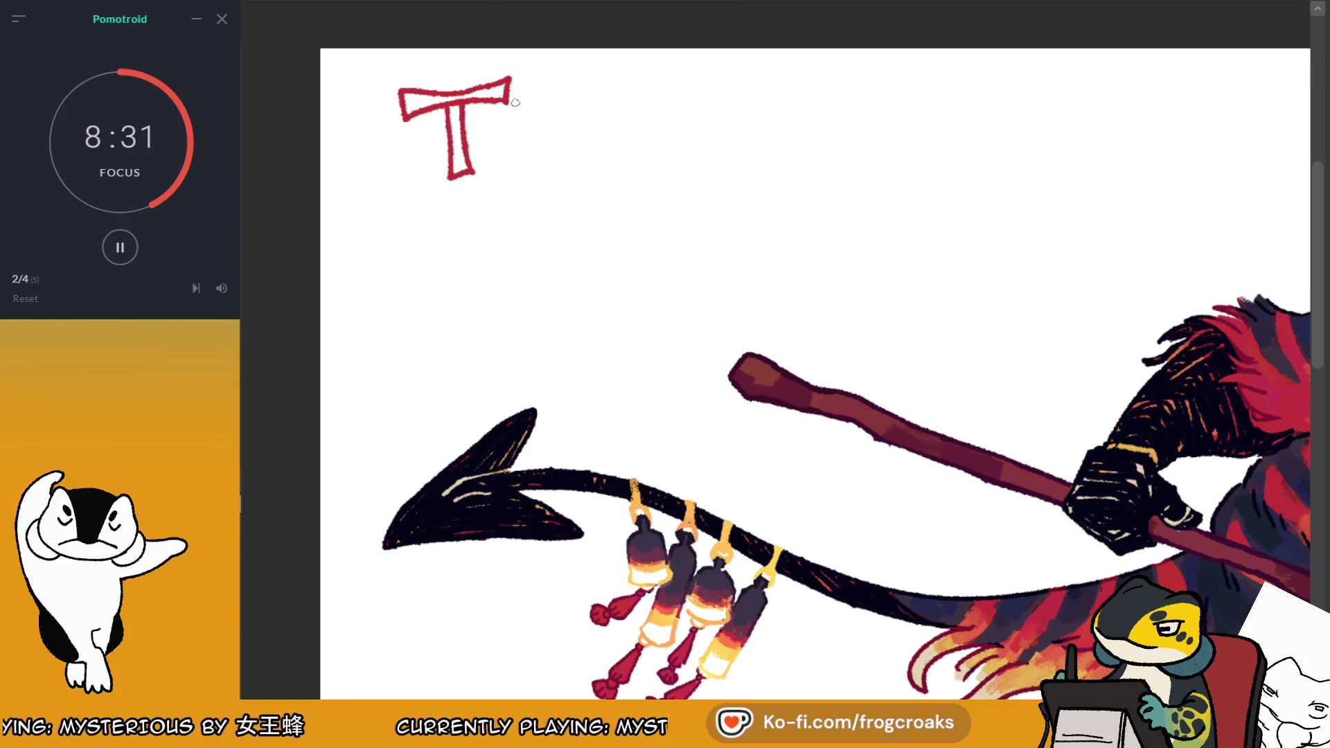
{"action": "mouse_move", "coordinate": [415, 65]}
{"action": "left_mouse_down"}
{"action": "mouse_move", "coordinate": [446, 91]}
{"action": "mouse_move", "coordinate": [410, 94]}
{"action": "left_mouse_up"}
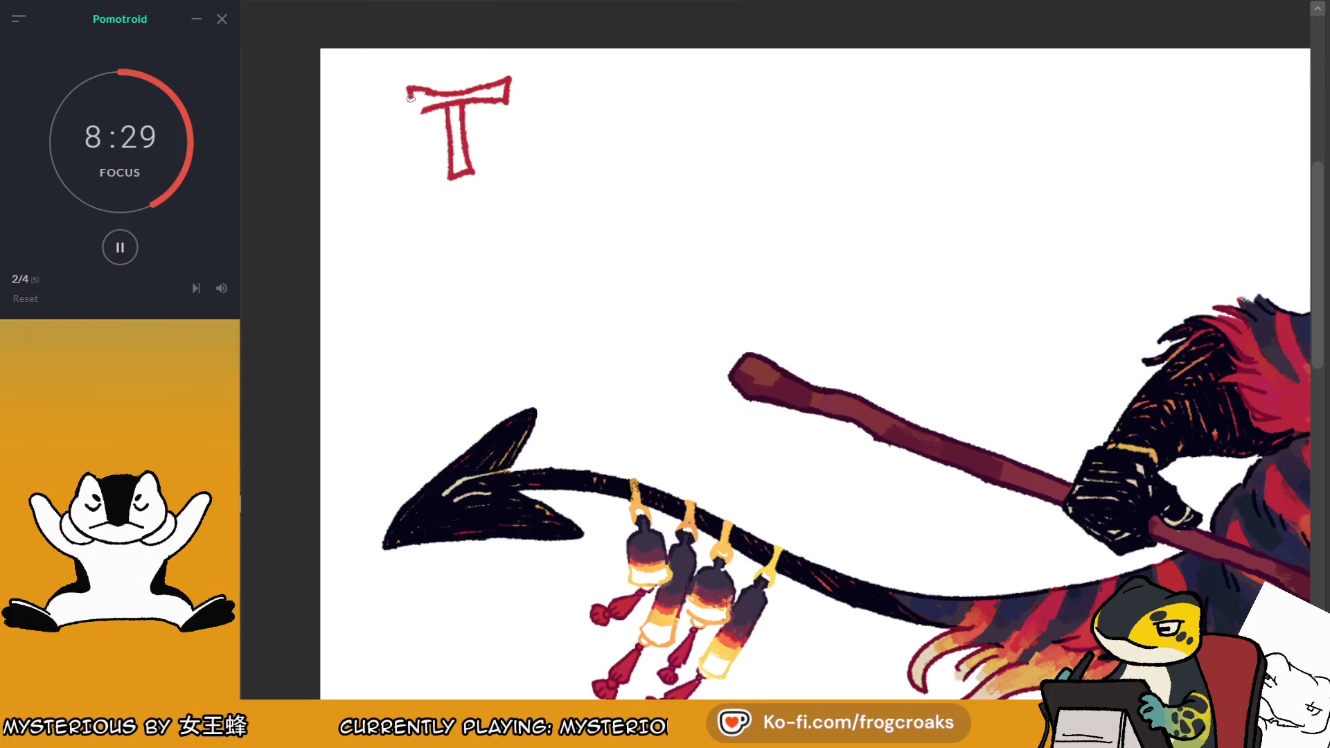
{"action": "key", "text": "ctrl+z"}
{"action": "mouse_move", "coordinate": [488, 105]}
{"action": "left_mouse_down"}
{"action": "mouse_move", "coordinate": [497, 74]}
{"action": "mouse_move", "coordinate": [521, 168]}
{"action": "mouse_move", "coordinate": [561, 170]}
{"action": "mouse_move", "coordinate": [554, 156]}
{"action": "left_mouse_up"}
{"action": "key", "text": "ctrl+z"}
{"action": "key", "text": "ctrl+z"}
{"action": "key", "text": "ctrl+z"}
Add a red outlined h after the T, redrawing its stem and curved side
{"action": "mouse_move", "coordinate": [504, 102]}
{"action": "left_mouse_down"}
{"action": "mouse_move", "coordinate": [524, 160]}
{"action": "mouse_move", "coordinate": [539, 163]}
{"action": "left_mouse_up"}
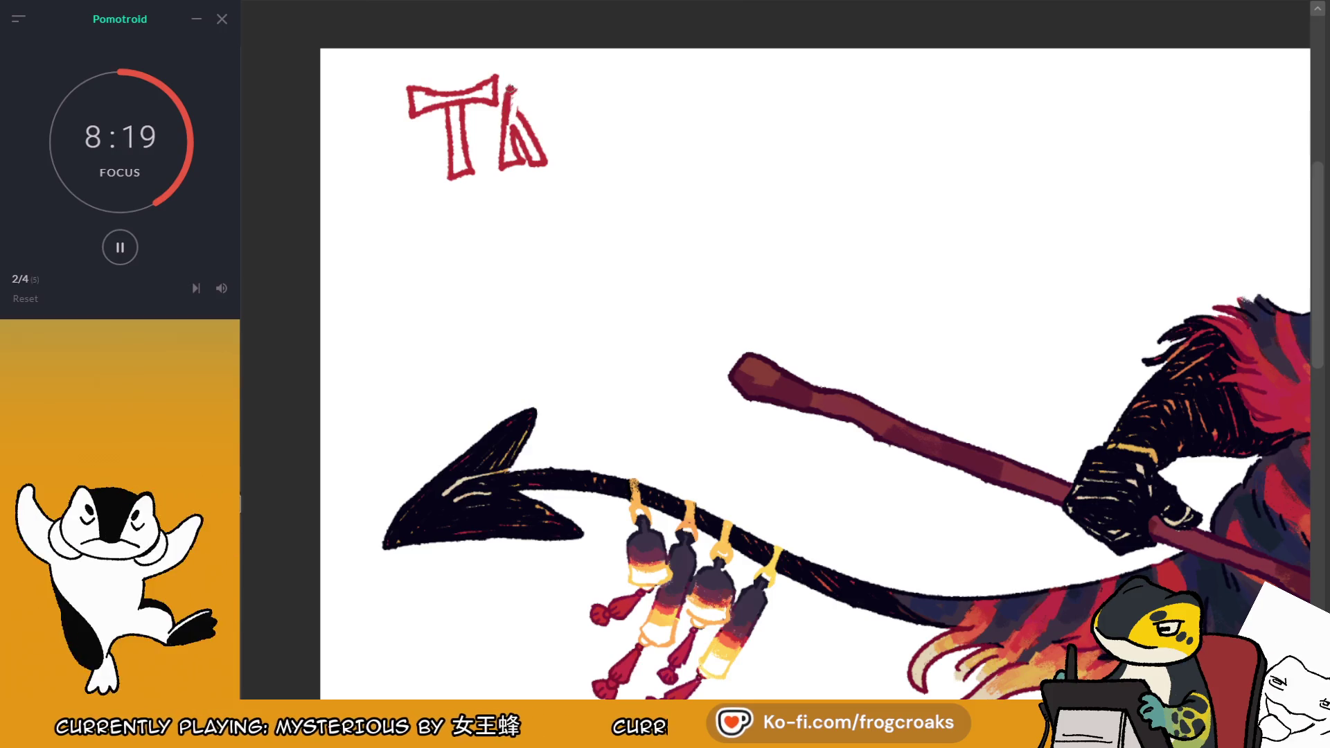
{"action": "key", "text": "ctrl+z"}
{"action": "key", "text": "ctrl+z"}
{"action": "mouse_move", "coordinate": [488, 110]}
{"action": "left_mouse_down"}
{"action": "mouse_move", "coordinate": [496, 158]}
{"action": "mouse_move", "coordinate": [535, 170]}
{"action": "mouse_move", "coordinate": [508, 121]}
{"action": "left_mouse_up"}
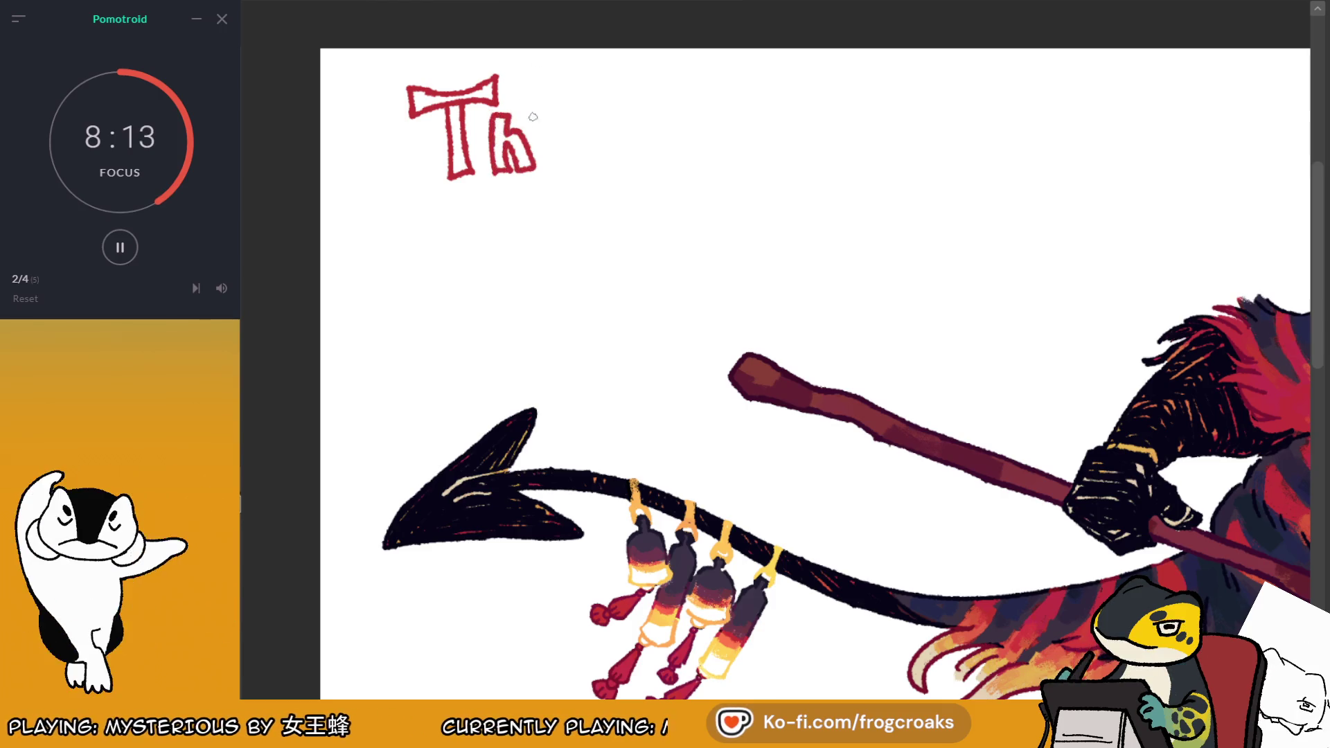
{"action": "mouse_move", "coordinate": [572, 161]}
{"action": "left_mouse_down"}
{"action": "mouse_move", "coordinate": [540, 159]}
{"action": "mouse_move", "coordinate": [573, 161]}
{"action": "mouse_move", "coordinate": [568, 124]}
{"action": "mouse_move", "coordinate": [564, 154]}
{"action": "mouse_move", "coordinate": [552, 130]}
{"action": "left_mouse_up"}
{"action": "key", "text": "ctrl+z"}
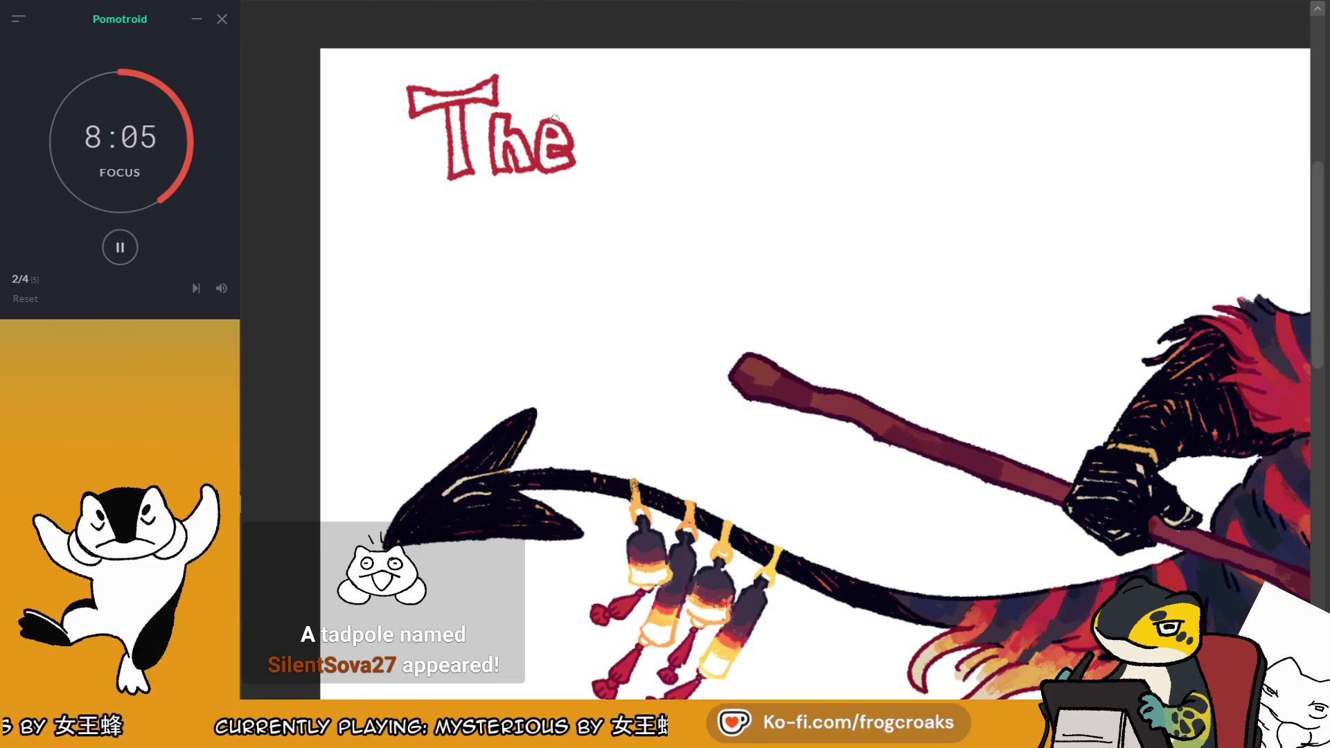
{"action": "scroll", "coordinate": [554, 118], "scroll_direction": "down", "scroll_amount": 4}
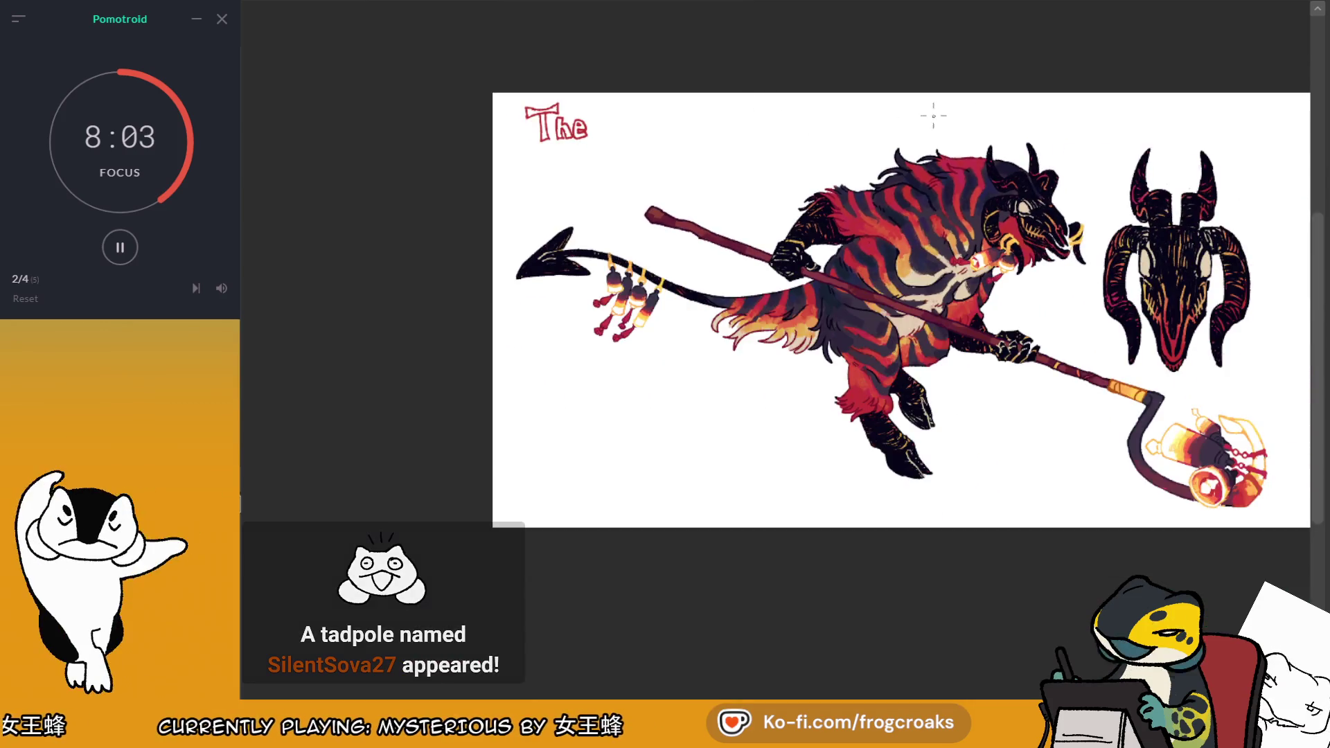
Letter 'bells' in red after 'The', undoing misdrawn strokes
{"action": "scroll", "coordinate": [620, 110], "scroll_direction": "up", "scroll_amount": 3}
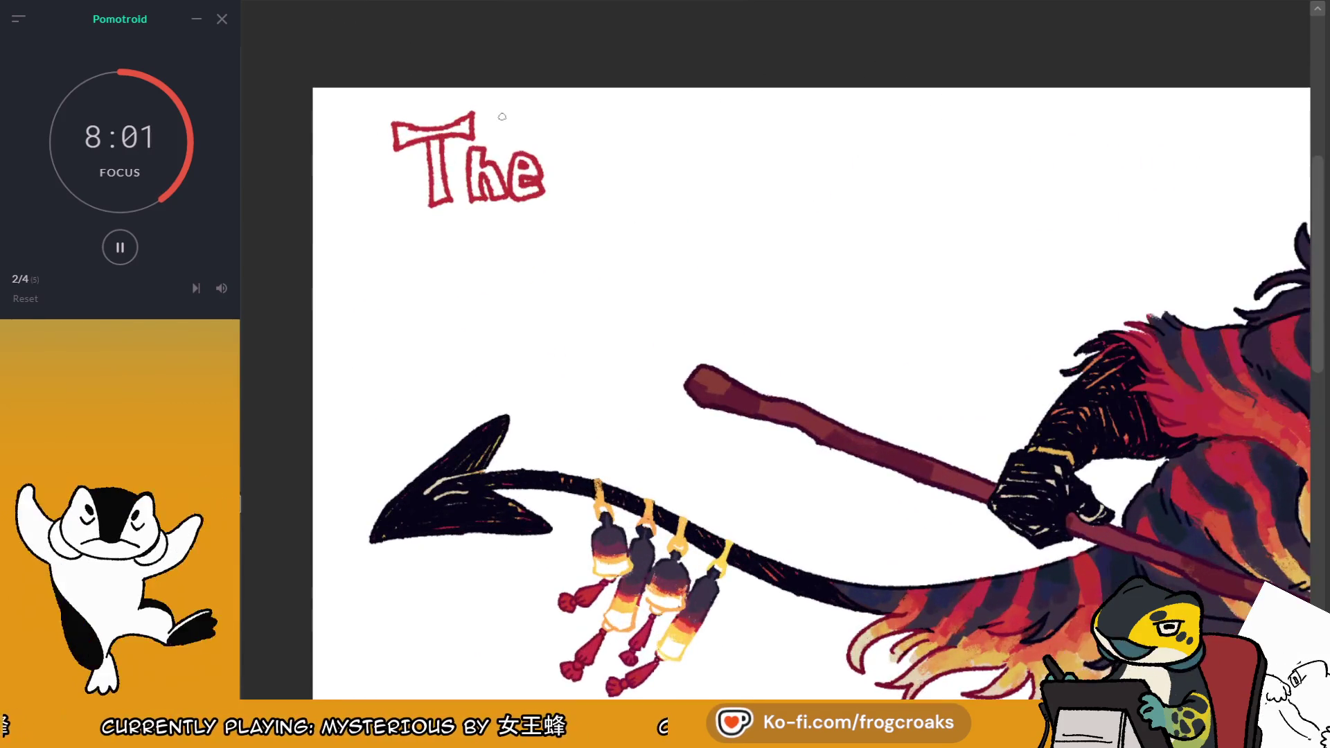
{"action": "mouse_move", "coordinate": [584, 123]}
{"action": "left_mouse_down"}
{"action": "mouse_move", "coordinate": [585, 203]}
{"action": "mouse_move", "coordinate": [585, 130]}
{"action": "mouse_move", "coordinate": [611, 192]}
{"action": "left_mouse_up"}
{"action": "key", "text": "ctrl+z"}
{"action": "key", "text": "ctrl+z"}
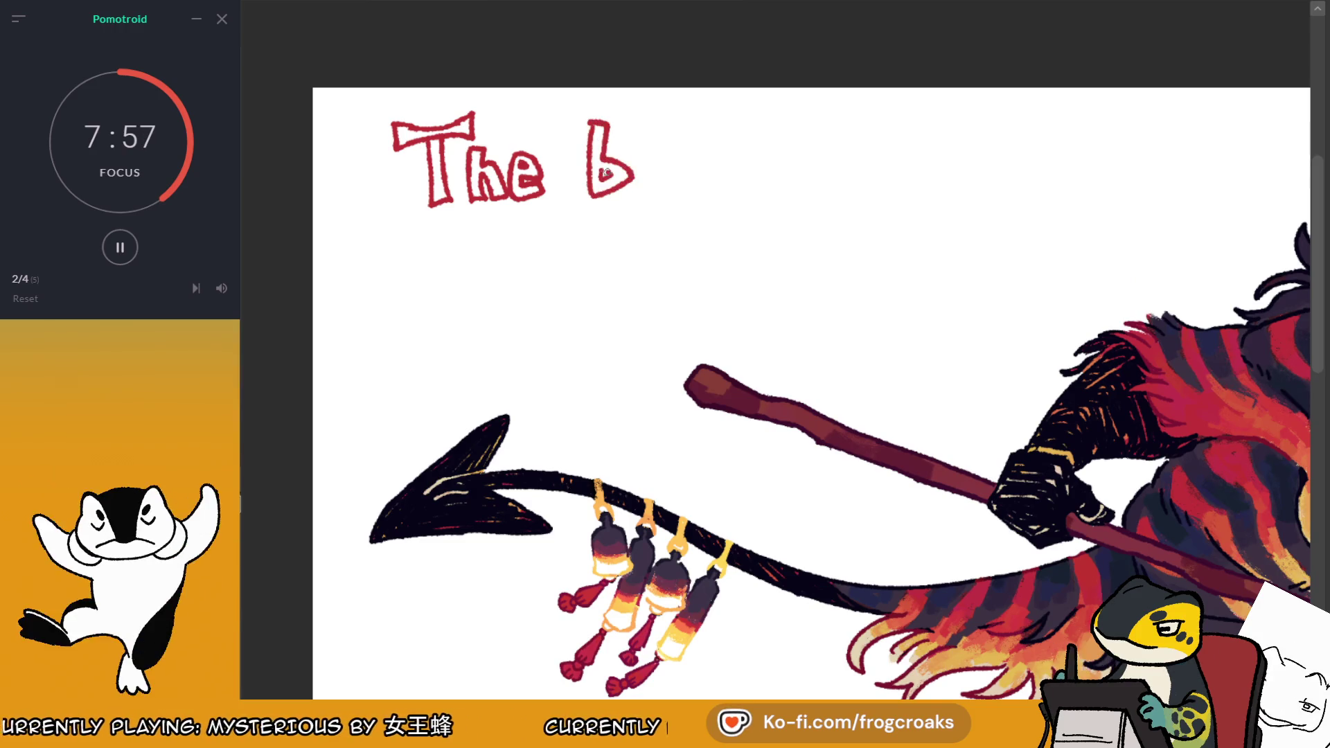
{"action": "mouse_move", "coordinate": [663, 154]}
{"action": "left_mouse_down"}
{"action": "mouse_move", "coordinate": [678, 192]}
{"action": "mouse_move", "coordinate": [637, 187]}
{"action": "mouse_move", "coordinate": [658, 178]}
{"action": "left_mouse_up"}
{"action": "key", "text": "ctrl+z"}
{"action": "key", "text": "ctrl+z"}
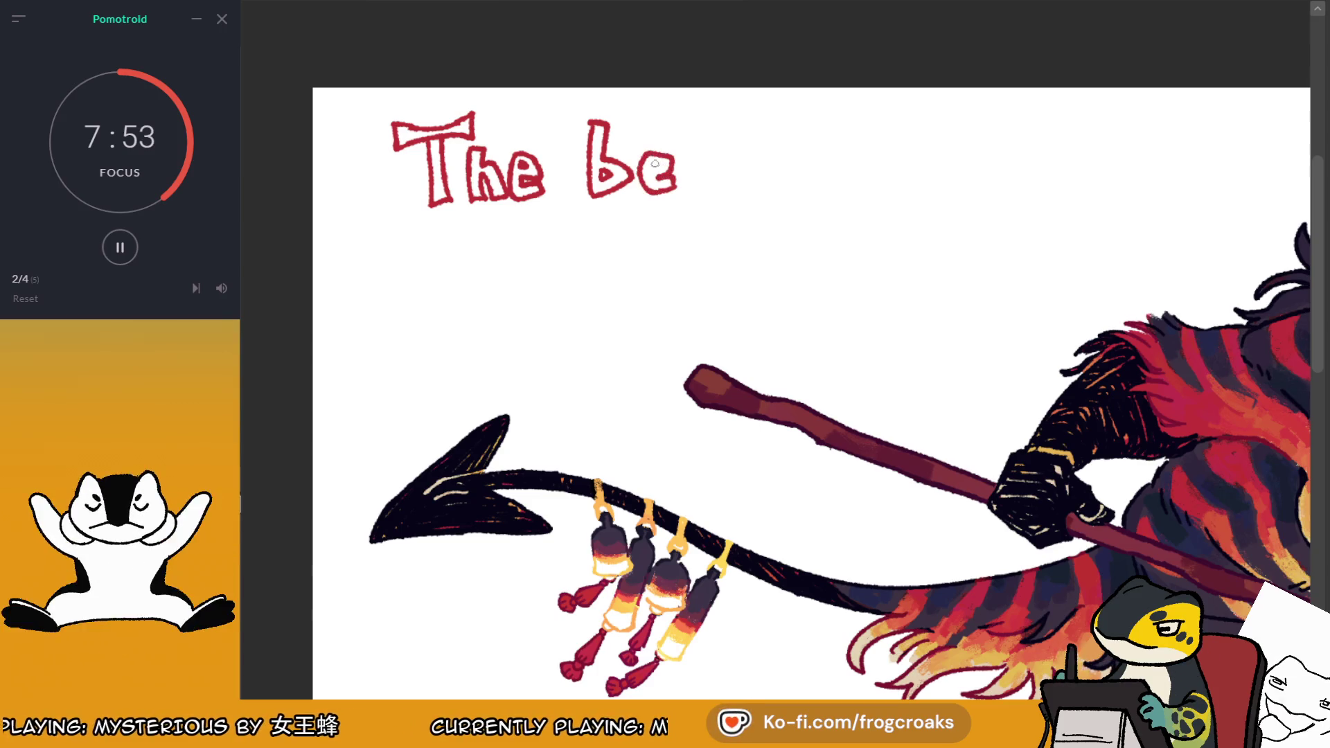
{"action": "left_click_drag", "start_coordinate": [685, 129], "coordinate": [694, 183]}
{"action": "left_click_drag", "start_coordinate": [708, 124], "coordinate": [712, 188]}
{"action": "key", "text": "ctrl+z"}
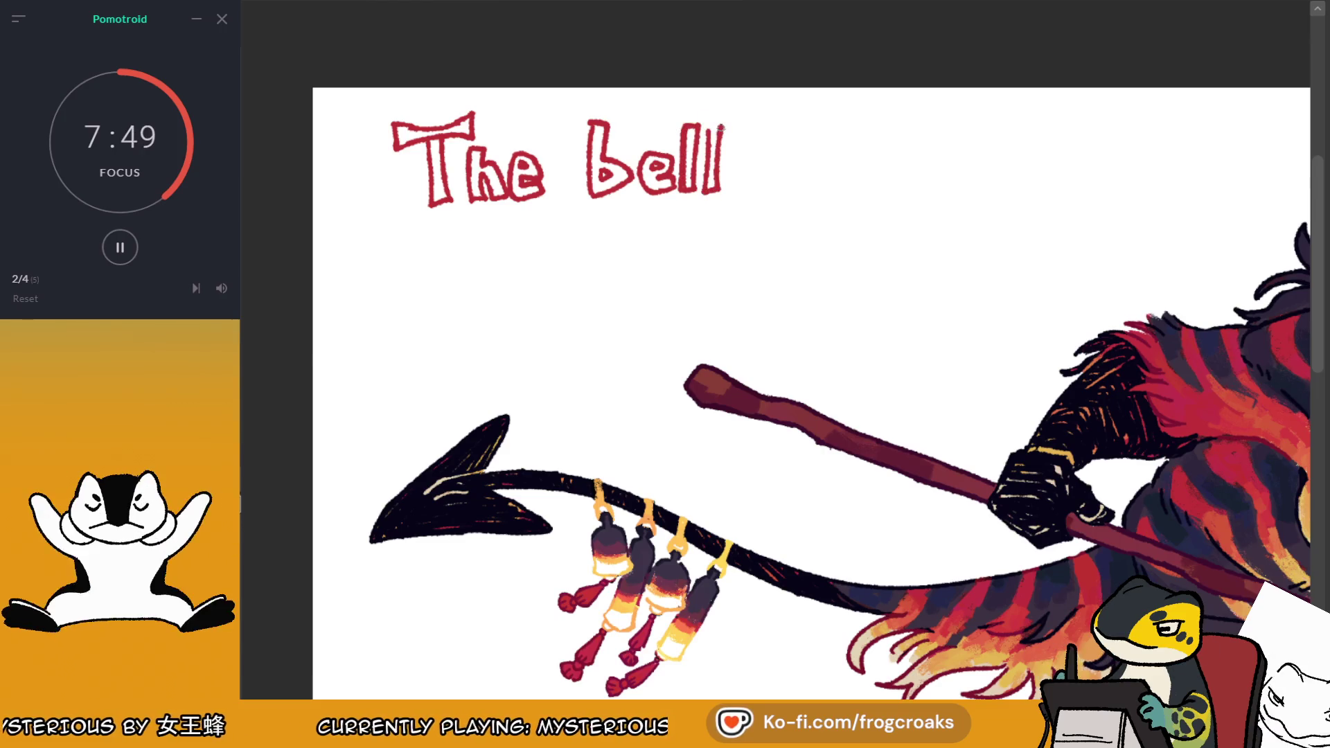
{"action": "mouse_move", "coordinate": [755, 146]}
{"action": "left_mouse_down"}
{"action": "mouse_move", "coordinate": [728, 148]}
{"action": "mouse_move", "coordinate": [745, 182]}
{"action": "mouse_move", "coordinate": [761, 154]}
{"action": "mouse_move", "coordinate": [729, 160]}
{"action": "left_mouse_up"}
{"action": "key", "text": "ctrl+z"}
{"action": "key", "text": "ctrl+z"}
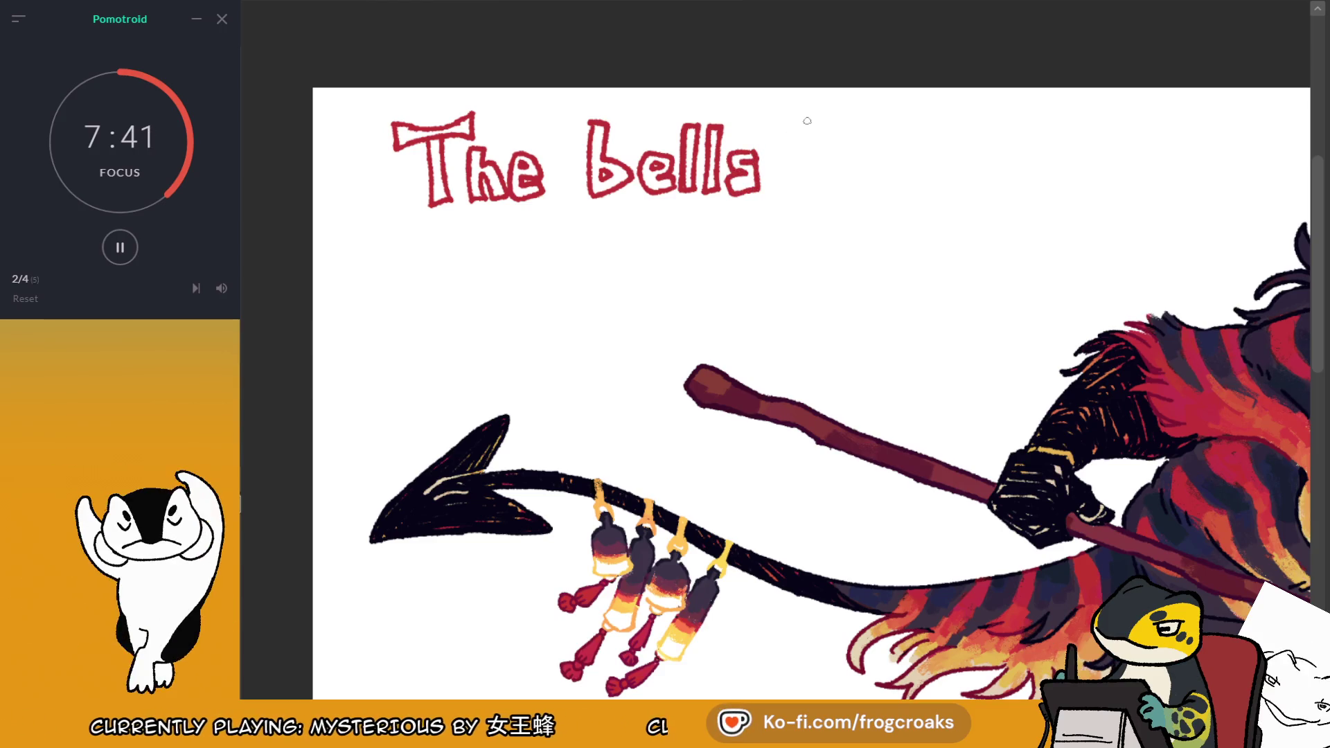
Letter the word 'tool' in red to the right of 'bells'
{"action": "mouse_move", "coordinate": [801, 136]}
{"action": "left_mouse_down"}
{"action": "mouse_move", "coordinate": [817, 146]}
{"action": "mouse_move", "coordinate": [809, 183]}
{"action": "mouse_move", "coordinate": [837, 190]}
{"action": "left_mouse_up"}
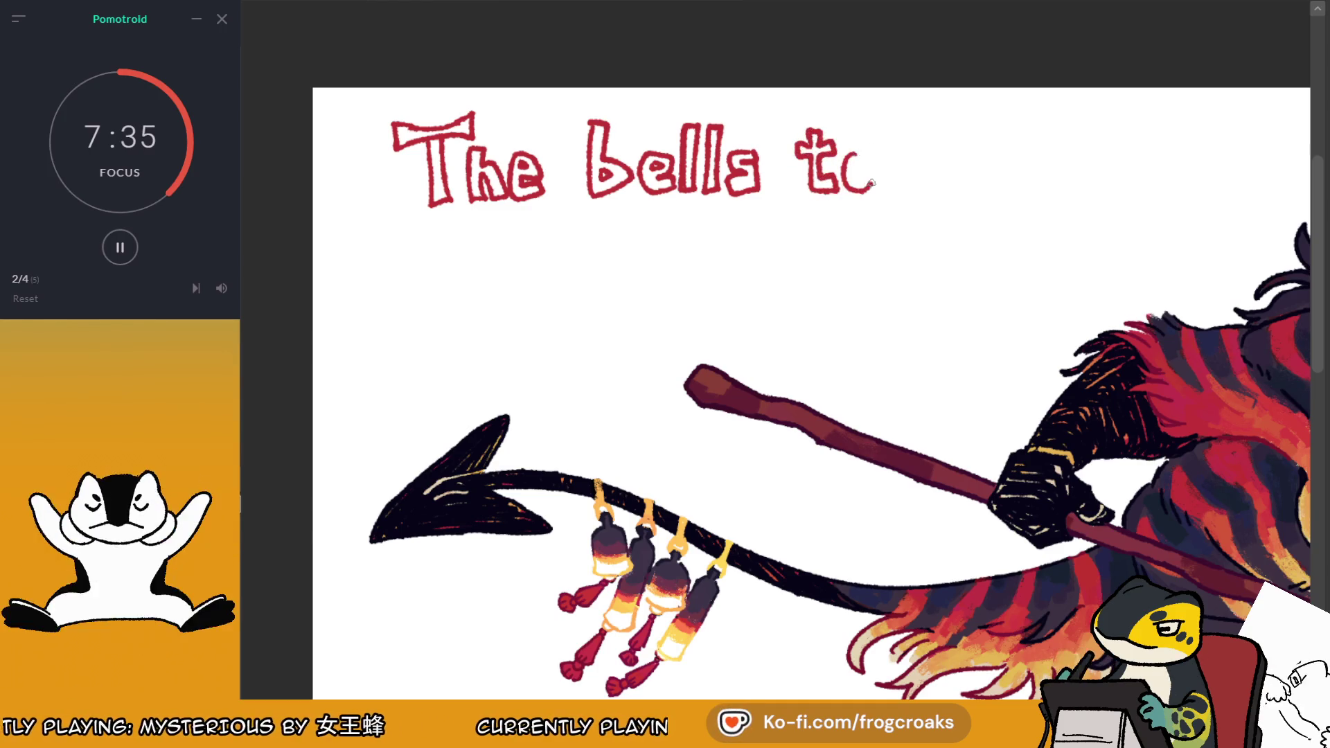
{"action": "key", "text": "ctrl+z"}
{"action": "left_click_drag", "start_coordinate": [844, 155], "coordinate": [876, 167]}
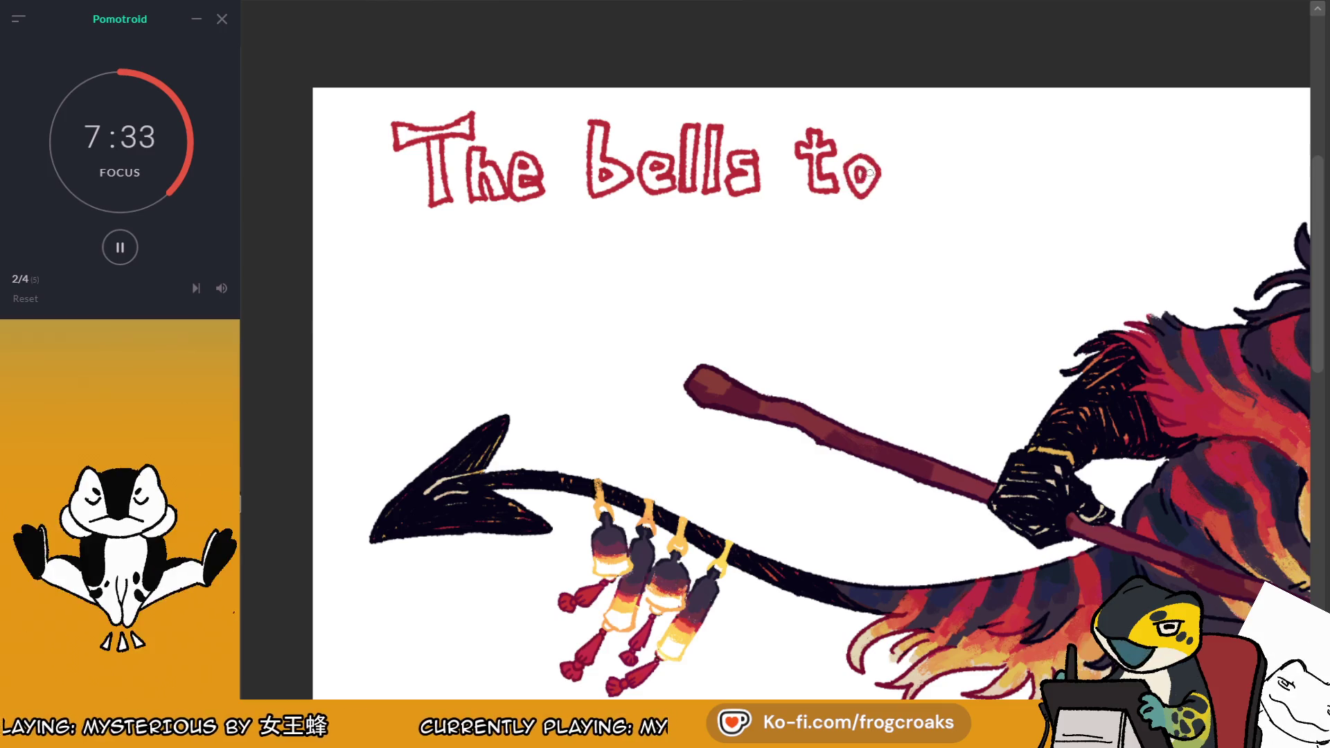
{"action": "mouse_move", "coordinate": [903, 169]}
{"action": "left_mouse_down"}
{"action": "mouse_move", "coordinate": [893, 173]}
{"action": "mouse_move", "coordinate": [935, 125]}
{"action": "left_mouse_up"}
{"action": "key", "text": "ctrl+z"}
{"action": "key", "text": "ctrl+z"}
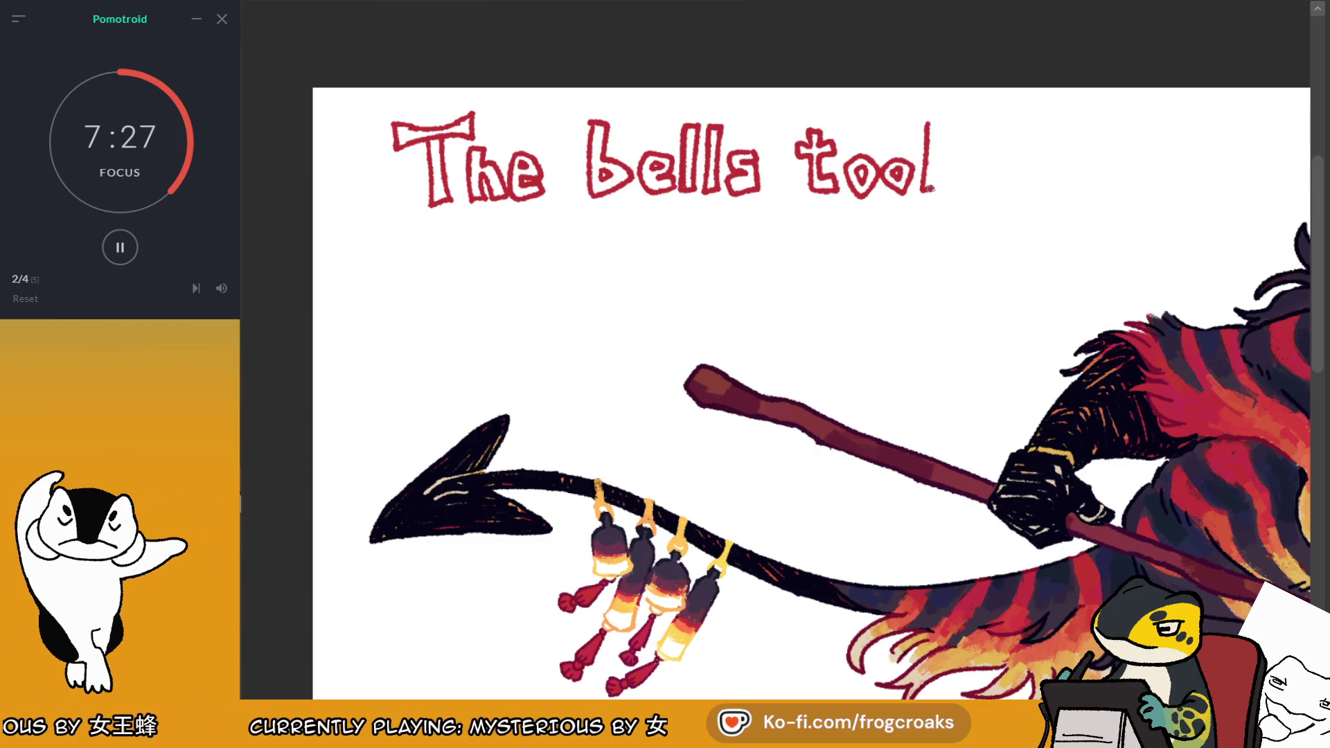
{"action": "left_click_drag", "start_coordinate": [933, 193], "coordinate": [937, 120]}
{"action": "scroll", "coordinate": [936, 120], "scroll_direction": "down", "scroll_amount": 3}
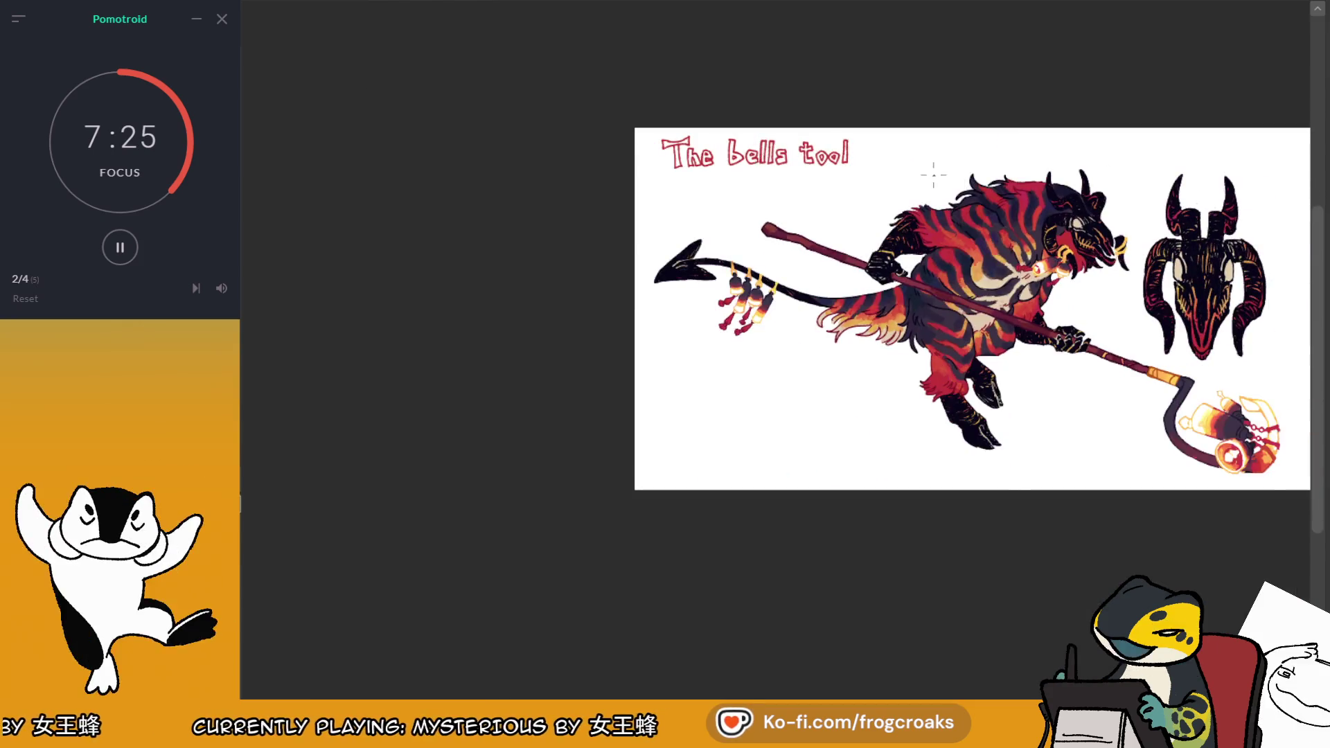
Hand-letter 'for thee' in red on a second line below 'The bells tool'
{"action": "scroll", "coordinate": [543, 254], "scroll_direction": "up", "scroll_amount": 4}
{"action": "key", "text": "ctrl+z"}
{"action": "mouse_move", "coordinate": [609, 287]}
{"action": "left_mouse_down"}
{"action": "mouse_move", "coordinate": [623, 233]}
{"action": "mouse_move", "coordinate": [644, 231]}
{"action": "mouse_move", "coordinate": [629, 248]}
{"action": "mouse_move", "coordinate": [687, 295]}
{"action": "mouse_move", "coordinate": [683, 254]}
{"action": "mouse_move", "coordinate": [671, 296]}
{"action": "left_mouse_up"}
{"action": "key", "text": "ctrl+z"}
{"action": "key", "text": "ctrl+z"}
{"action": "key", "text": "ctrl+z"}
{"action": "left_click_drag", "start_coordinate": [701, 250], "coordinate": [719, 297]}
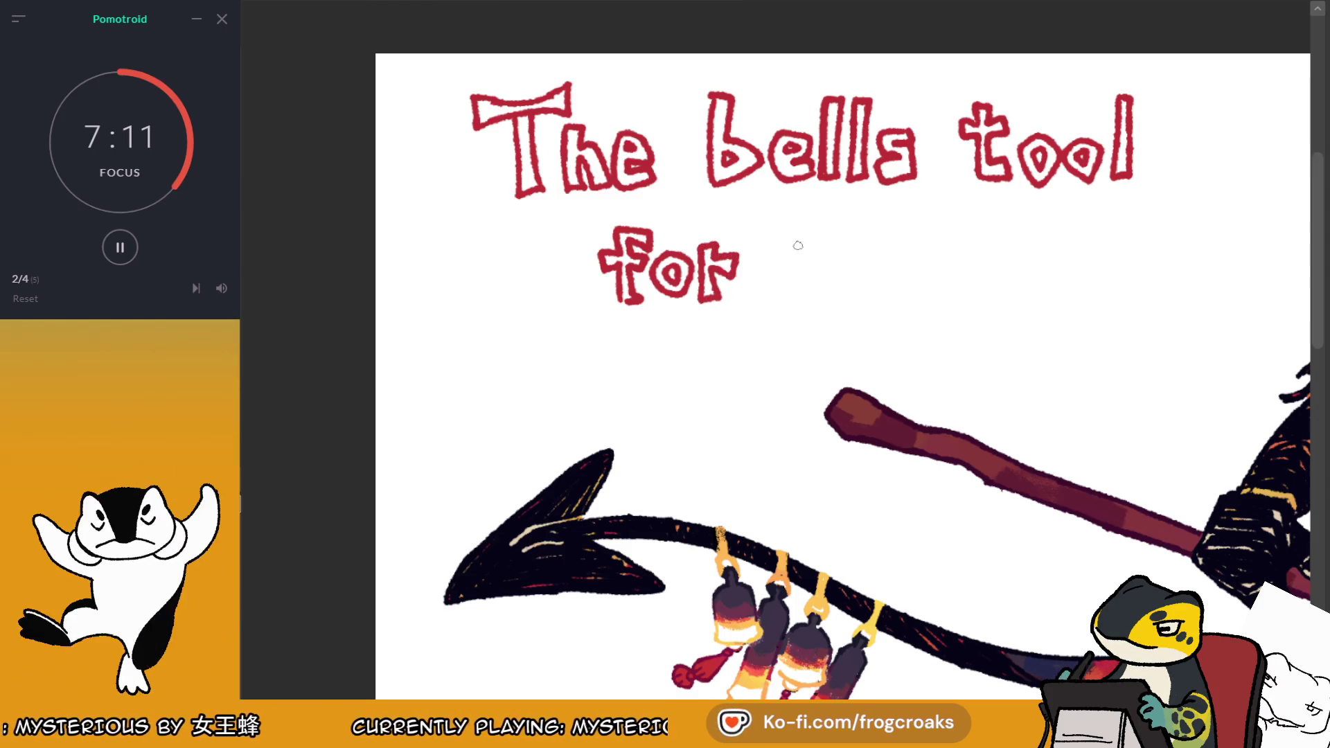
{"action": "key", "text": "ctrl+z"}
{"action": "mouse_move", "coordinate": [787, 257]}
{"action": "left_mouse_down"}
{"action": "mouse_move", "coordinate": [796, 277]}
{"action": "mouse_move", "coordinate": [845, 296]}
{"action": "left_mouse_up"}
{"action": "mouse_move", "coordinate": [815, 237]}
{"action": "left_mouse_down"}
{"action": "mouse_move", "coordinate": [812, 266]}
{"action": "mouse_move", "coordinate": [898, 306]}
{"action": "mouse_move", "coordinate": [947, 306]}
{"action": "mouse_move", "coordinate": [932, 248]}
{"action": "mouse_move", "coordinate": [943, 282]}
{"action": "mouse_move", "coordinate": [999, 295]}
{"action": "mouse_move", "coordinate": [976, 264]}
{"action": "left_mouse_up"}
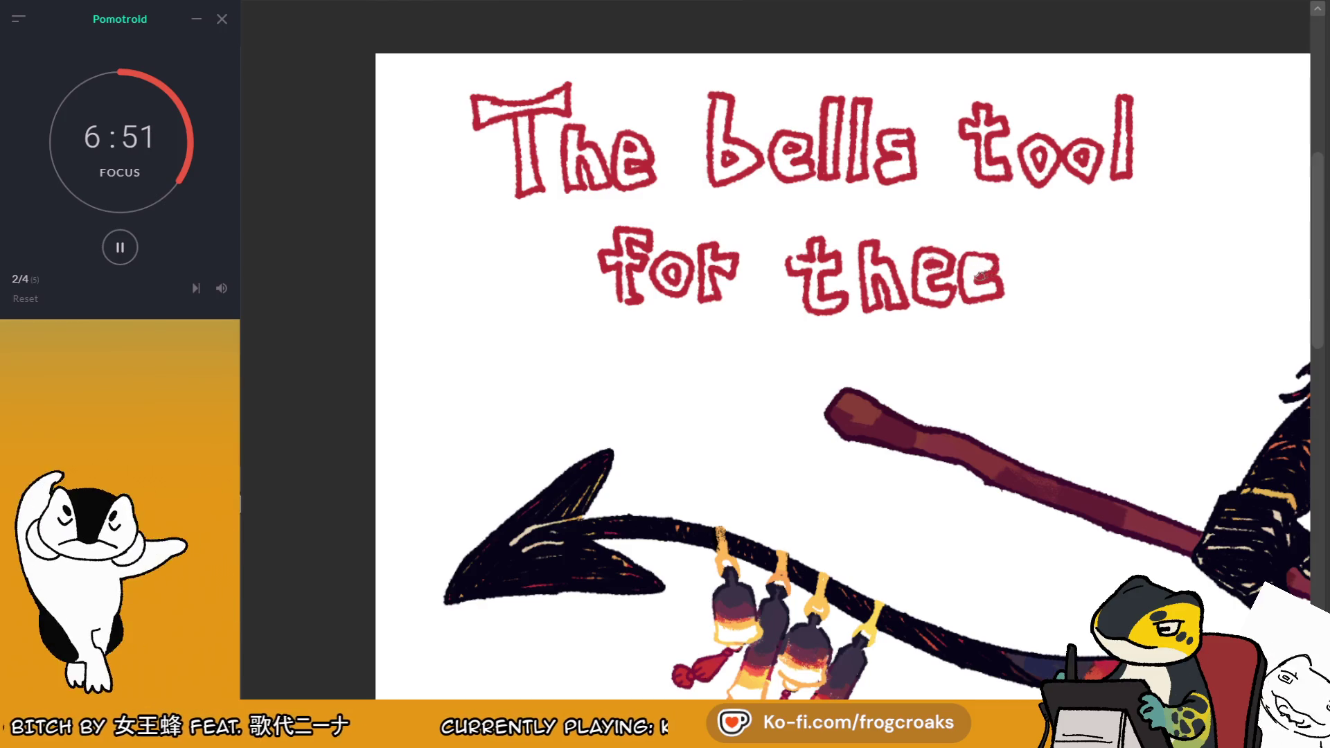
{"action": "key", "text": "ctrl+minus"}
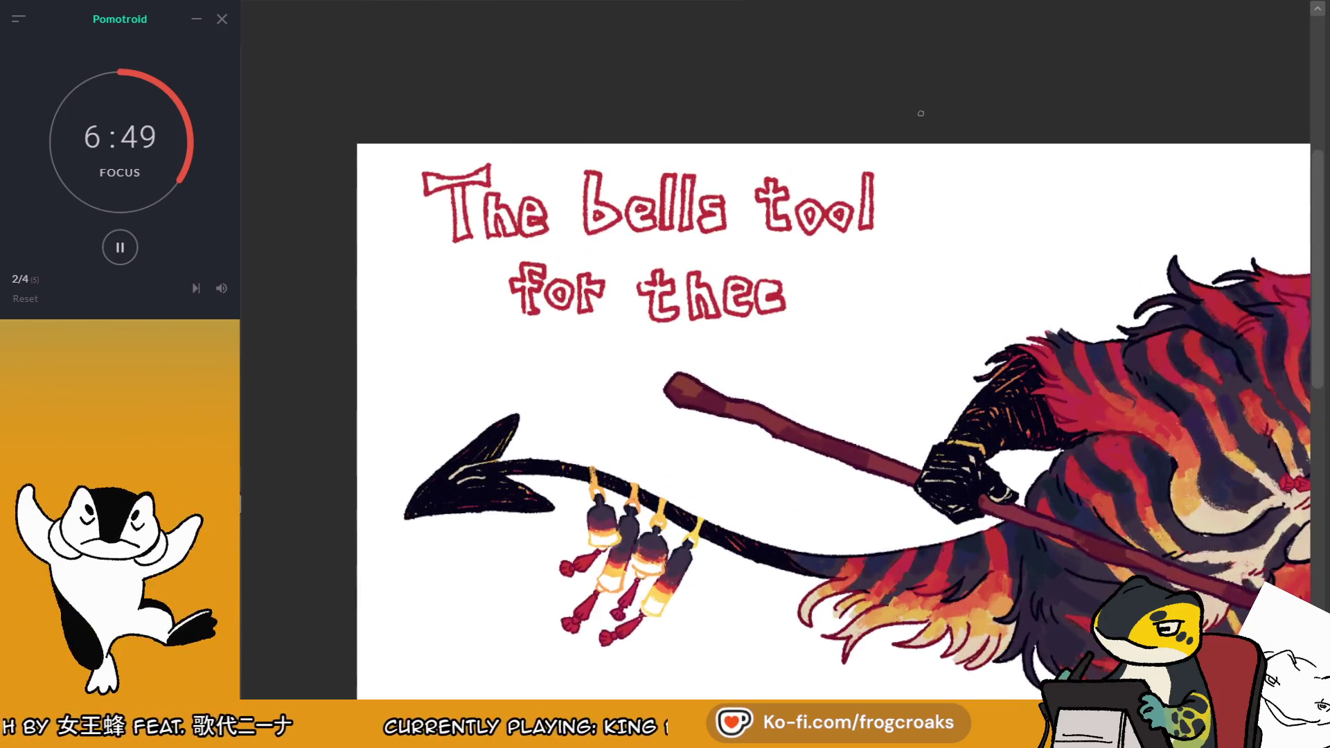
Fill the outlined 'The bells tool / for thee' letters solid red using an inverted magic-wand selection
{"action": "left_click", "coordinate": [577, 355]}
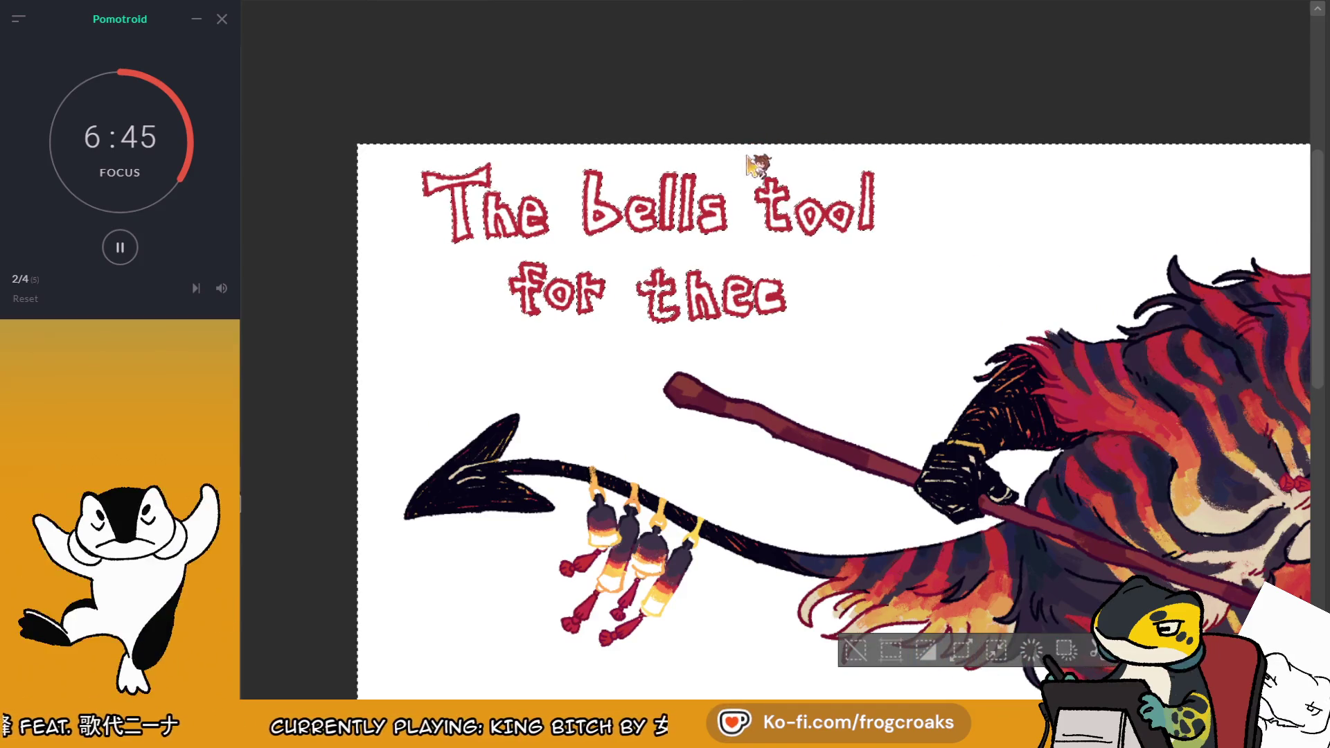
{"action": "left_click", "coordinate": [924, 652]}
{"action": "left_click", "coordinate": [781, 360]}
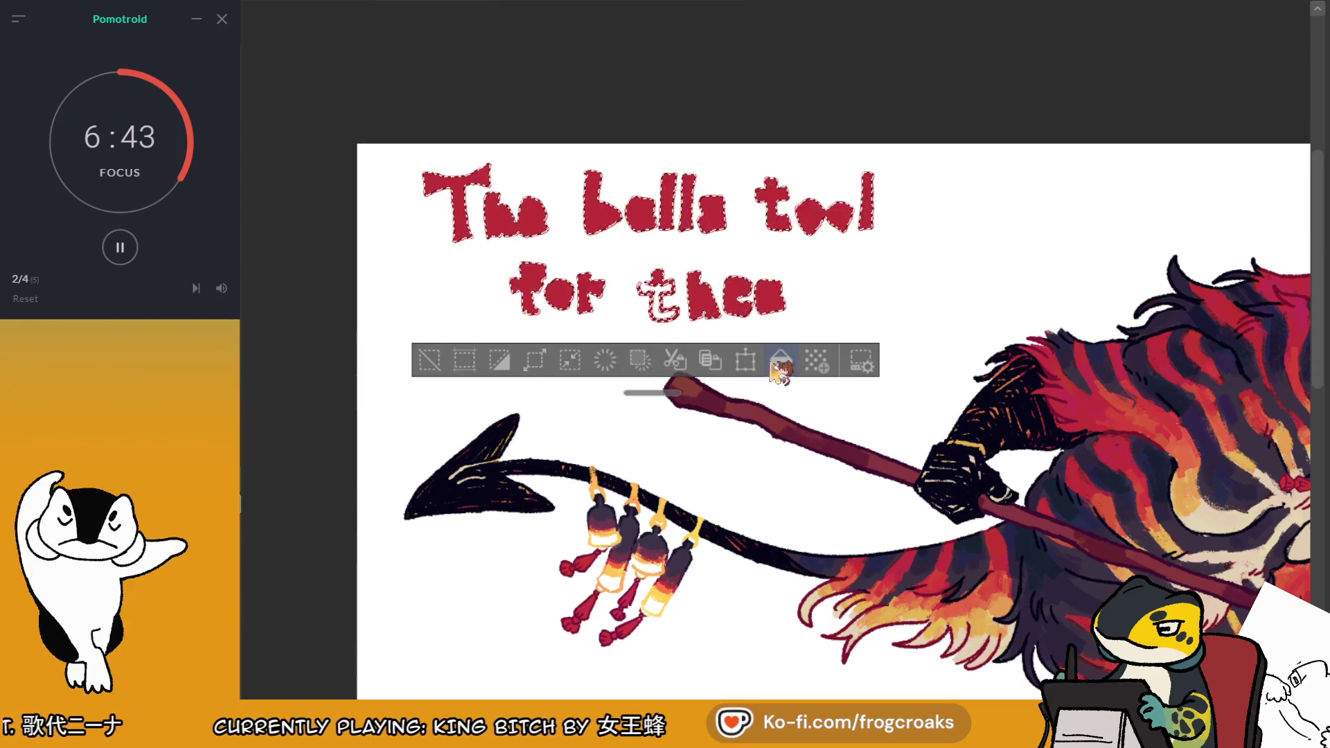
{"action": "left_click", "coordinate": [443, 364]}
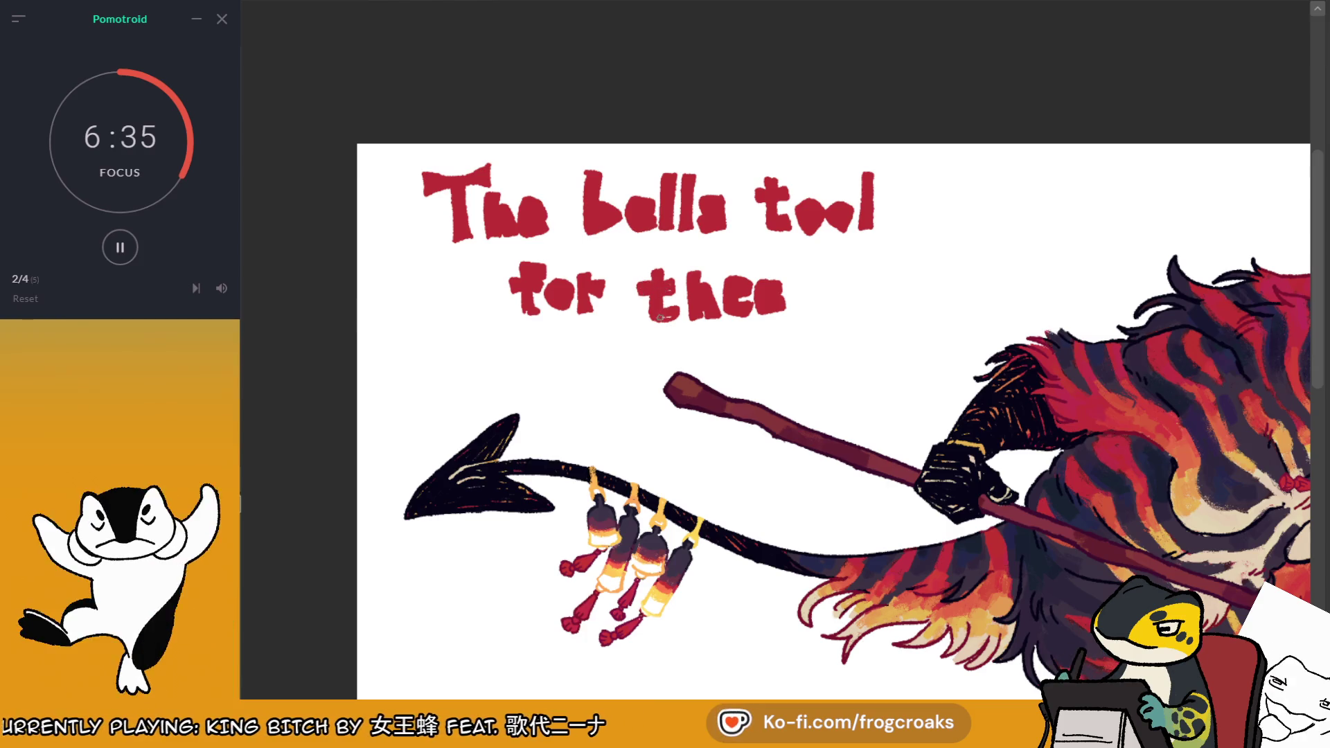
{"action": "scroll", "coordinate": [525, 230], "scroll_direction": "up", "scroll_amount": 2}
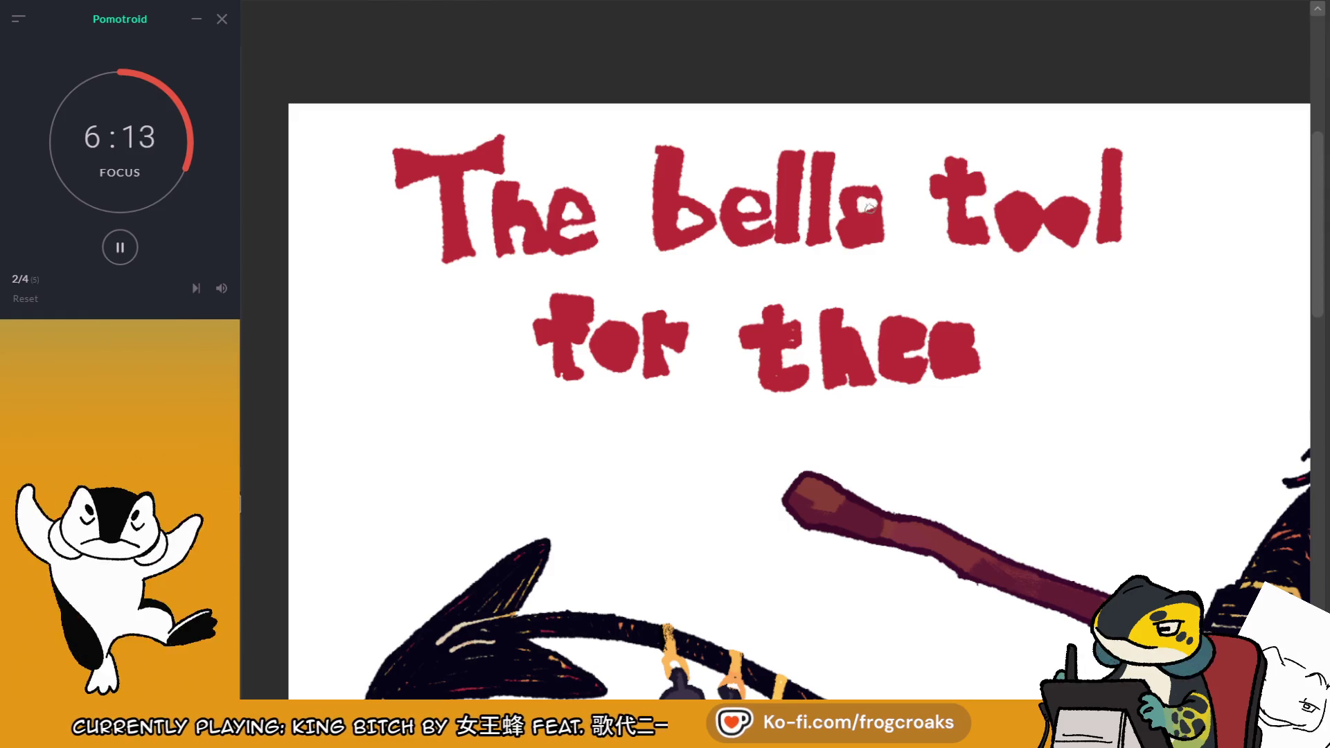
Fix the s in 'bells' and repaint the end of 'tool' so it reads 'toll'
{"action": "left_click_drag", "start_coordinate": [879, 207], "coordinate": [864, 202]}
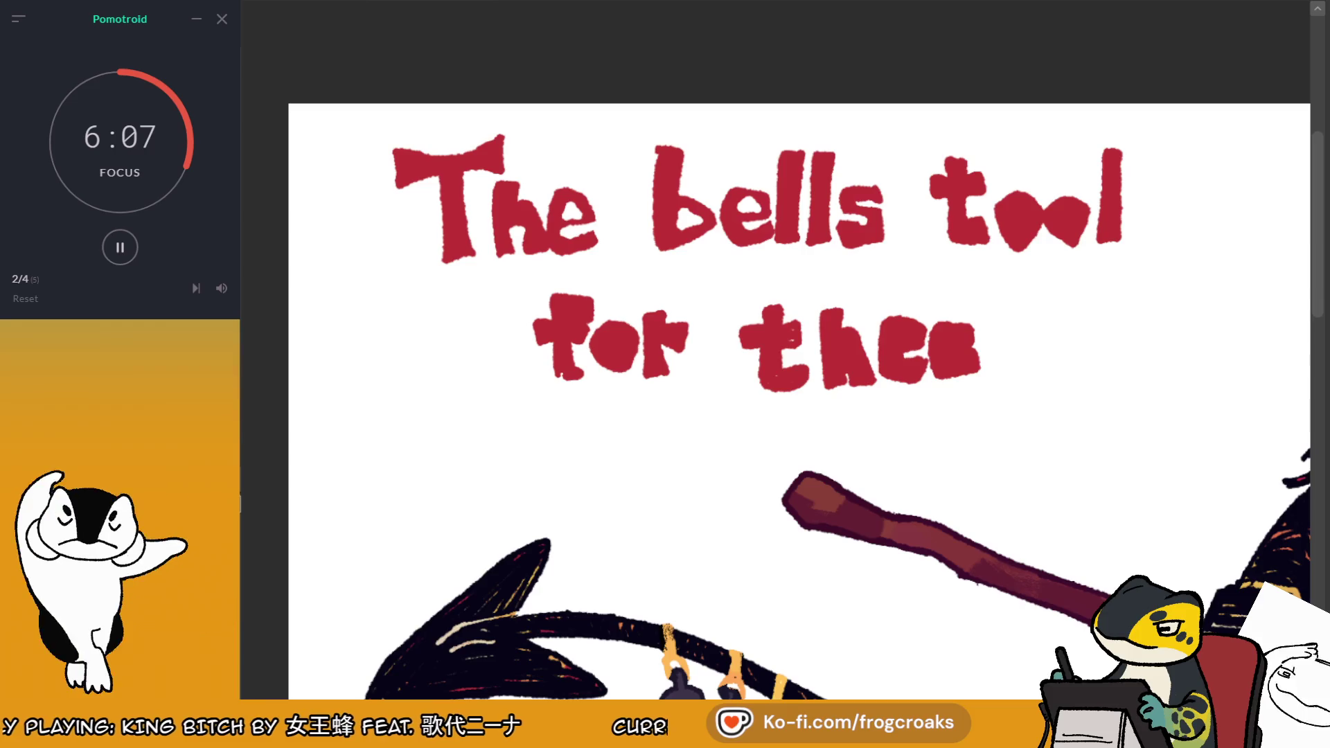
{"action": "left_click_drag", "start_coordinate": [842, 271], "coordinate": [712, 184]}
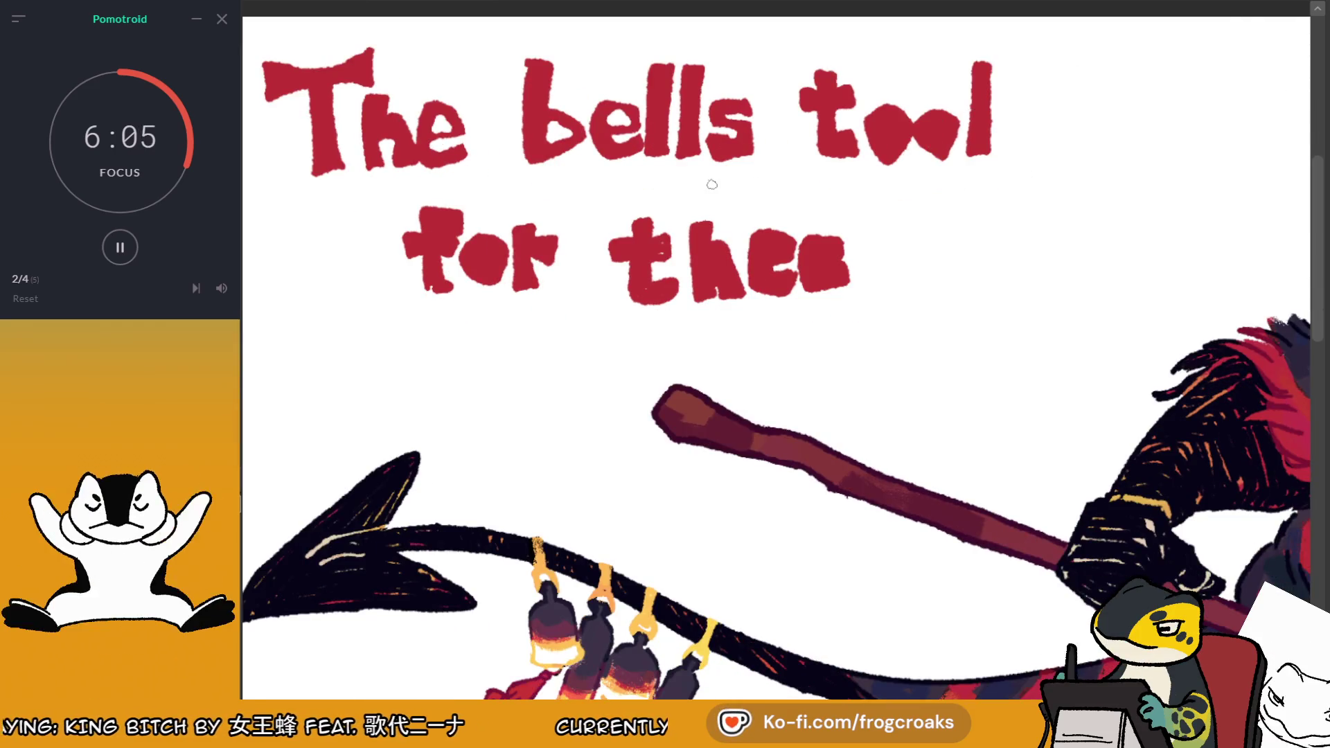
{"action": "scroll", "coordinate": [713, 173], "scroll_direction": "down", "scroll_amount": 1}
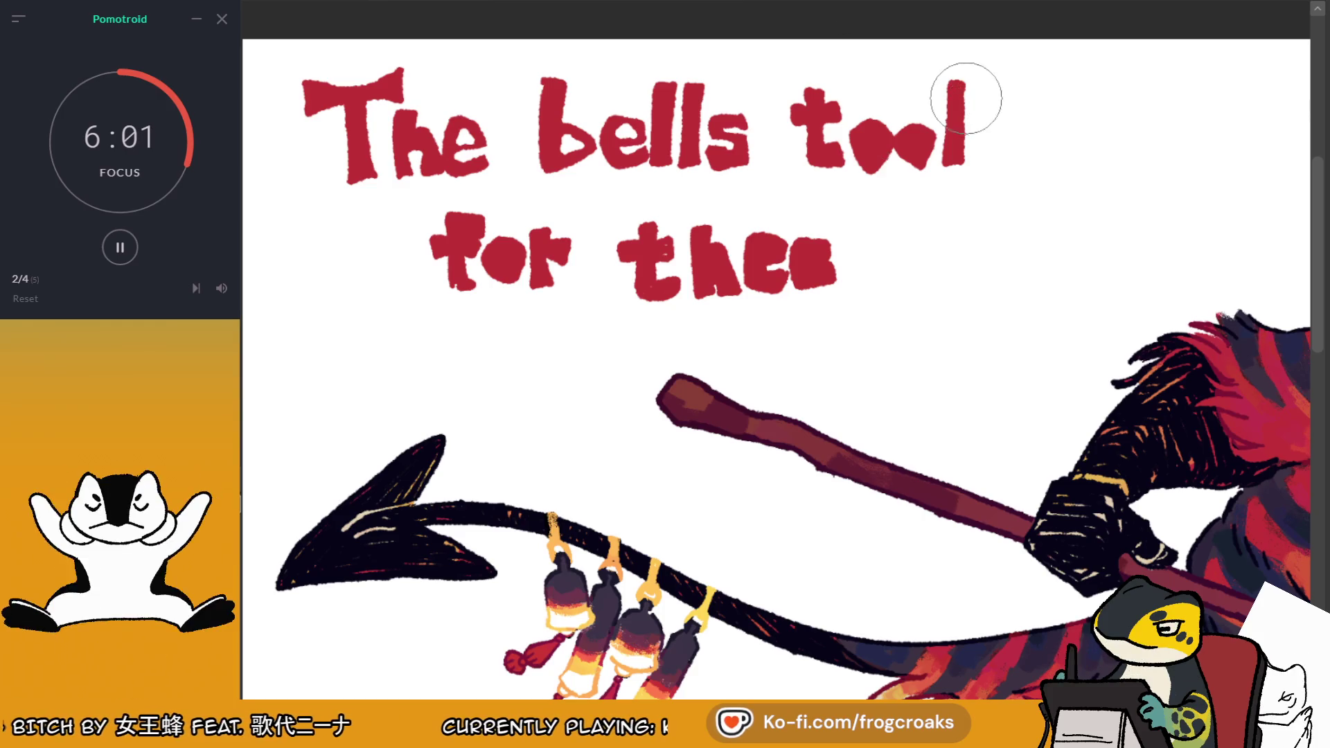
{"action": "left_click_drag", "start_coordinate": [965, 104], "coordinate": [969, 167]}
{"action": "key", "text": "ctrl+z"}
{"action": "left_click_drag", "start_coordinate": [950, 74], "coordinate": [938, 184]}
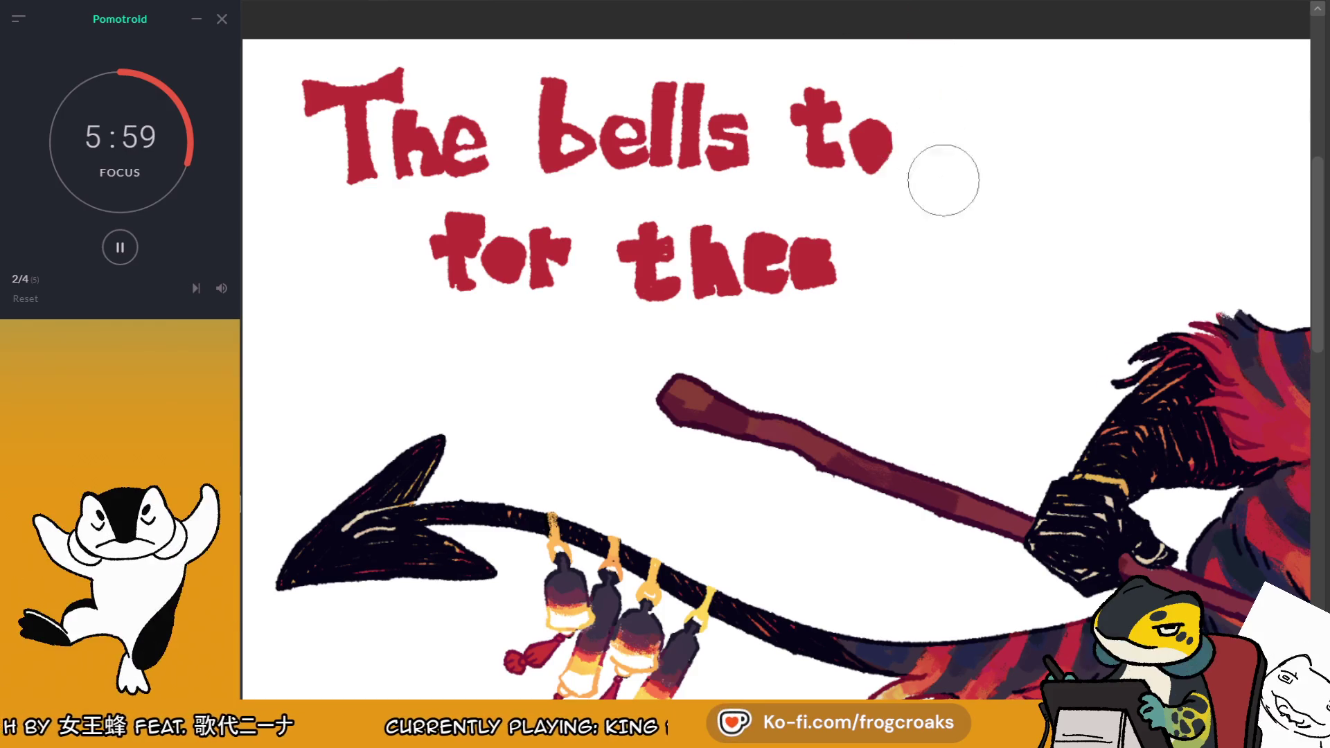
{"action": "left_click_drag", "start_coordinate": [913, 70], "coordinate": [914, 170]}
{"action": "key", "text": "ctrl+z"}
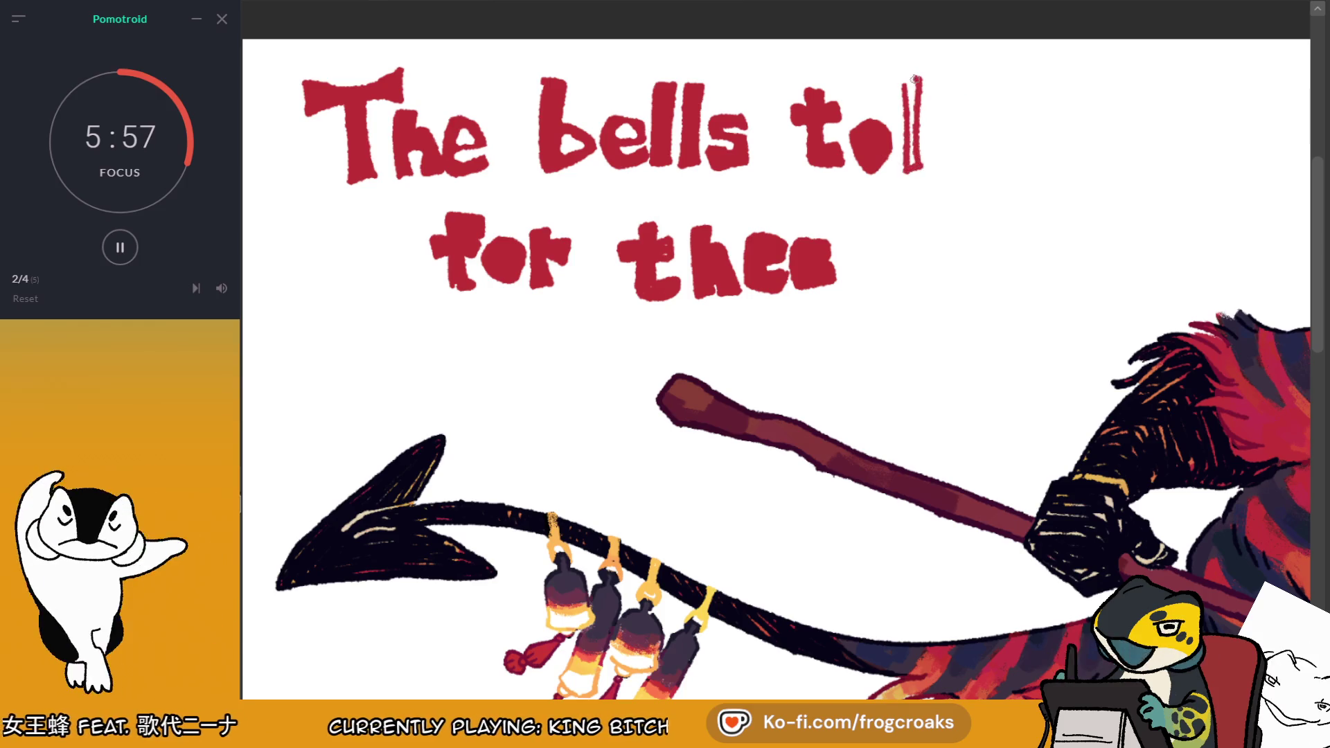
{"action": "key", "text": "ctrl+z"}
{"action": "mouse_move", "coordinate": [912, 75]}
{"action": "left_mouse_down"}
{"action": "mouse_move", "coordinate": [914, 166]}
{"action": "mouse_move", "coordinate": [914, 137]}
{"action": "left_mouse_up"}
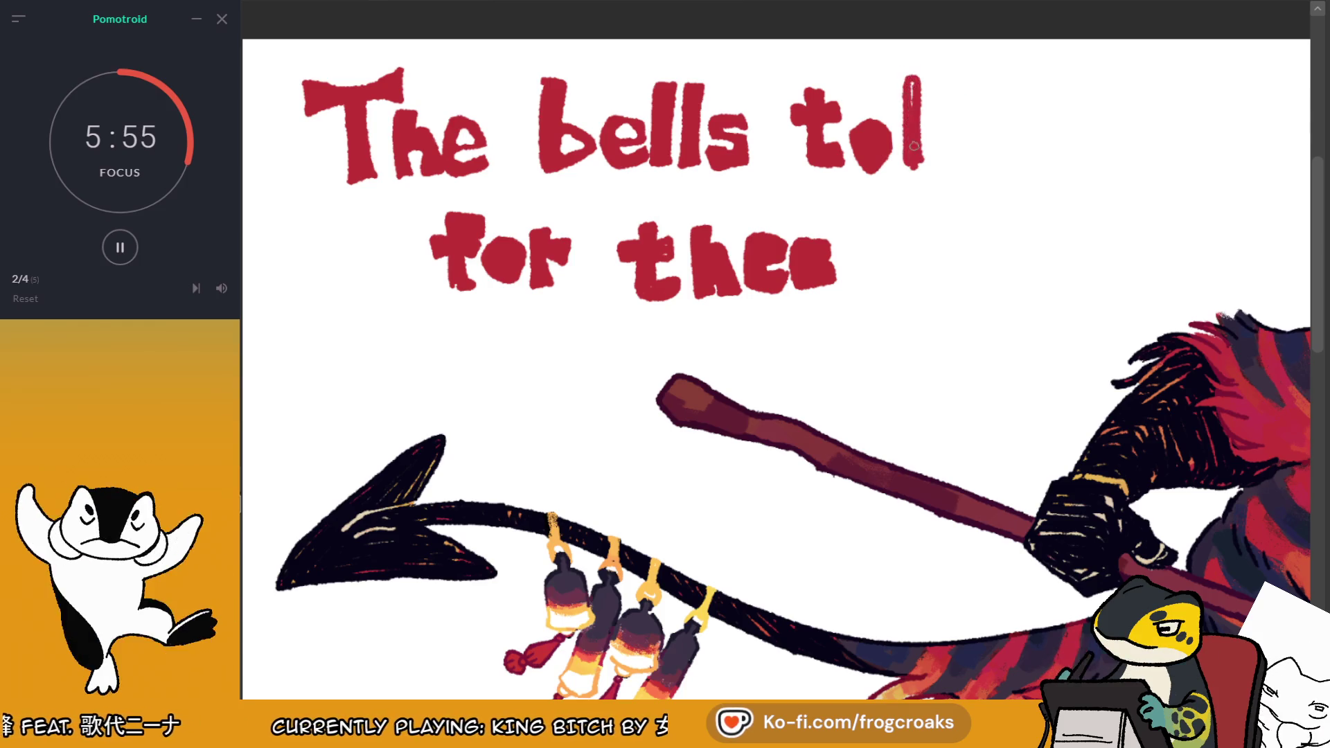
{"action": "left_click_drag", "start_coordinate": [932, 75], "coordinate": [941, 164]}
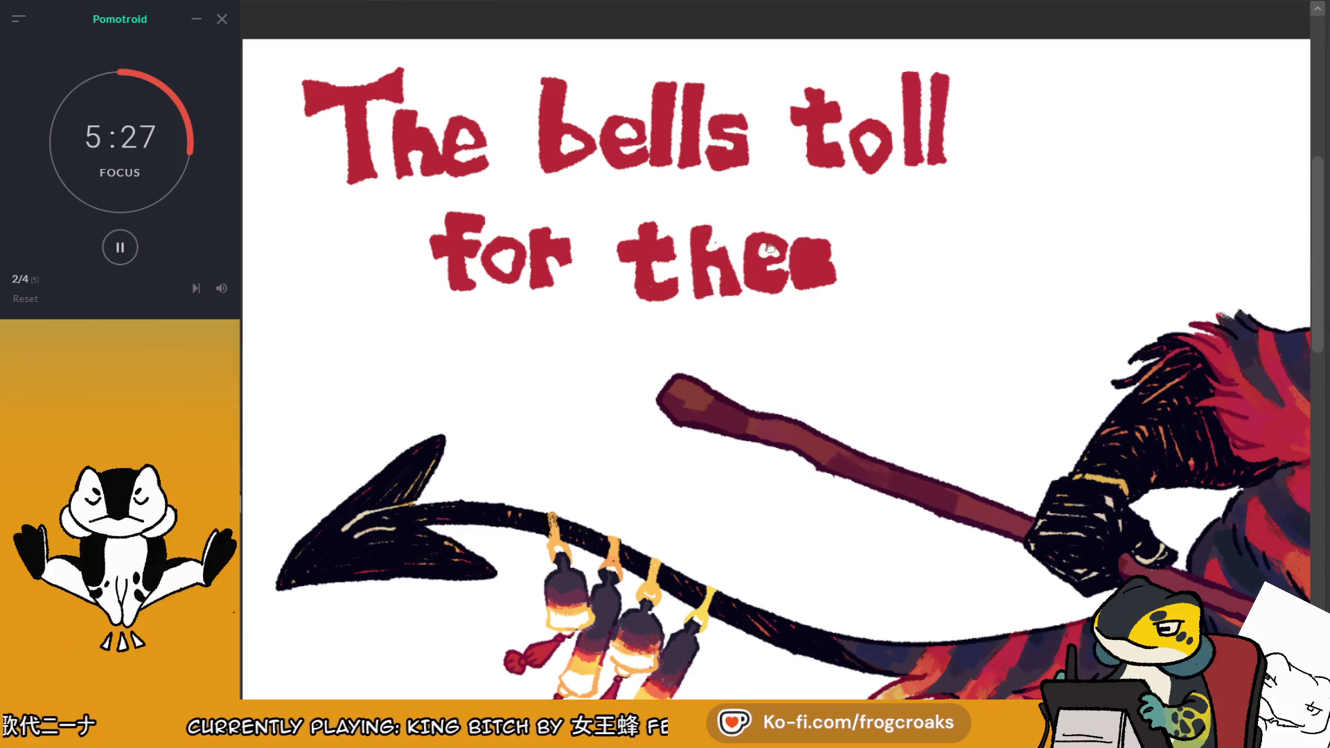
Open up the last e in 'thee' and marquee-select the word 'for'
{"action": "left_click_drag", "start_coordinate": [813, 253], "coordinate": [820, 262]}
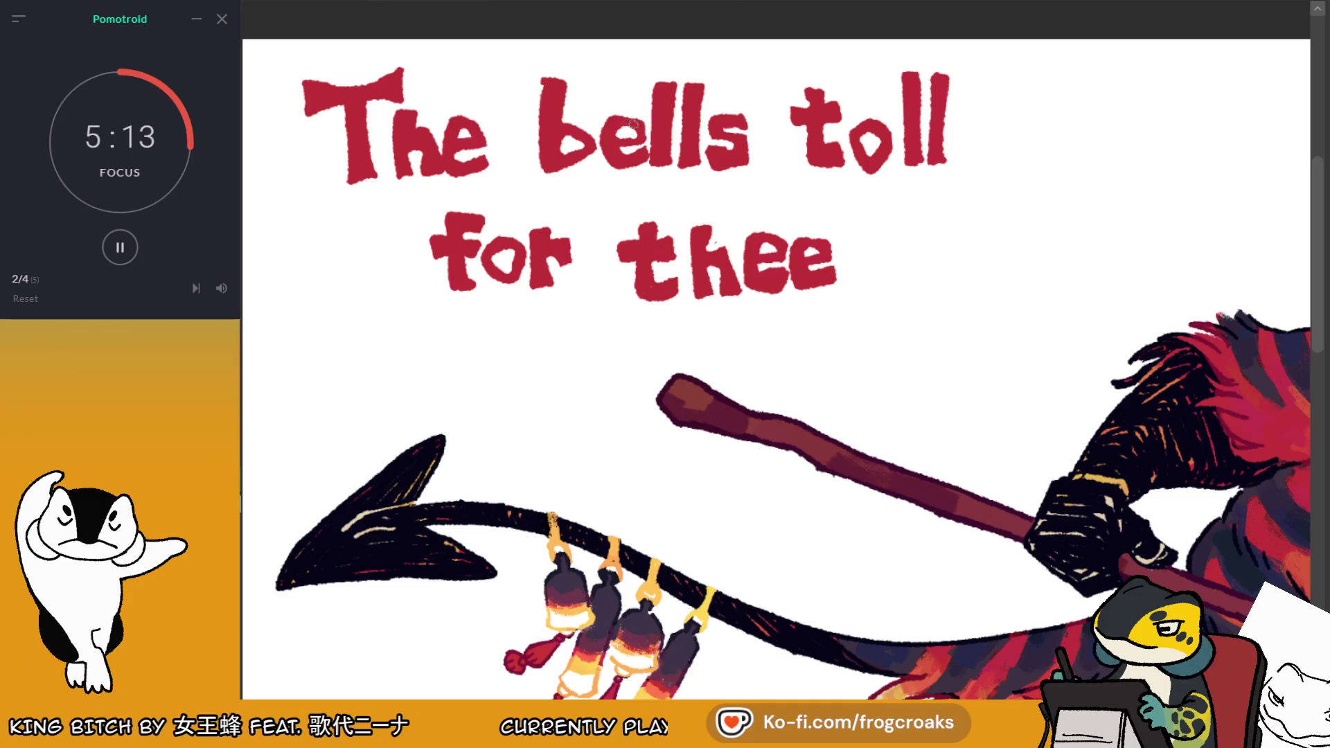
{"action": "scroll", "coordinate": [644, 112], "scroll_direction": "down", "scroll_amount": 3}
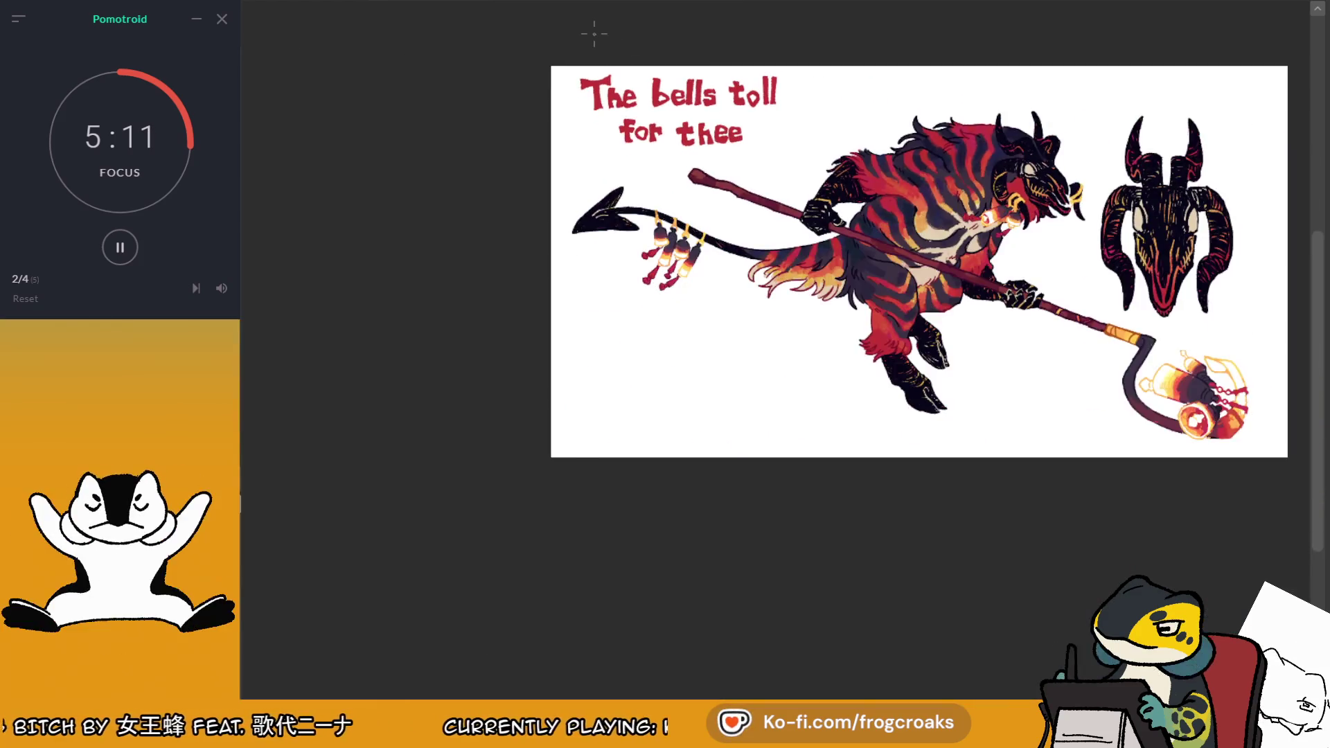
{"action": "scroll", "coordinate": [594, 36], "scroll_direction": "down", "scroll_amount": 1}
{"action": "scroll", "coordinate": [807, 44], "scroll_direction": "up", "scroll_amount": 1}
{"action": "scroll", "coordinate": [802, 40], "scroll_direction": "up", "scroll_amount": 1}
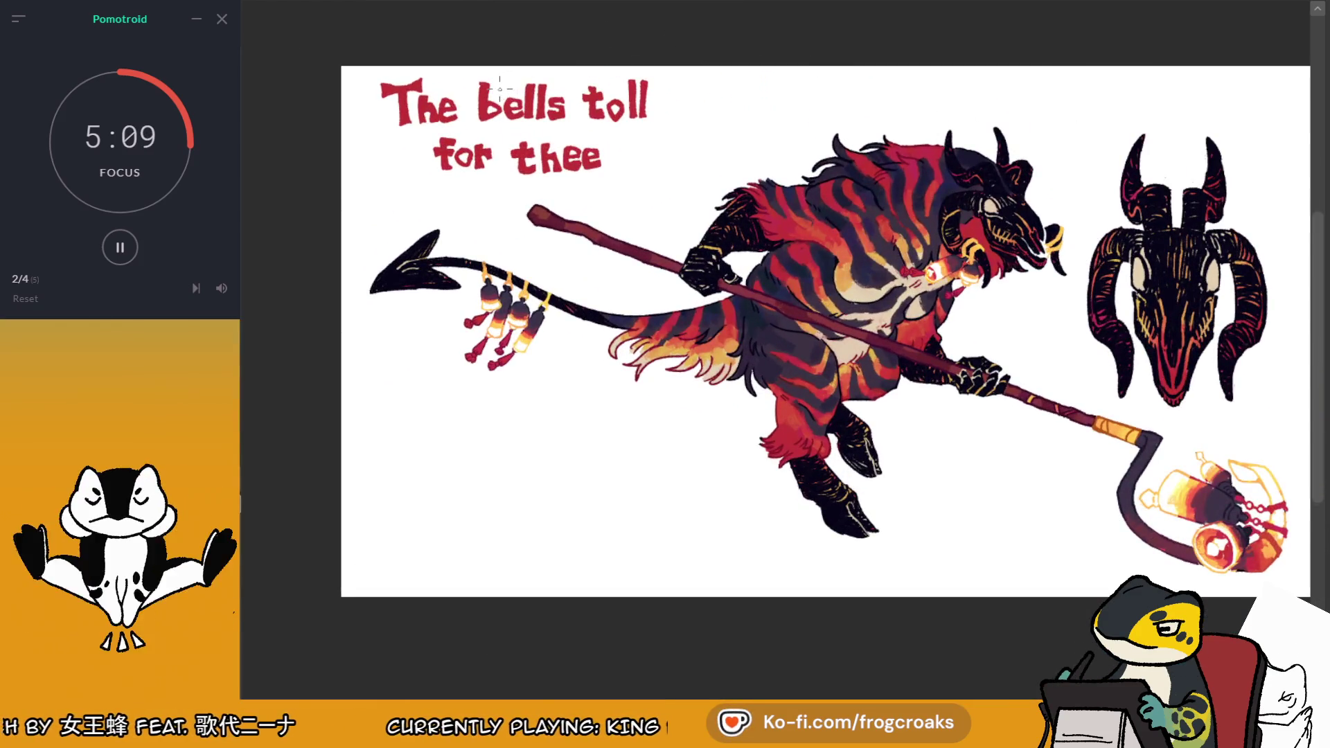
{"action": "scroll", "coordinate": [438, 81], "scroll_direction": "up", "scroll_amount": 1}
{"action": "left_click_drag", "start_coordinate": [451, 153], "coordinate": [538, 217]}
{"action": "left_click", "coordinate": [492, 239]}
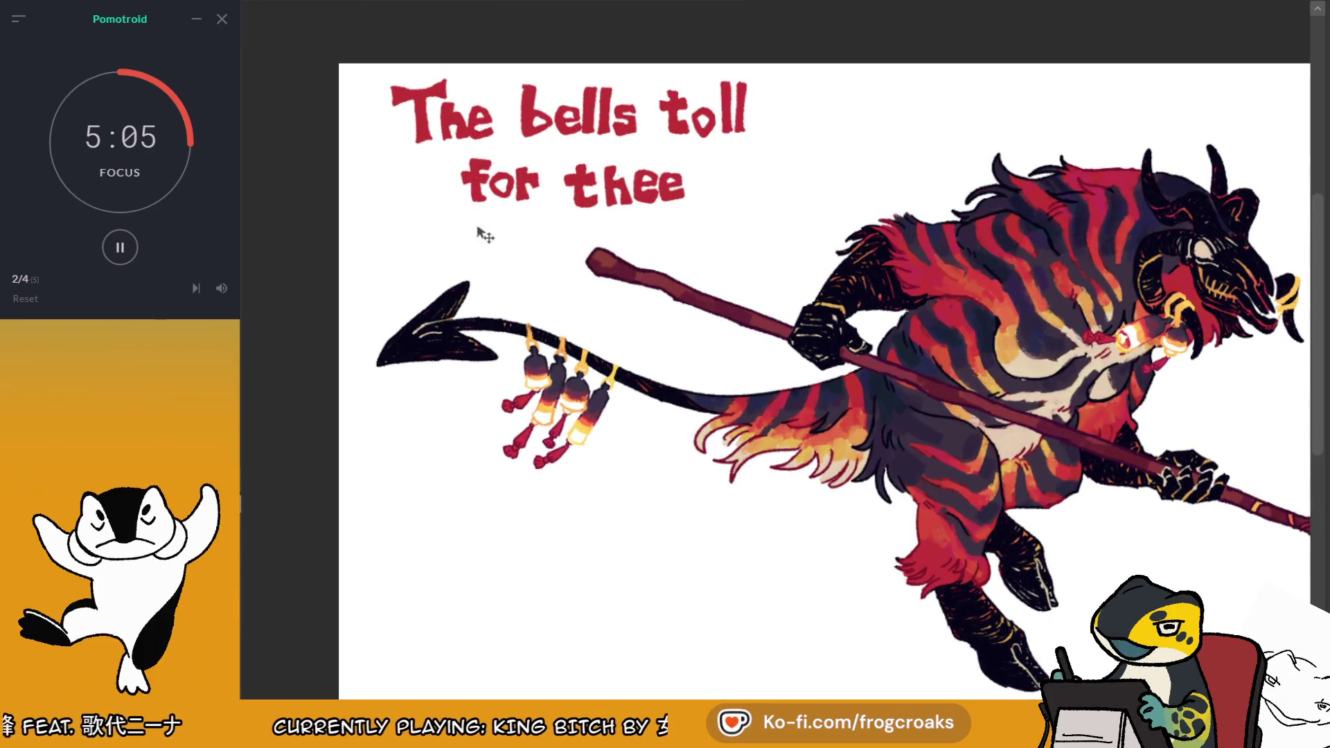
{"action": "left_click_drag", "start_coordinate": [457, 151], "coordinate": [545, 223]}
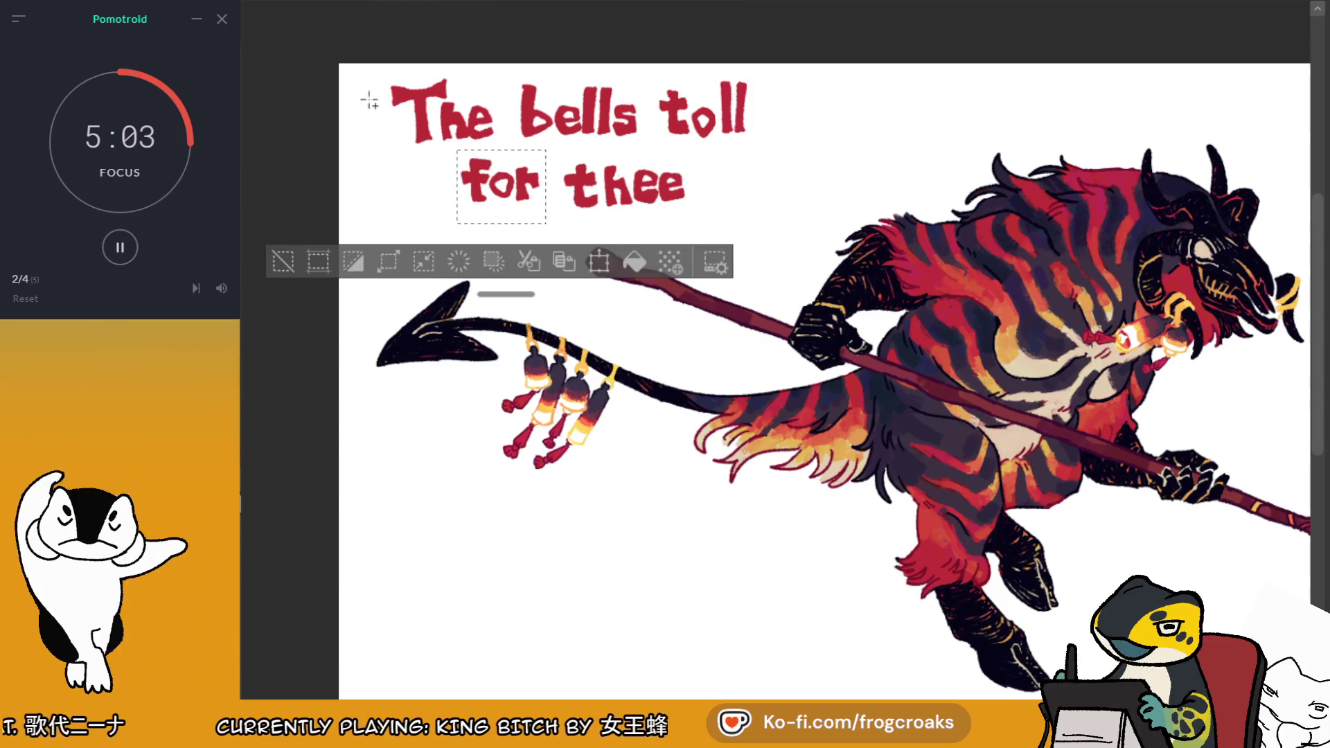
Nudge the 'for' and 'bells toll' title words slightly into better positions
{"action": "left_click_drag", "start_coordinate": [498, 182], "coordinate": [504, 185]}
{"action": "left_click", "coordinate": [283, 261]}
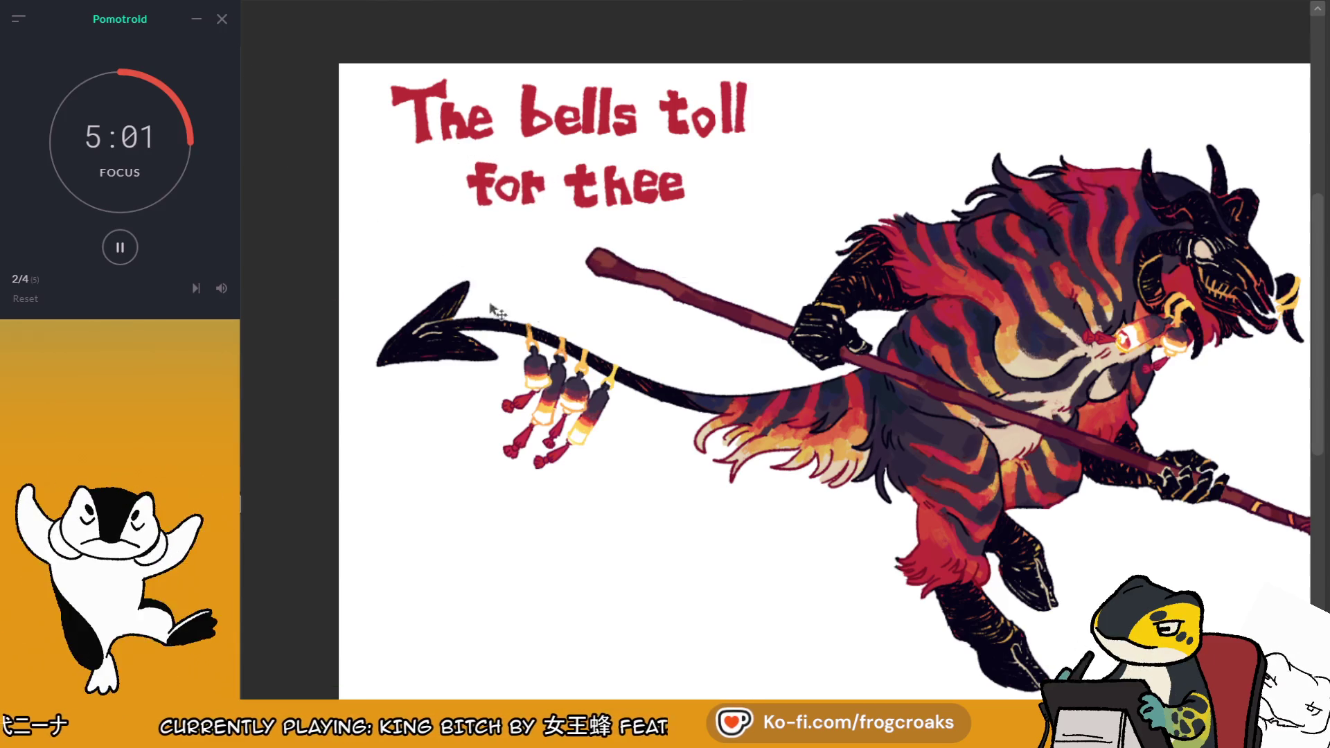
{"action": "scroll", "coordinate": [597, 294], "scroll_direction": "down", "scroll_amount": 3}
{"action": "scroll", "coordinate": [597, 294], "scroll_direction": "up", "scroll_amount": 1}
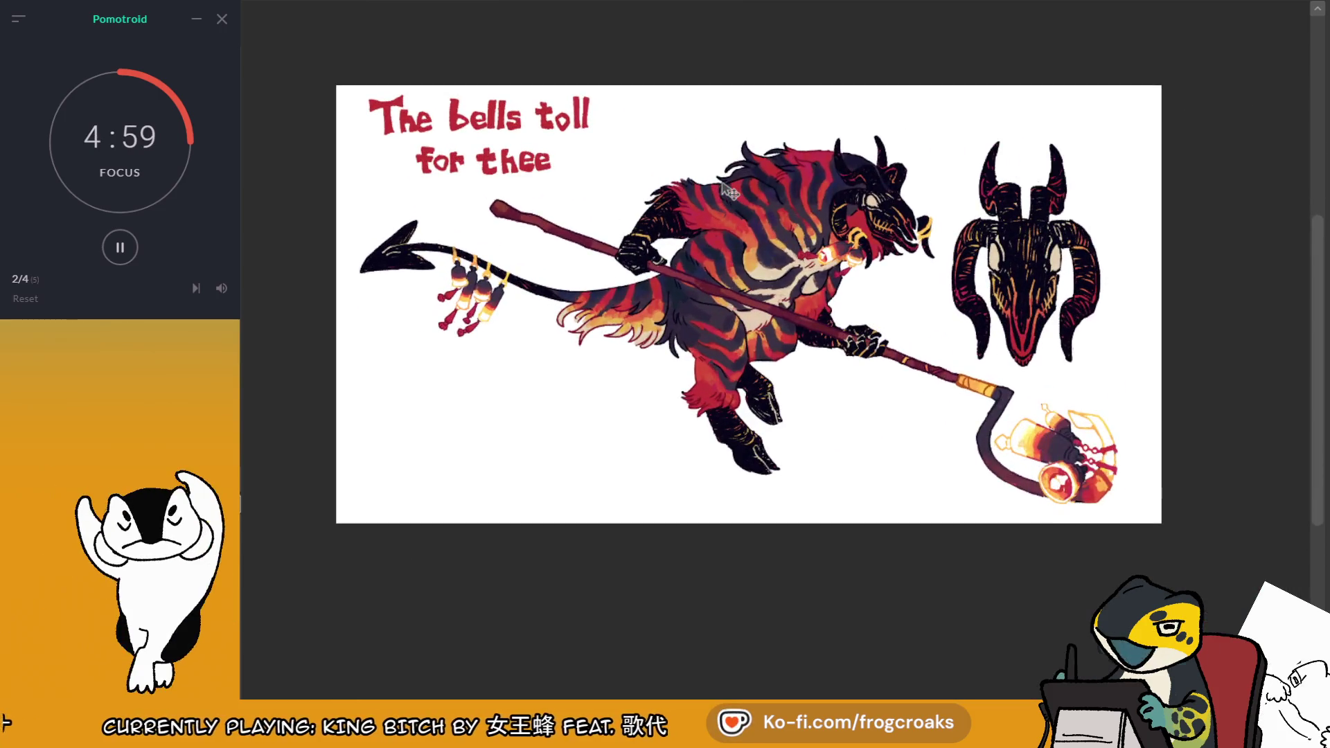
{"action": "scroll", "coordinate": [291, 181], "scroll_direction": "up", "scroll_amount": 1}
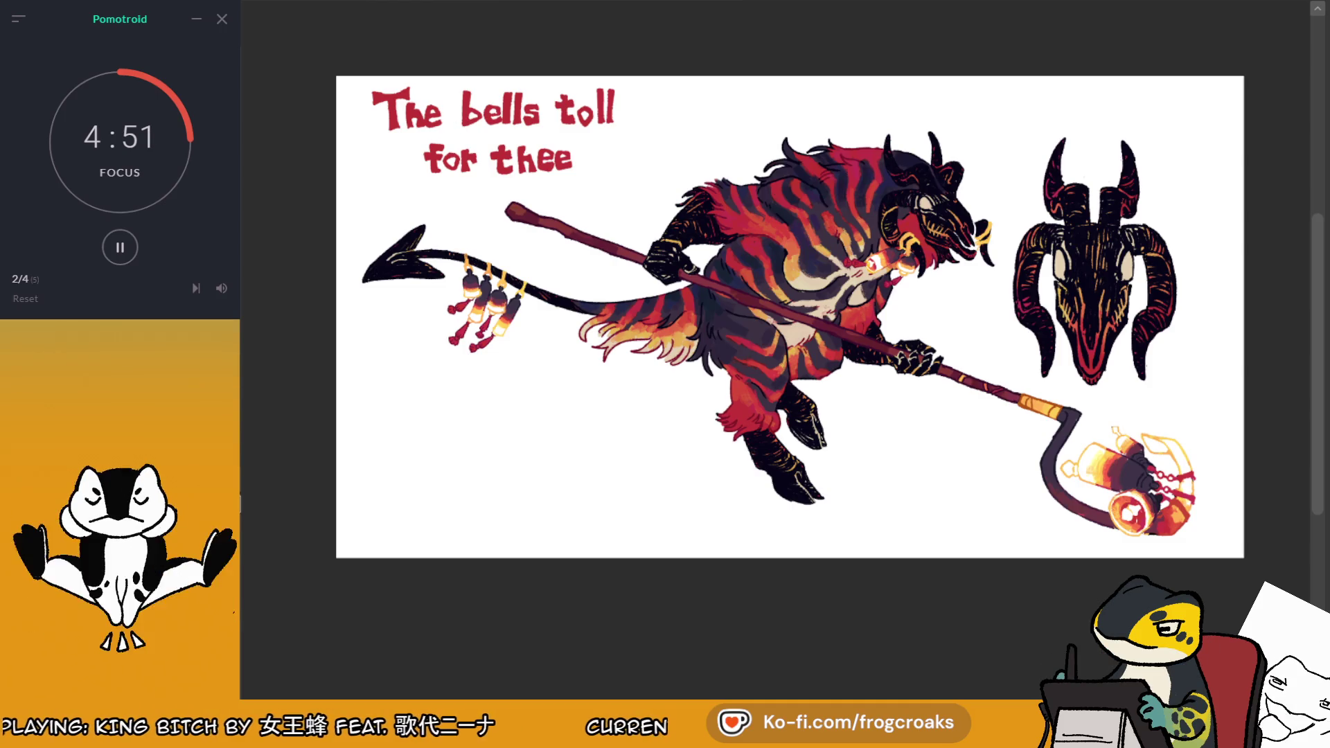
{"action": "left_click_drag", "start_coordinate": [448, 76], "coordinate": [651, 133]}
{"action": "left_click_drag", "start_coordinate": [580, 103], "coordinate": [577, 107]}
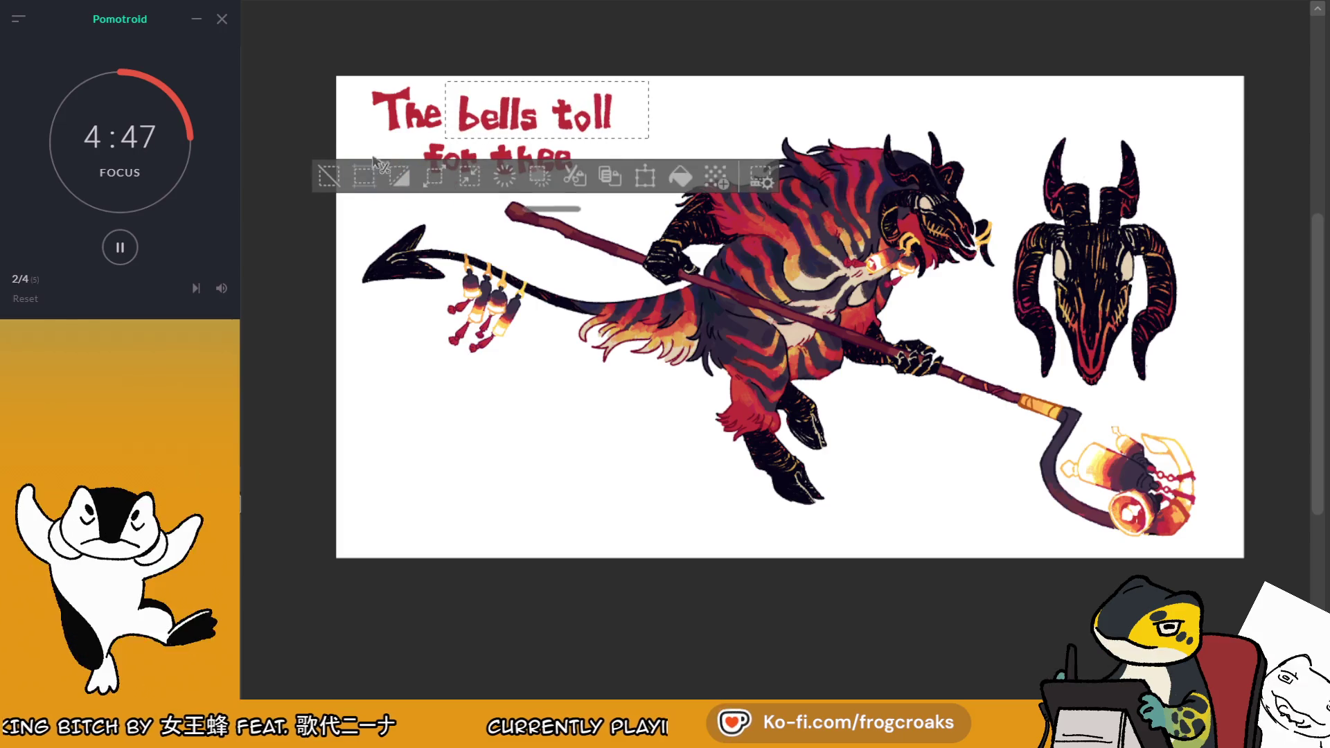
{"action": "left_click", "coordinate": [331, 176]}
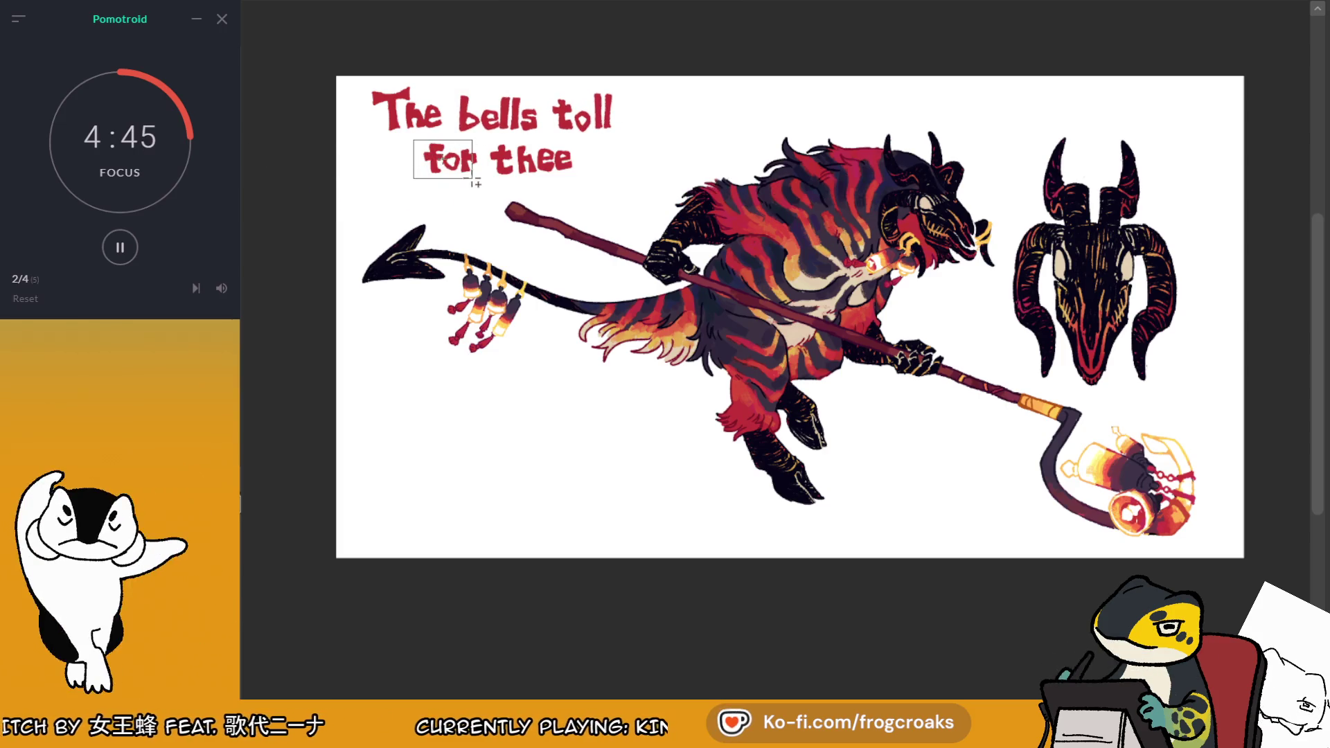
Shift the creature, skull and scythe art slightly down and begin scaling up the title
{"action": "left_click_drag", "start_coordinate": [475, 182], "coordinate": [480, 190]}
{"action": "scroll", "coordinate": [584, 109], "scroll_direction": "up", "scroll_amount": 2}
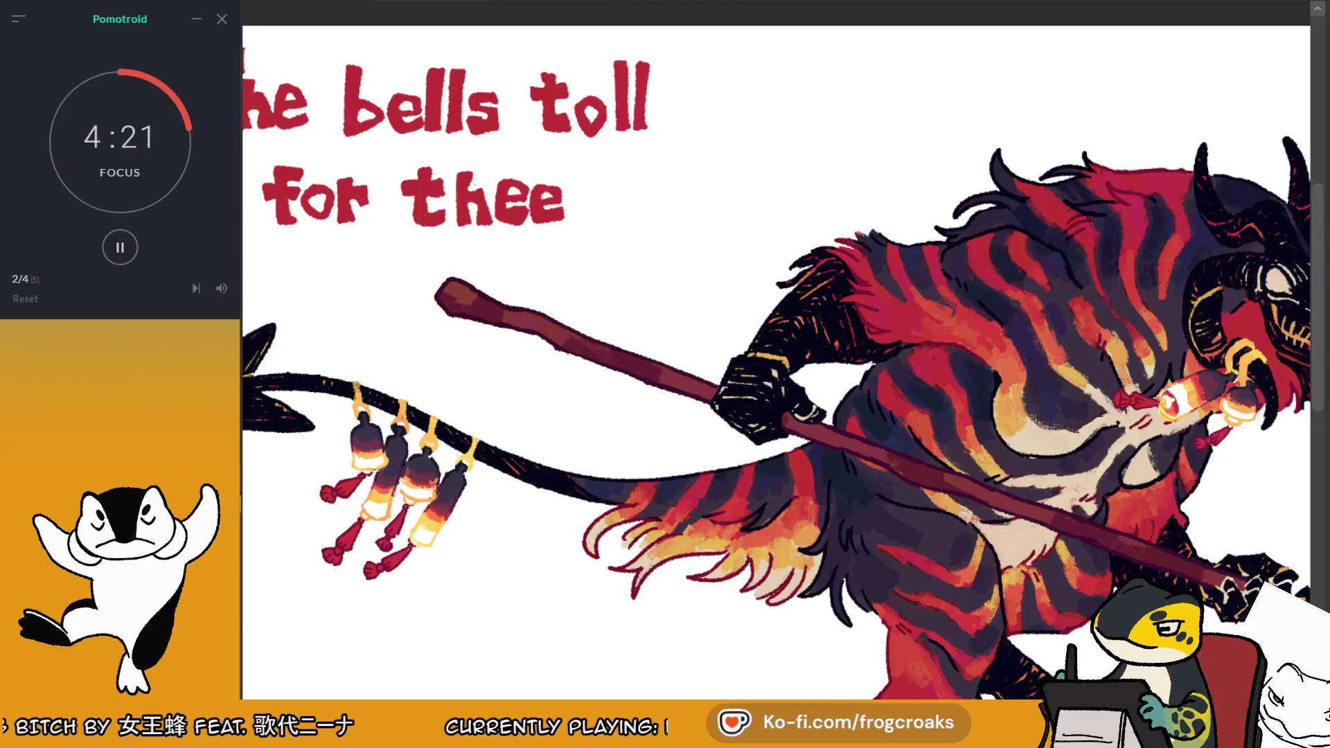
{"action": "scroll", "coordinate": [599, 37], "scroll_direction": "down", "scroll_amount": 1}
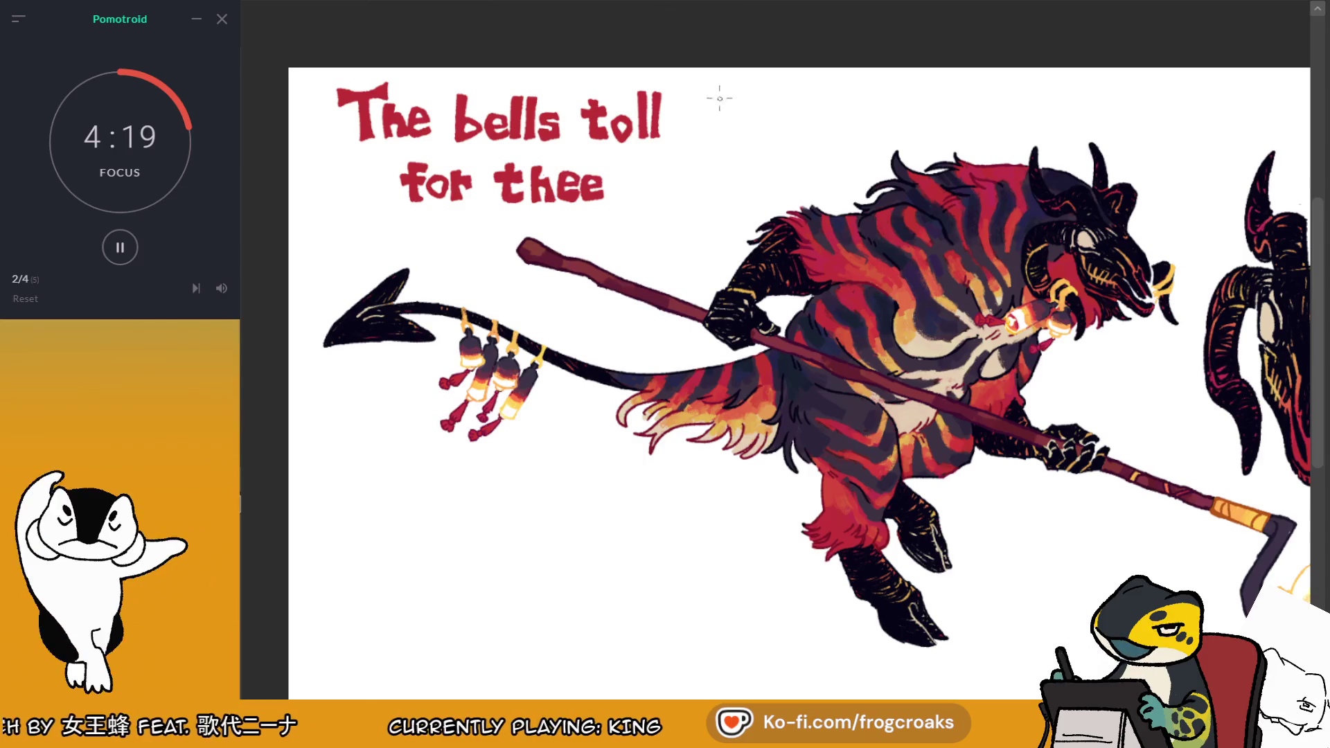
{"action": "scroll", "coordinate": [712, 89], "scroll_direction": "down", "scroll_amount": 1}
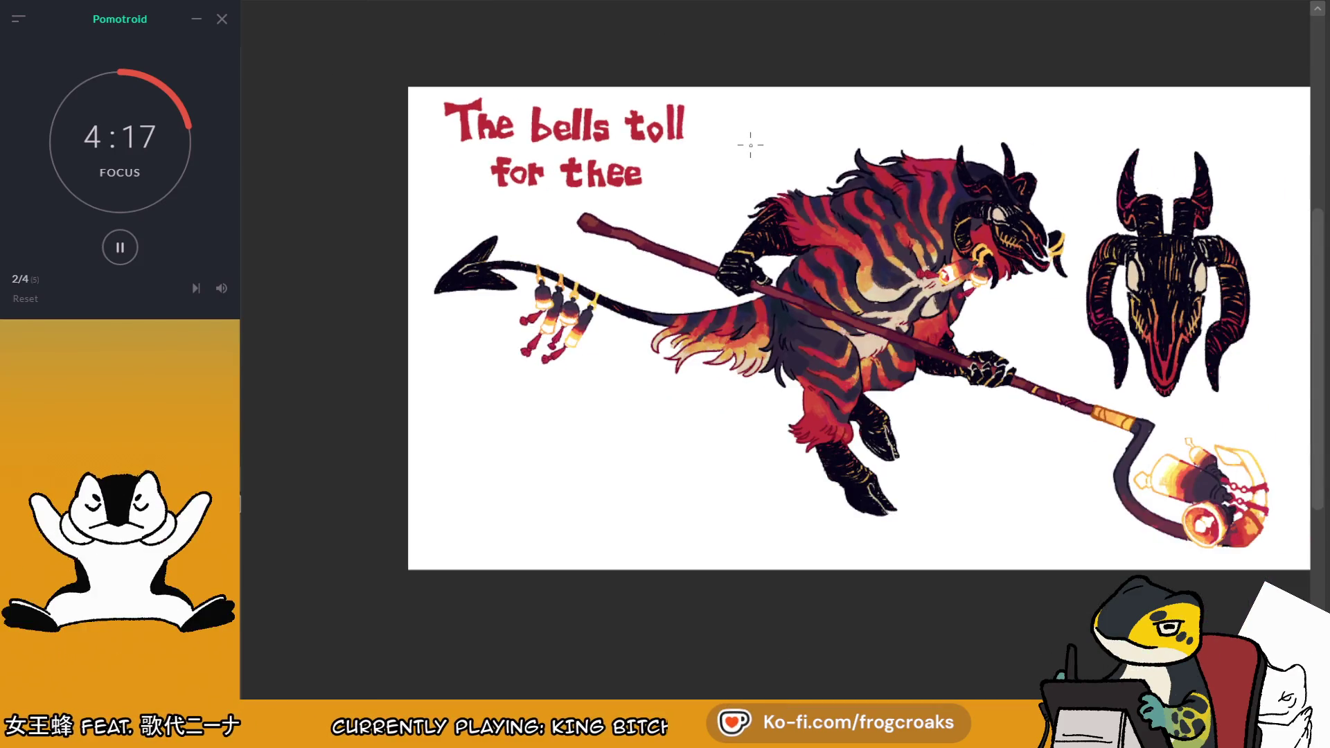
{"action": "scroll", "coordinate": [721, 139], "scroll_direction": "down", "scroll_amount": 2}
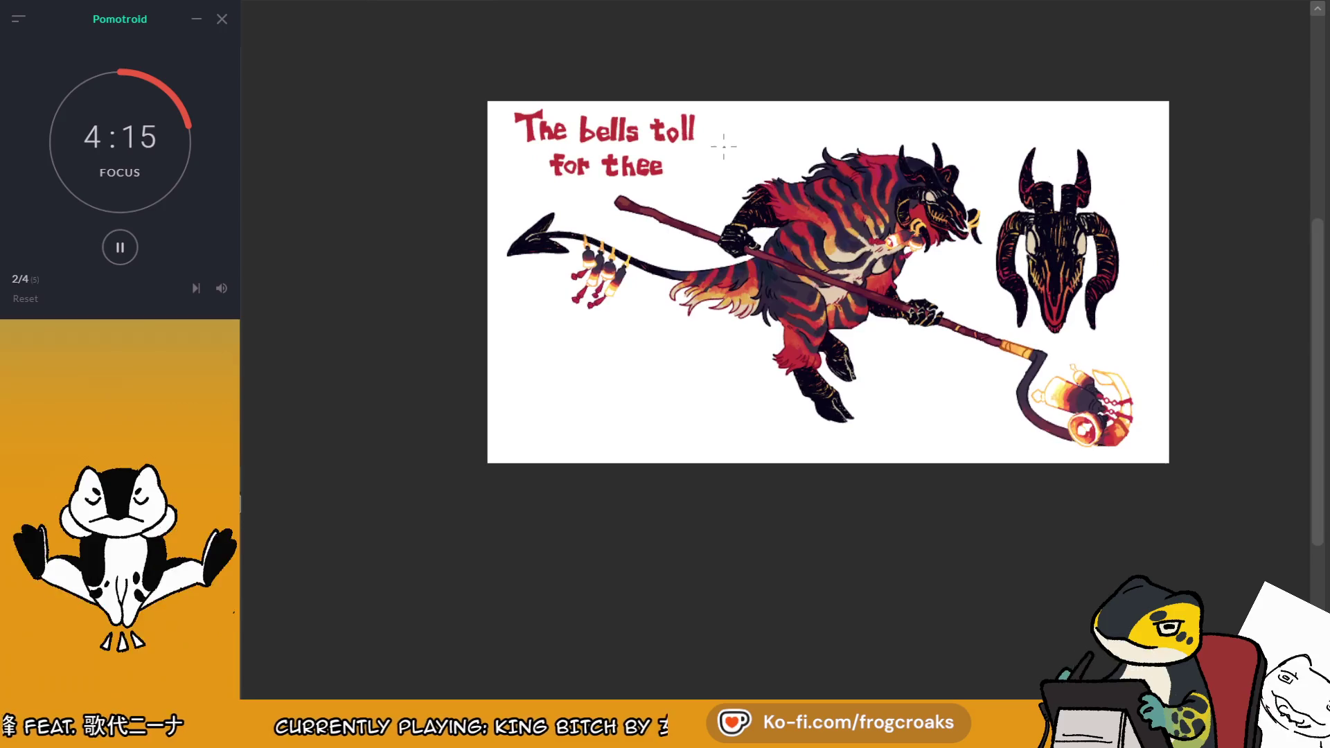
{"action": "scroll", "coordinate": [788, 164], "scroll_direction": "up", "scroll_amount": 1}
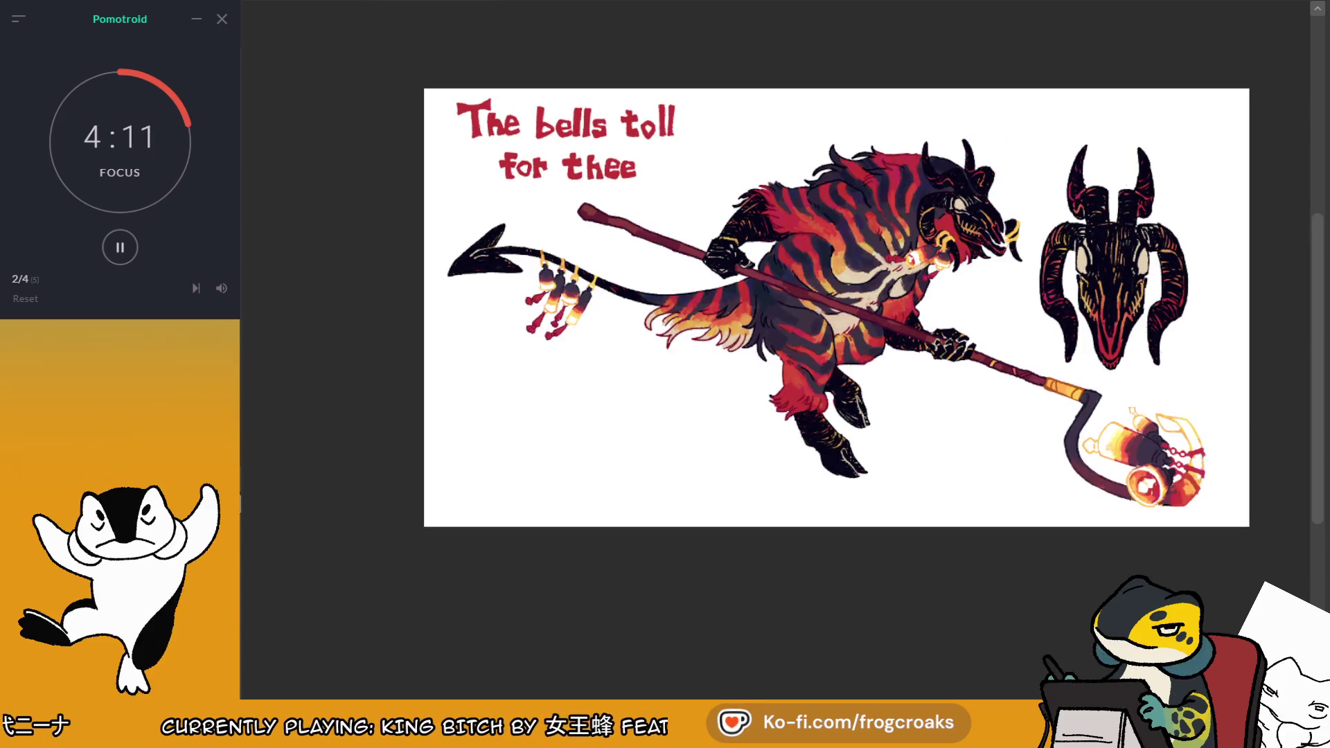
{"action": "left_click_drag", "start_coordinate": [1171, 348], "coordinate": [1177, 367]}
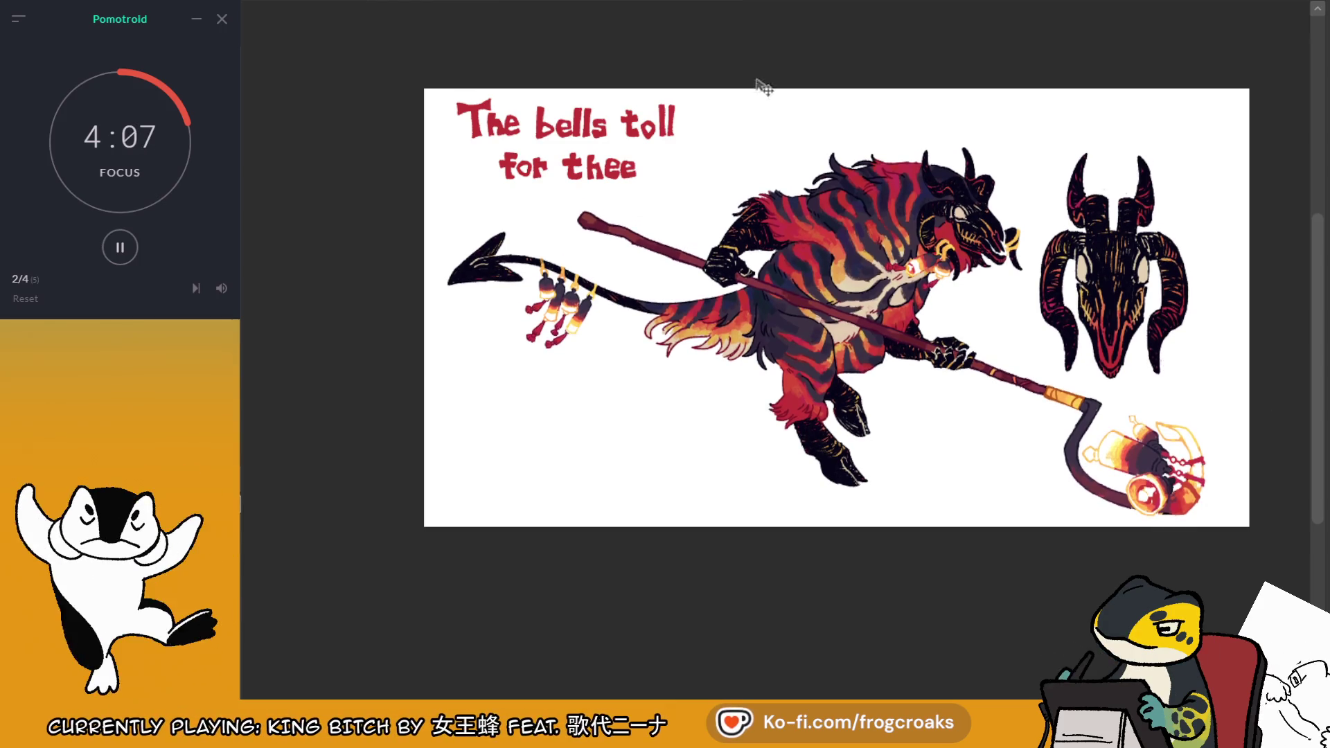
{"action": "key", "text": "ctrl+t"}
{"action": "left_click_drag", "start_coordinate": [683, 187], "coordinate": [711, 197]}
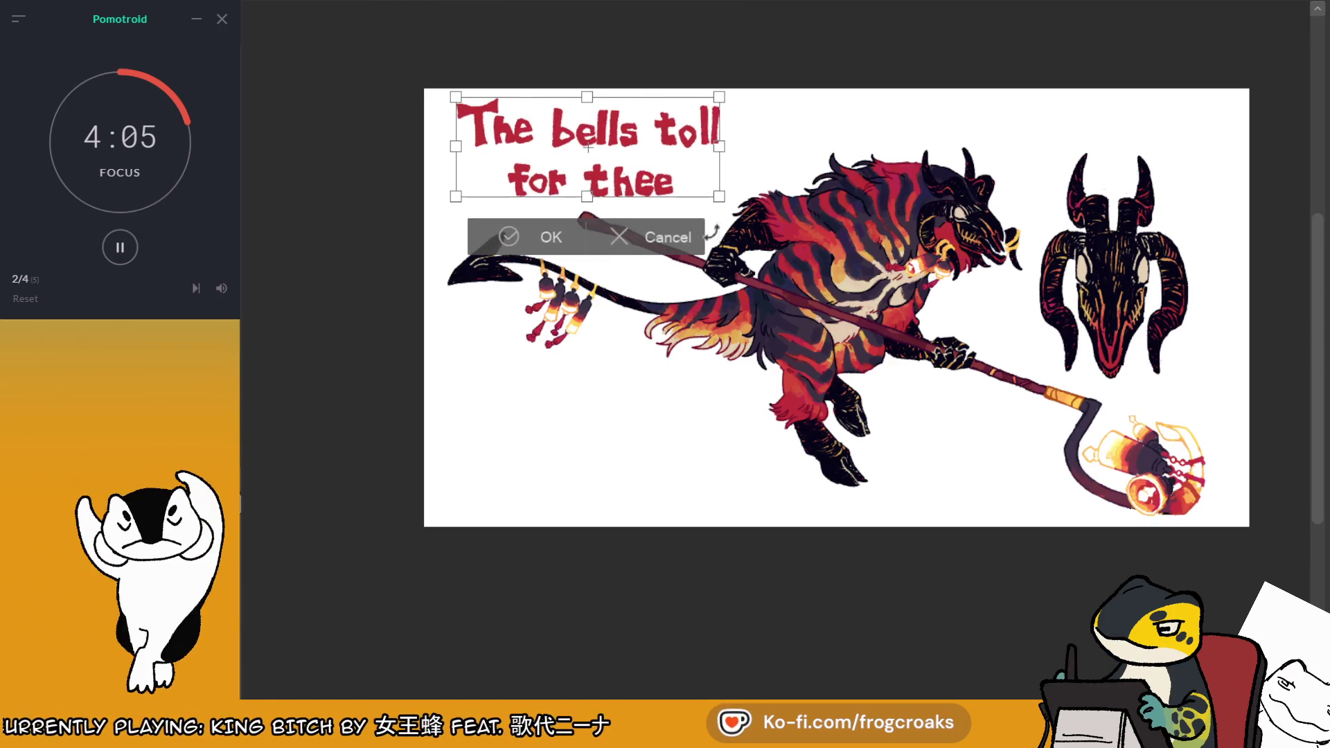
Confirm the enlarged title, check it zoomed in, then switch to the Winter Chime canvas
{"action": "left_click", "coordinate": [524, 233]}
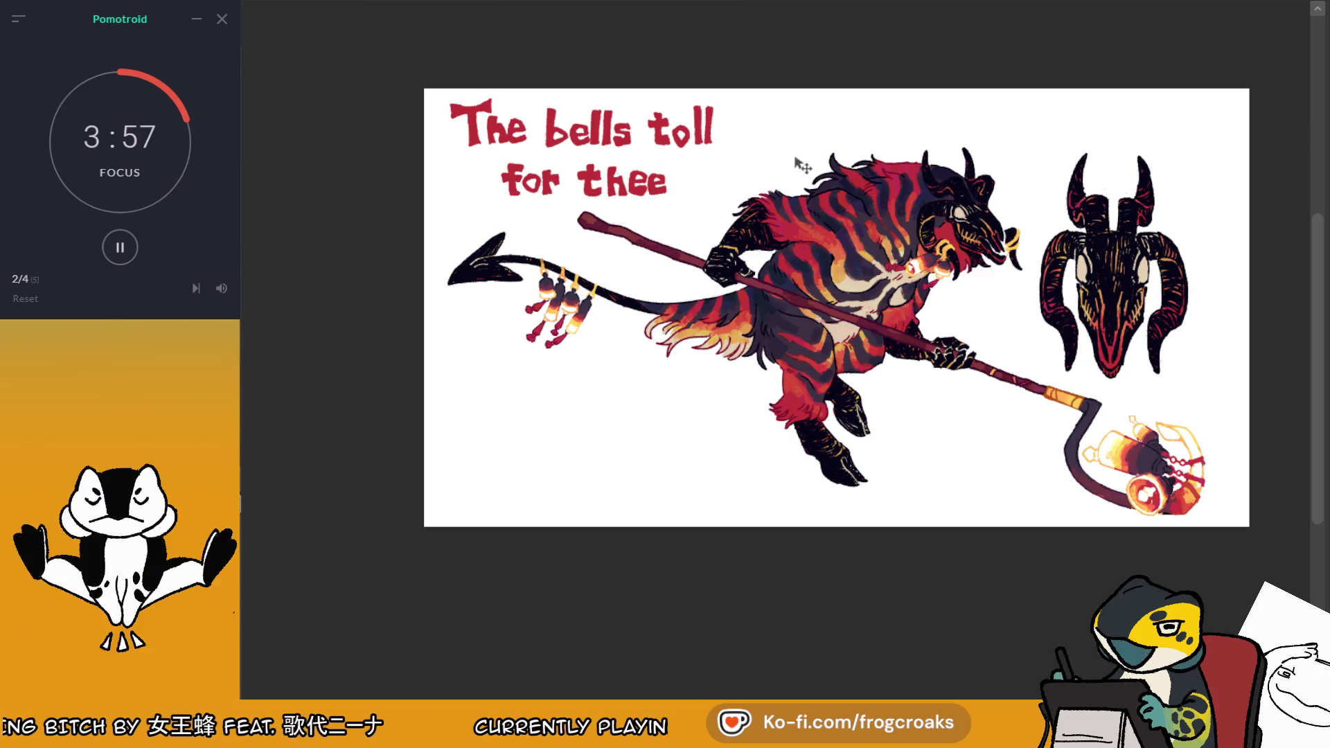
{"action": "key", "text": "ctrl+plus"}
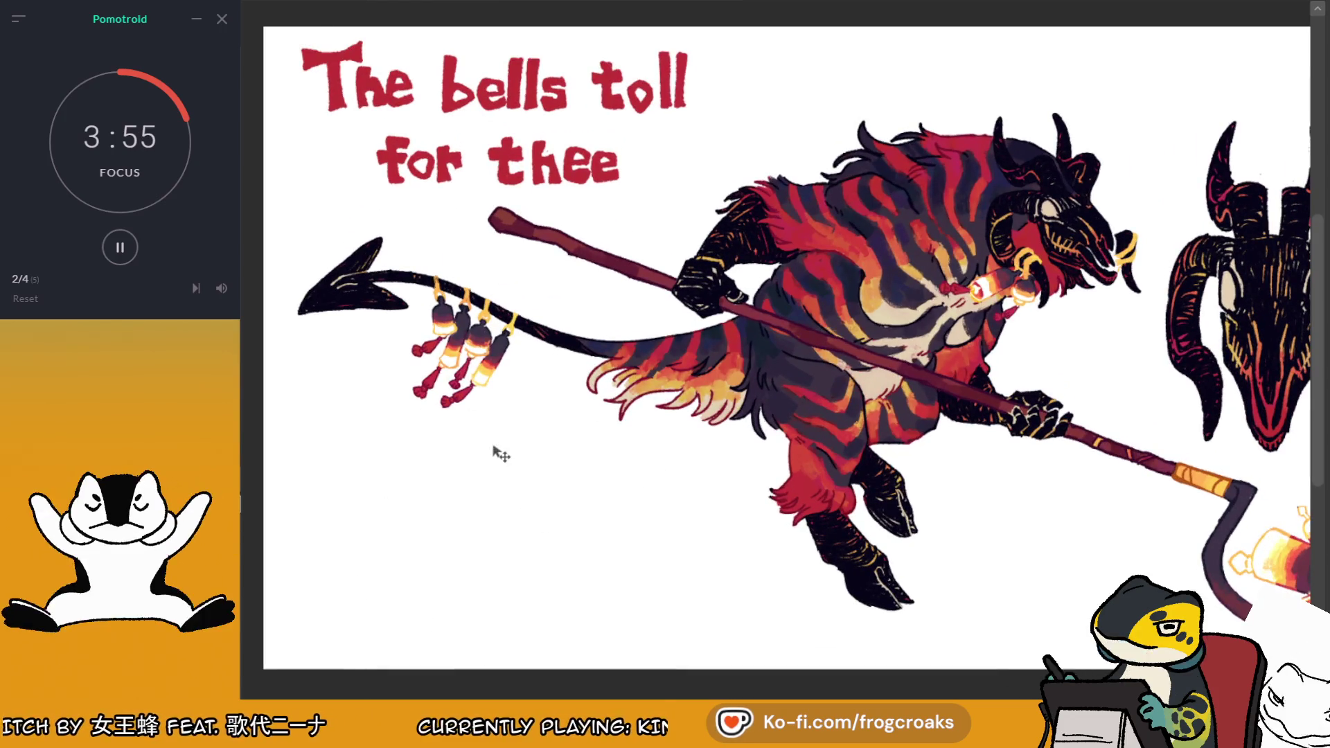
{"action": "scroll", "coordinate": [492, 451], "scroll_direction": "down", "scroll_amount": 2}
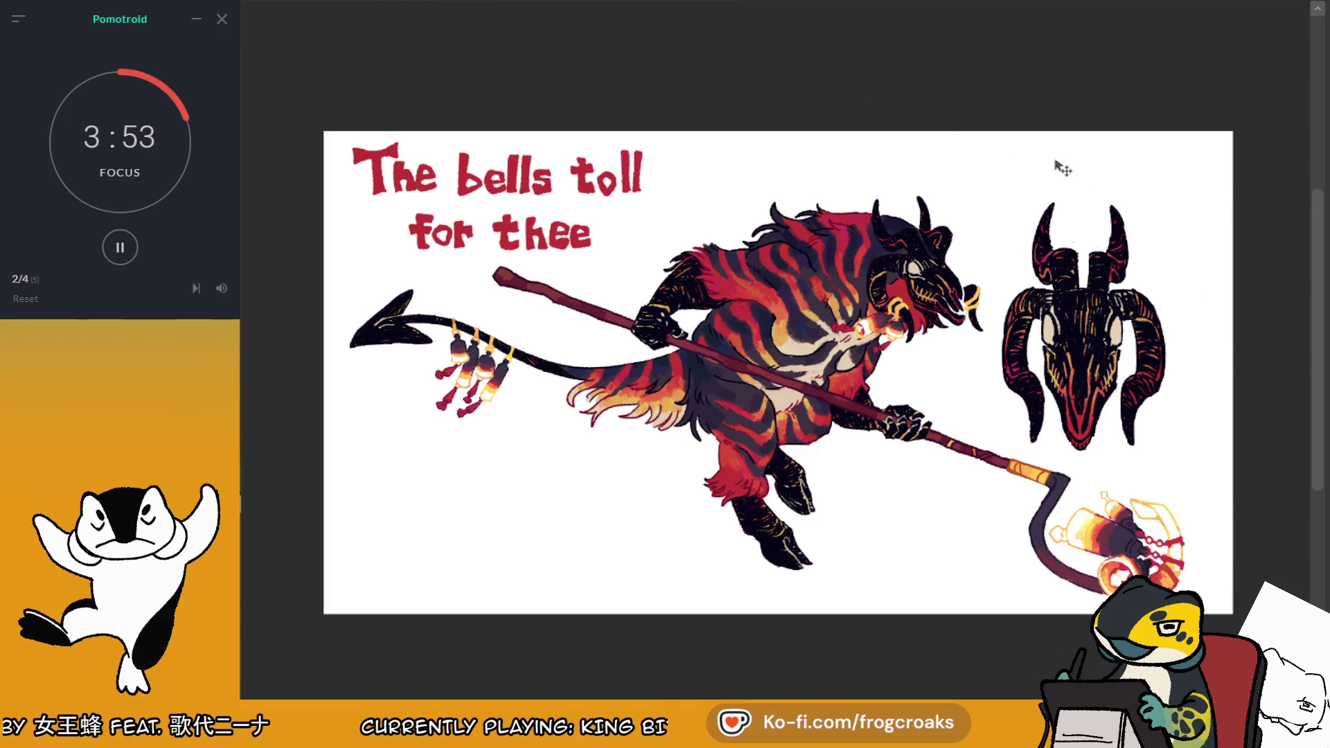
{"action": "scroll", "coordinate": [1046, 172], "scroll_direction": "up", "scroll_amount": 1}
{"action": "scroll", "coordinate": [1044, 172], "scroll_direction": "down", "scroll_amount": 1}
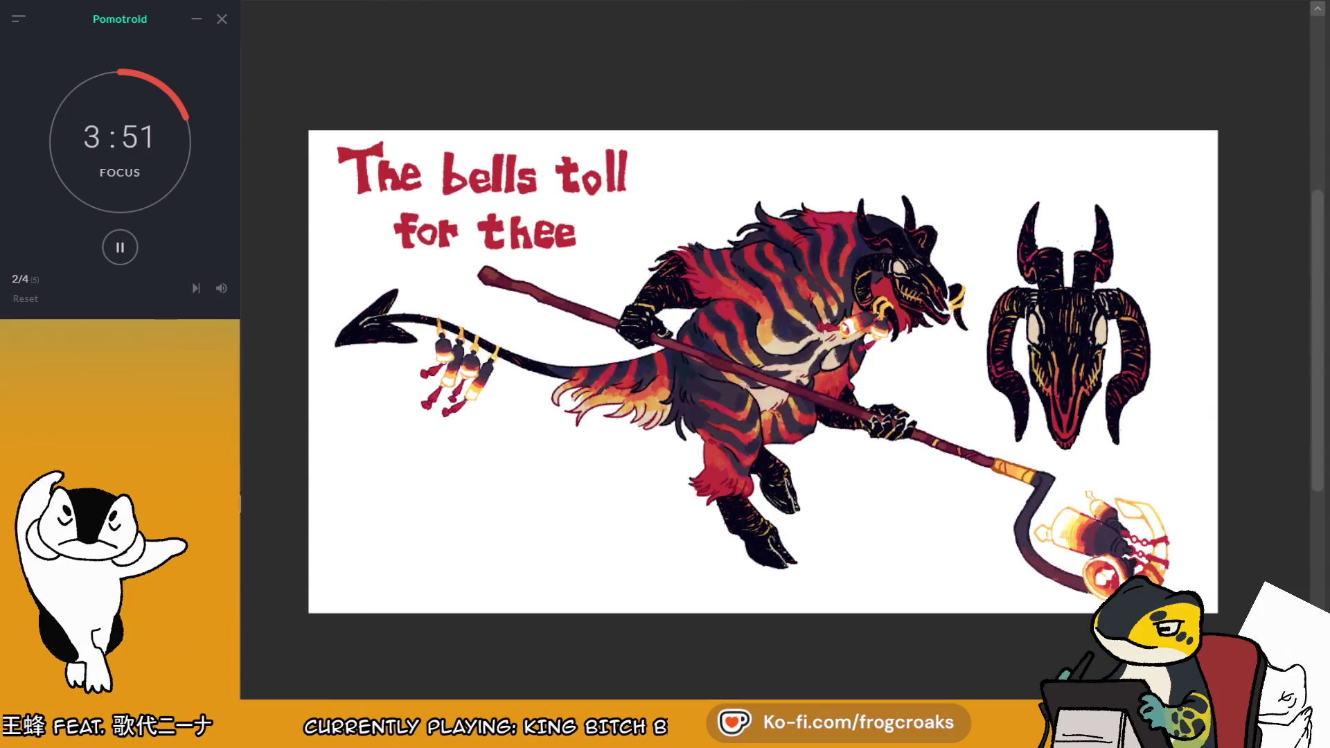
{"action": "scroll", "coordinate": [1161, 169], "scroll_direction": "up", "scroll_amount": 1}
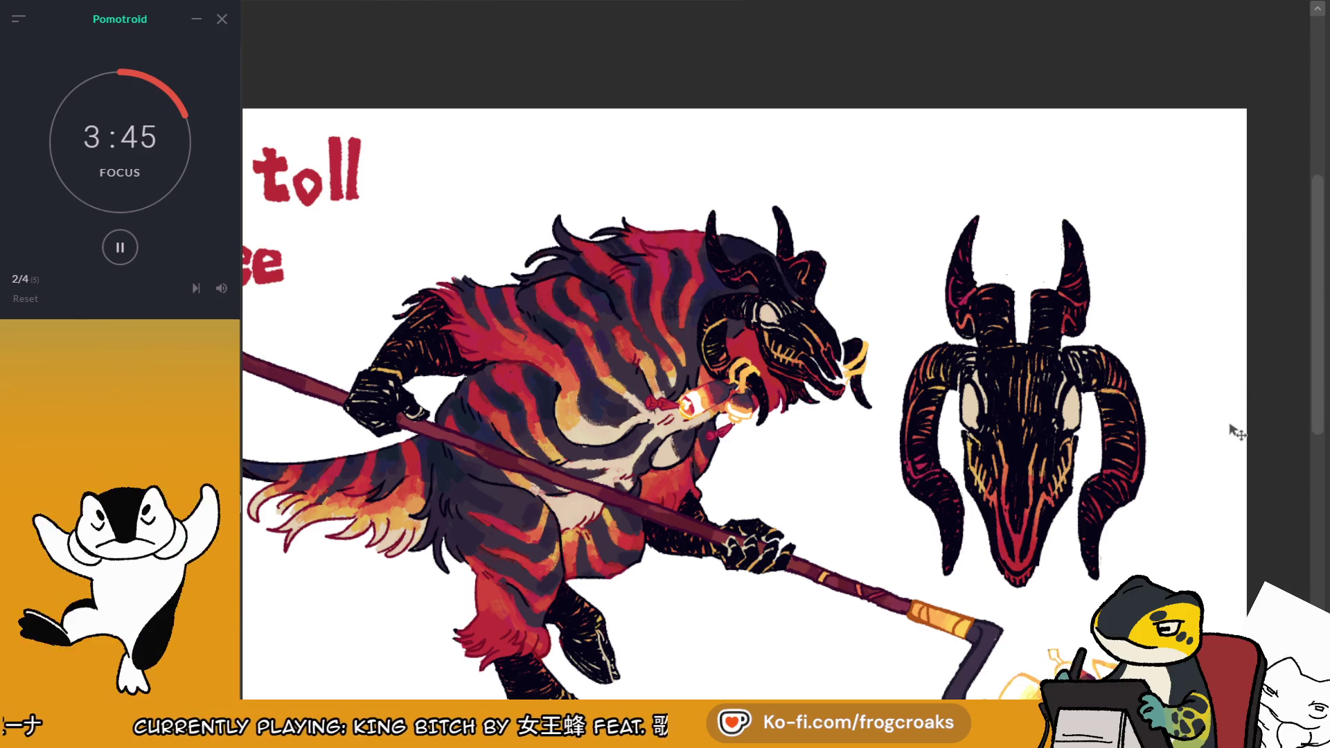
{"action": "scroll", "coordinate": [741, 222], "scroll_direction": "down", "scroll_amount": 1}
{"action": "key", "text": "Right"}
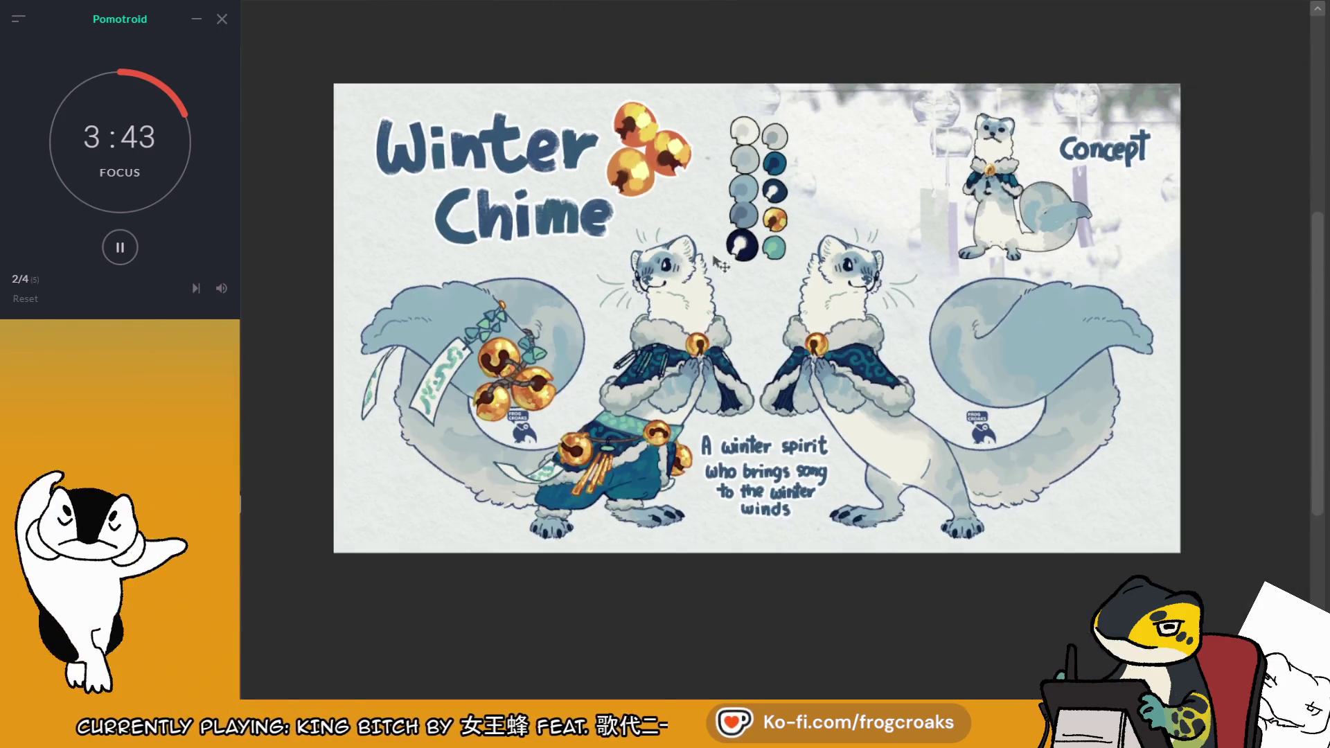
Return to 'The bells toll for thee' canvas and start sketching a bottle outline above the creature
{"action": "key", "text": "Left"}
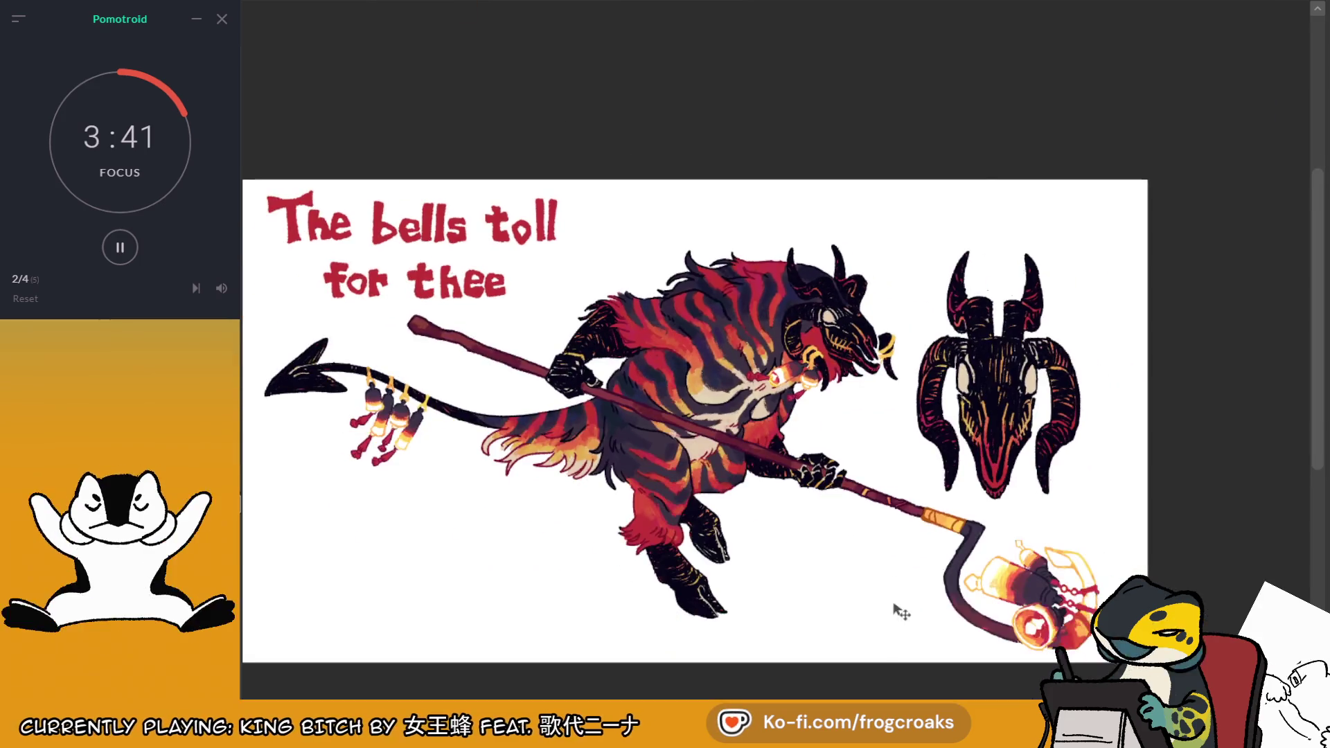
{"action": "scroll", "coordinate": [899, 611], "scroll_direction": "up", "scroll_amount": 1}
{"action": "scroll", "coordinate": [760, 130], "scroll_direction": "down", "scroll_amount": 1}
{"action": "scroll", "coordinate": [766, 155], "scroll_direction": "up", "scroll_amount": 1}
{"action": "scroll", "coordinate": [766, 155], "scroll_direction": "down", "scroll_amount": 1}
{"action": "scroll", "coordinate": [774, 408], "scroll_direction": "up", "scroll_amount": 1}
{"action": "scroll", "coordinate": [774, 409], "scroll_direction": "down", "scroll_amount": 2}
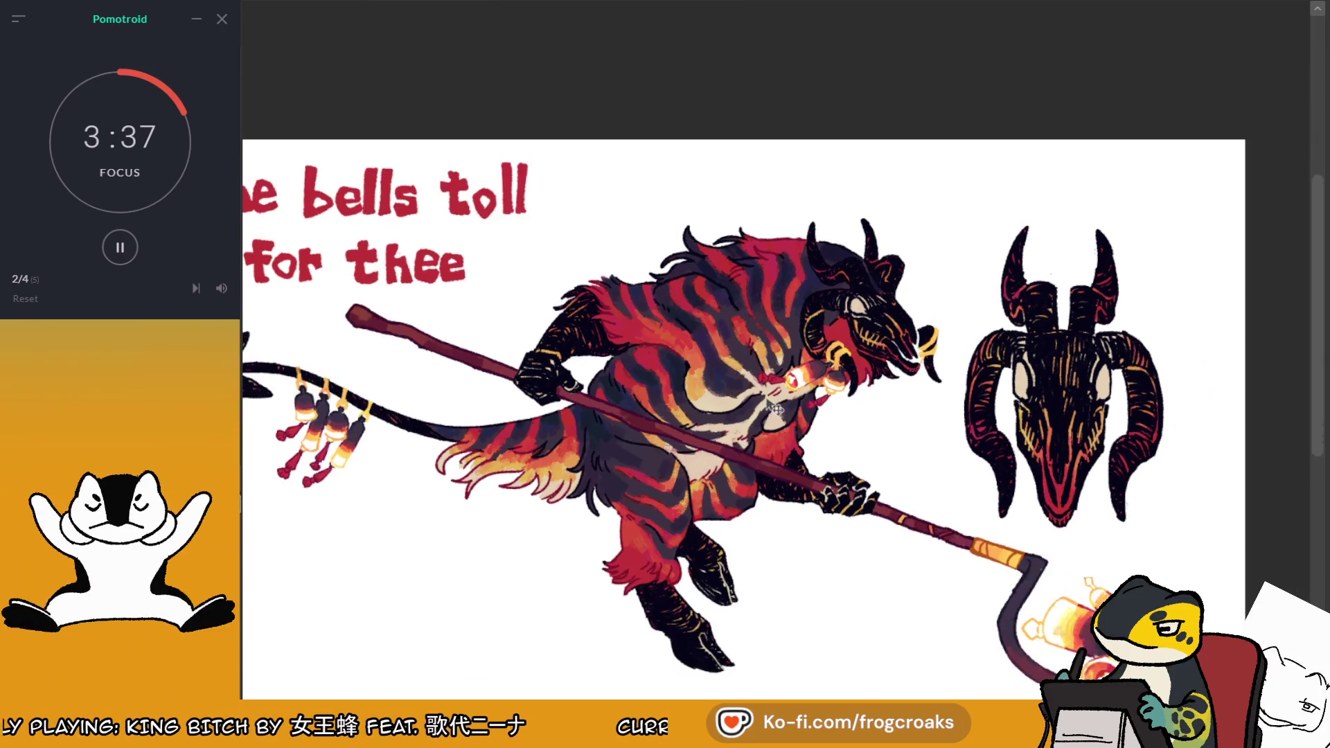
{"action": "scroll", "coordinate": [769, 215], "scroll_direction": "up", "scroll_amount": 1}
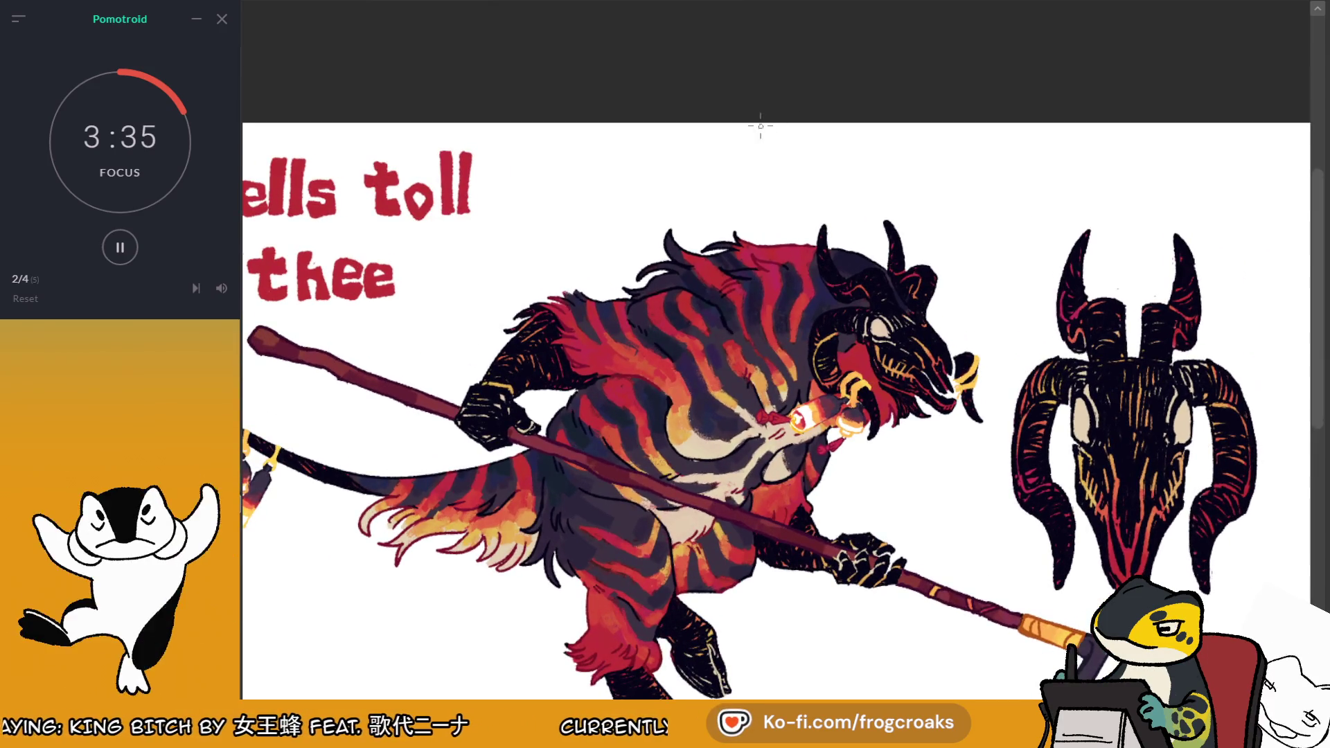
{"action": "left_click_drag", "start_coordinate": [752, 178], "coordinate": [765, 200]}
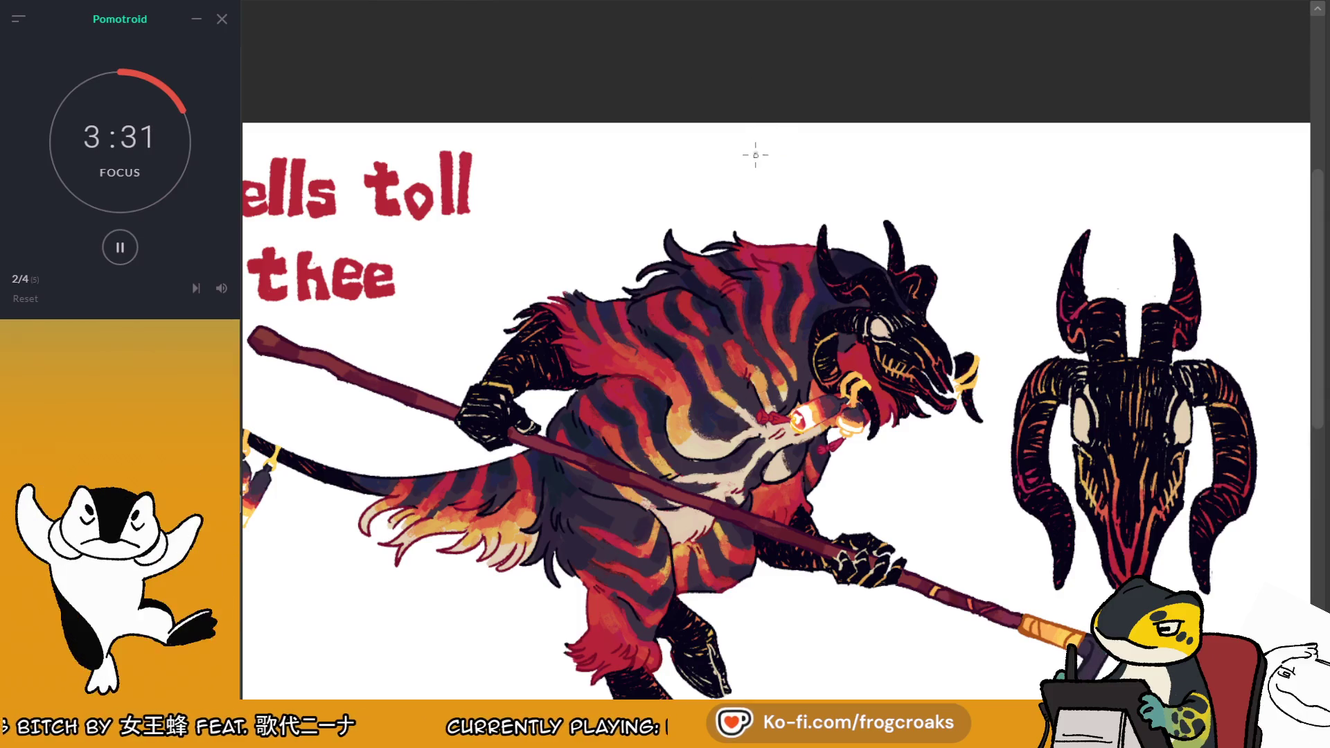
Finish the first beige bottle outline and place a copy beside it
{"action": "mouse_move", "coordinate": [758, 157]}
{"action": "left_mouse_down"}
{"action": "mouse_move", "coordinate": [747, 197]}
{"action": "mouse_move", "coordinate": [766, 204]}
{"action": "mouse_move", "coordinate": [743, 200]}
{"action": "mouse_move", "coordinate": [769, 185]}
{"action": "mouse_move", "coordinate": [760, 162]}
{"action": "left_mouse_up"}
{"action": "key", "text": "ctrl+z"}
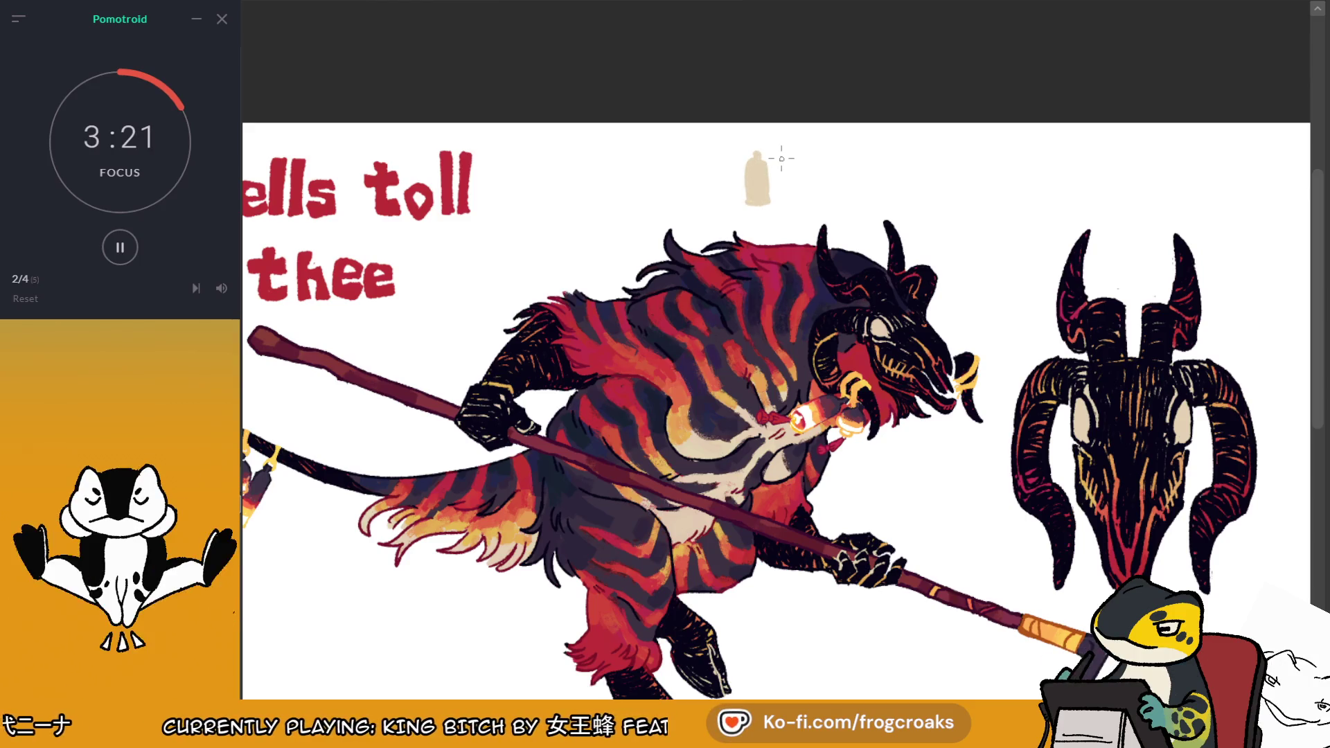
{"action": "mouse_move", "coordinate": [766, 201]}
{"action": "left_mouse_down"}
{"action": "mouse_move", "coordinate": [796, 196]}
{"action": "mouse_move", "coordinate": [804, 177]}
{"action": "left_mouse_up"}
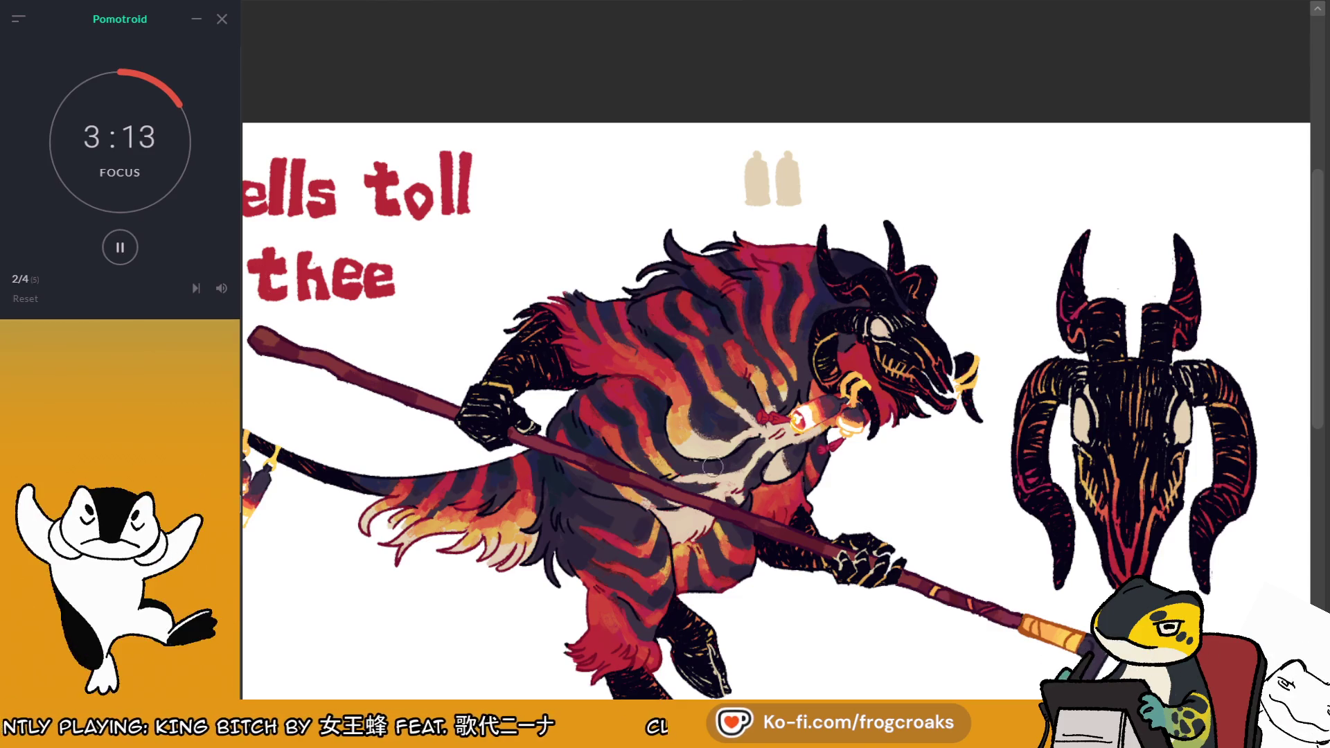
{"action": "right_click", "coordinate": [697, 427]}
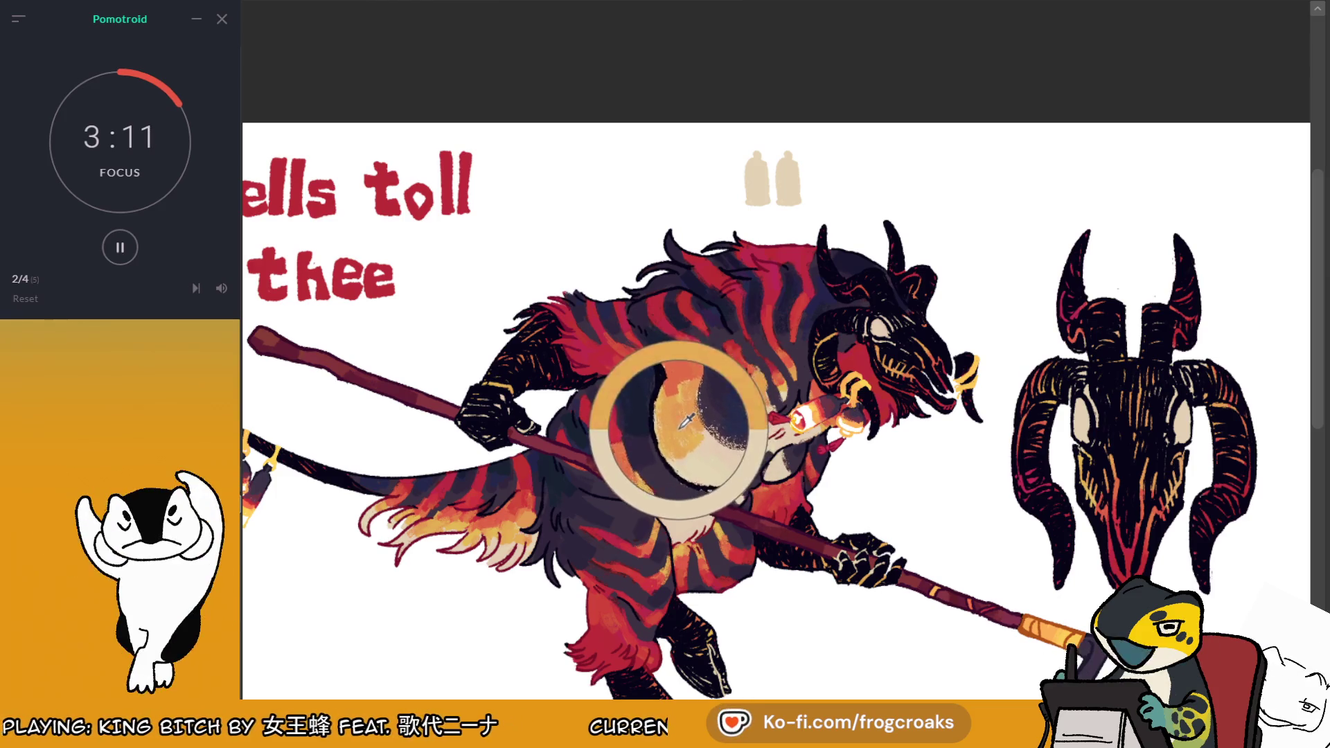
{"action": "left_click", "coordinate": [794, 162]}
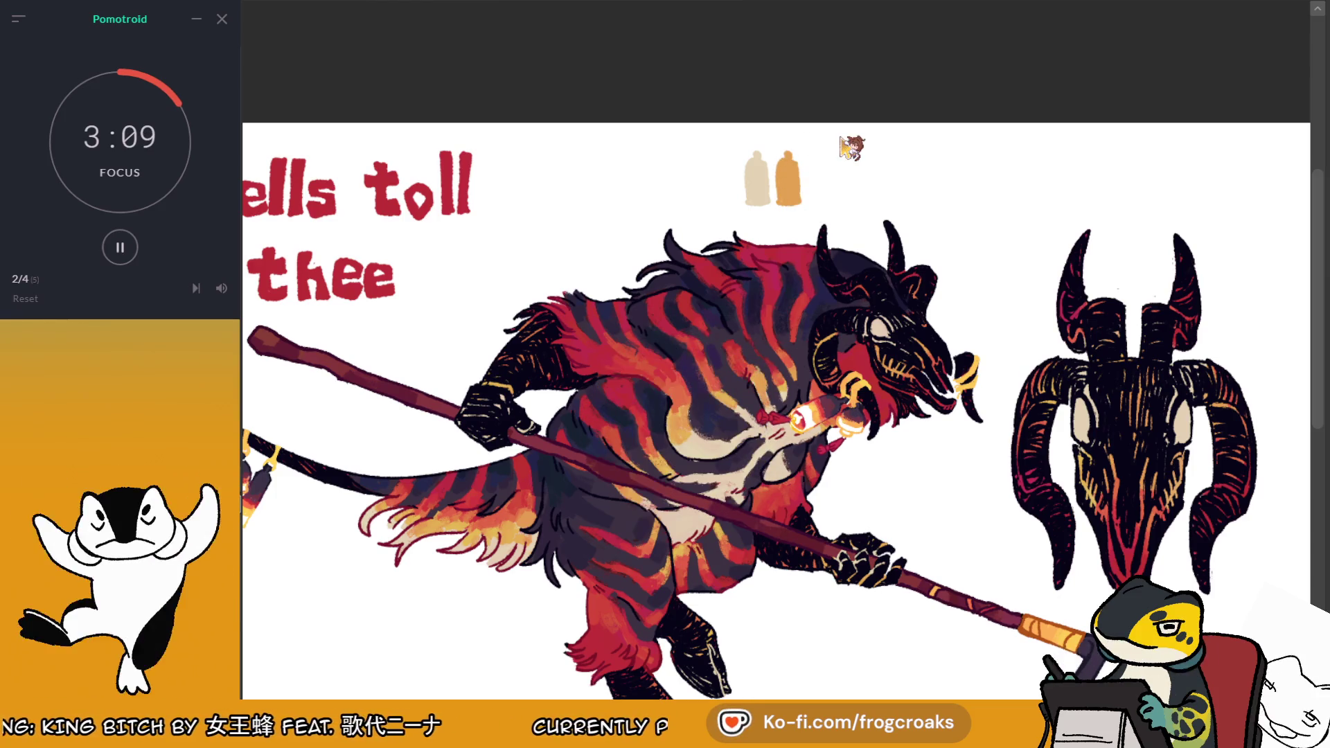
{"action": "key", "text": "ctrl+z"}
Add the third, fourth and fifth bottle swatches in orange-red, red and crimson
{"action": "left_click_drag", "start_coordinate": [804, 216], "coordinate": [834, 210]}
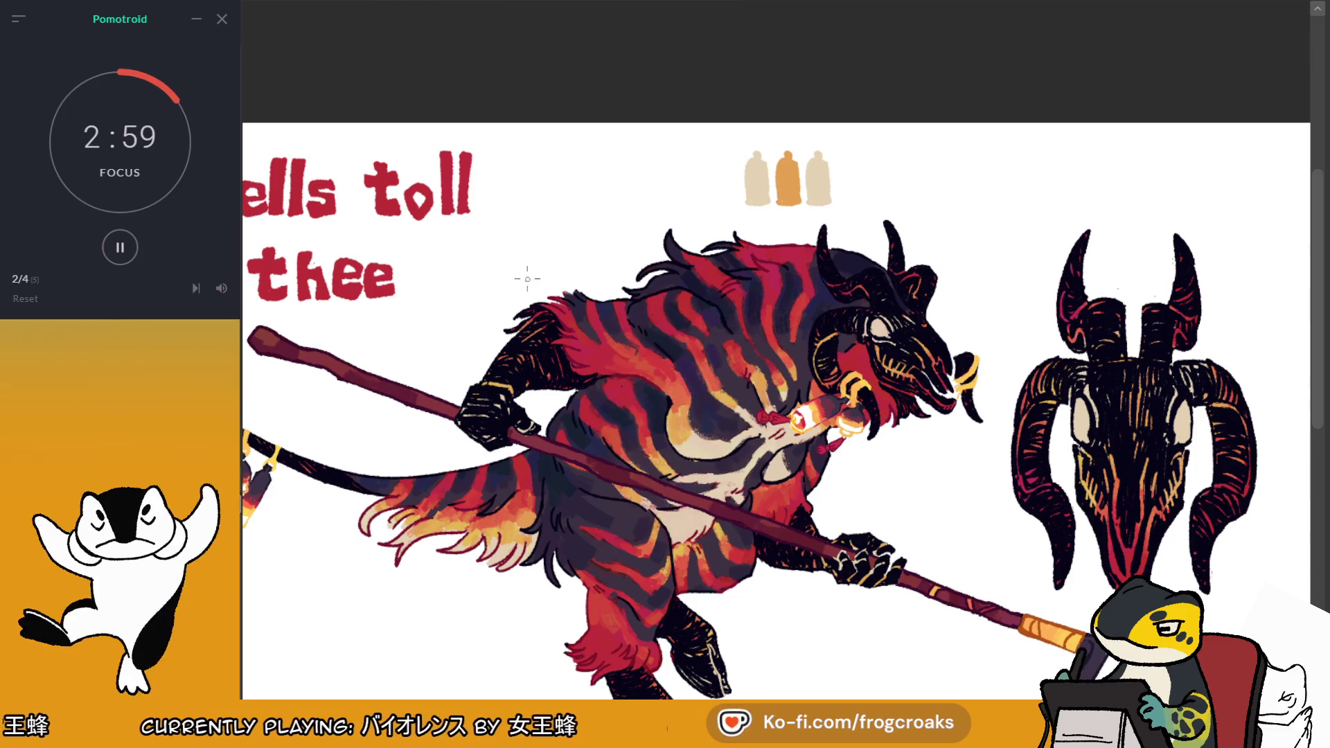
{"action": "left_click_drag", "start_coordinate": [812, 155], "coordinate": [820, 203]}
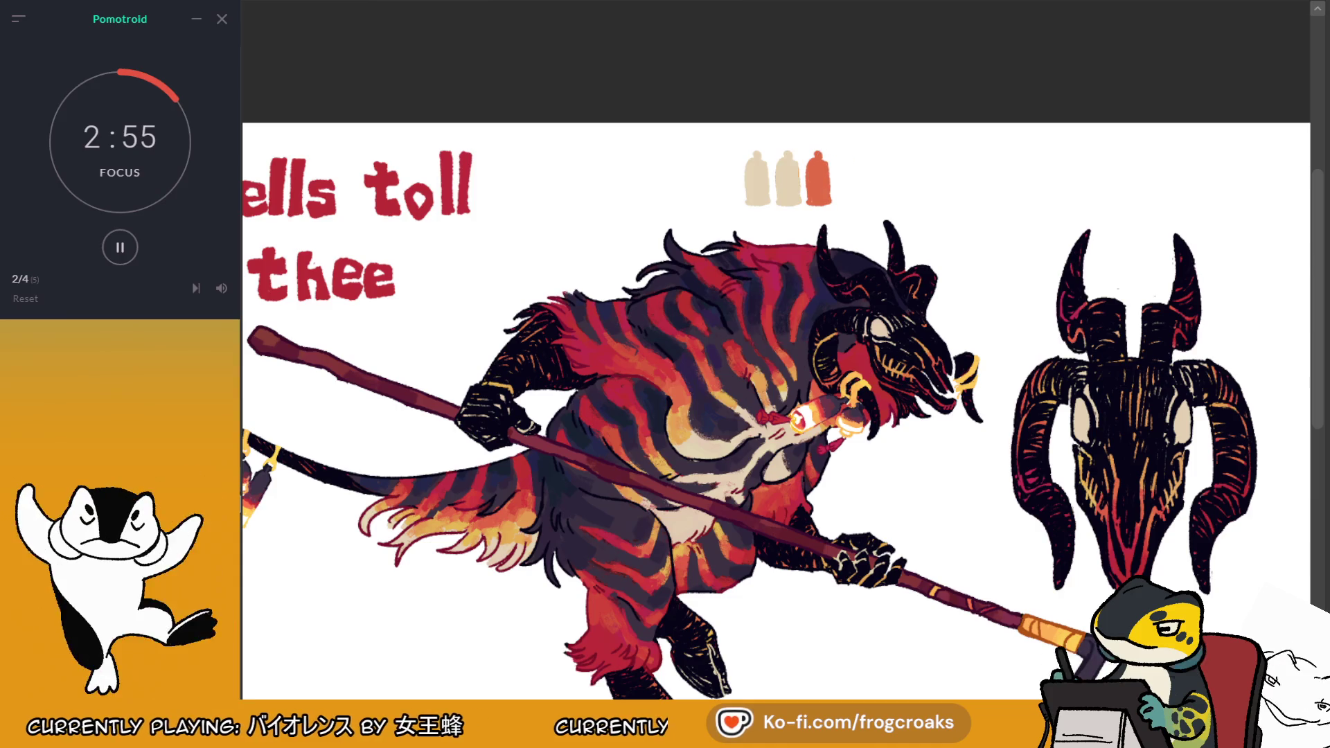
{"action": "left_click_drag", "start_coordinate": [846, 156], "coordinate": [861, 196]}
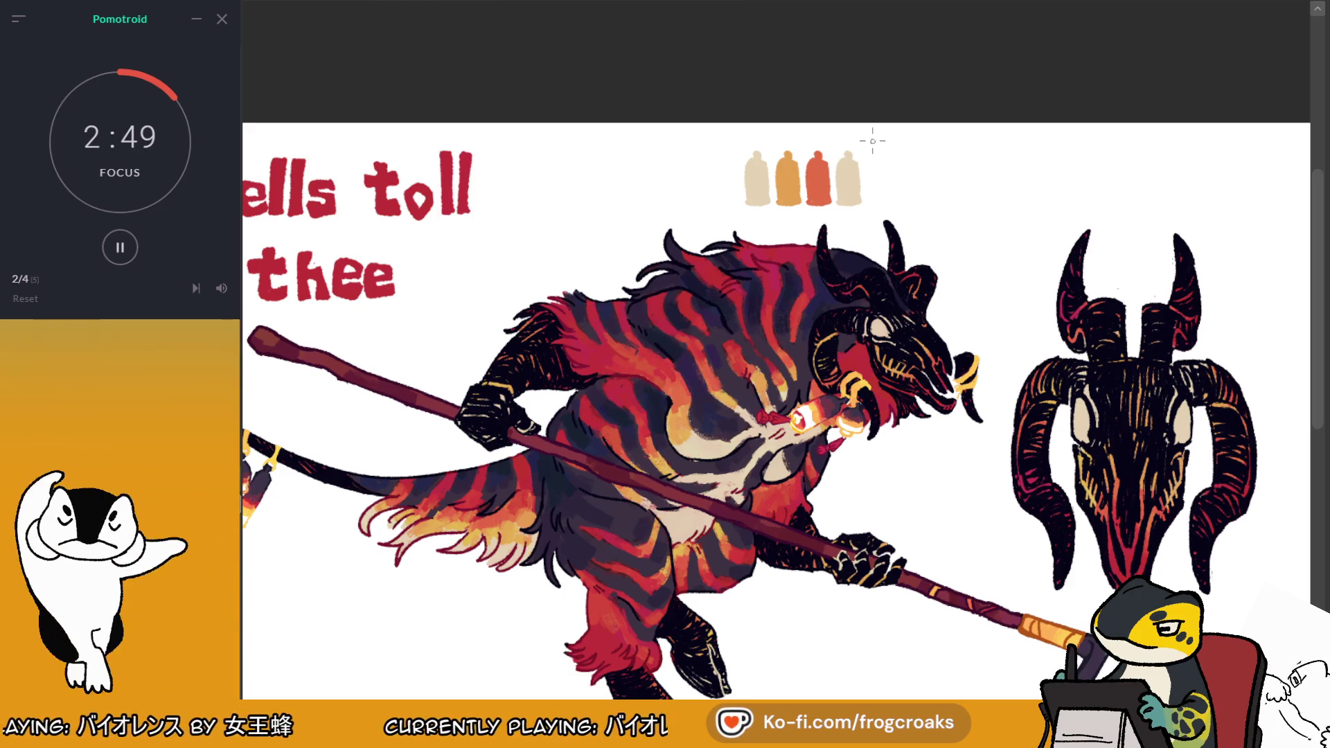
{"action": "left_click", "coordinate": [848, 180]}
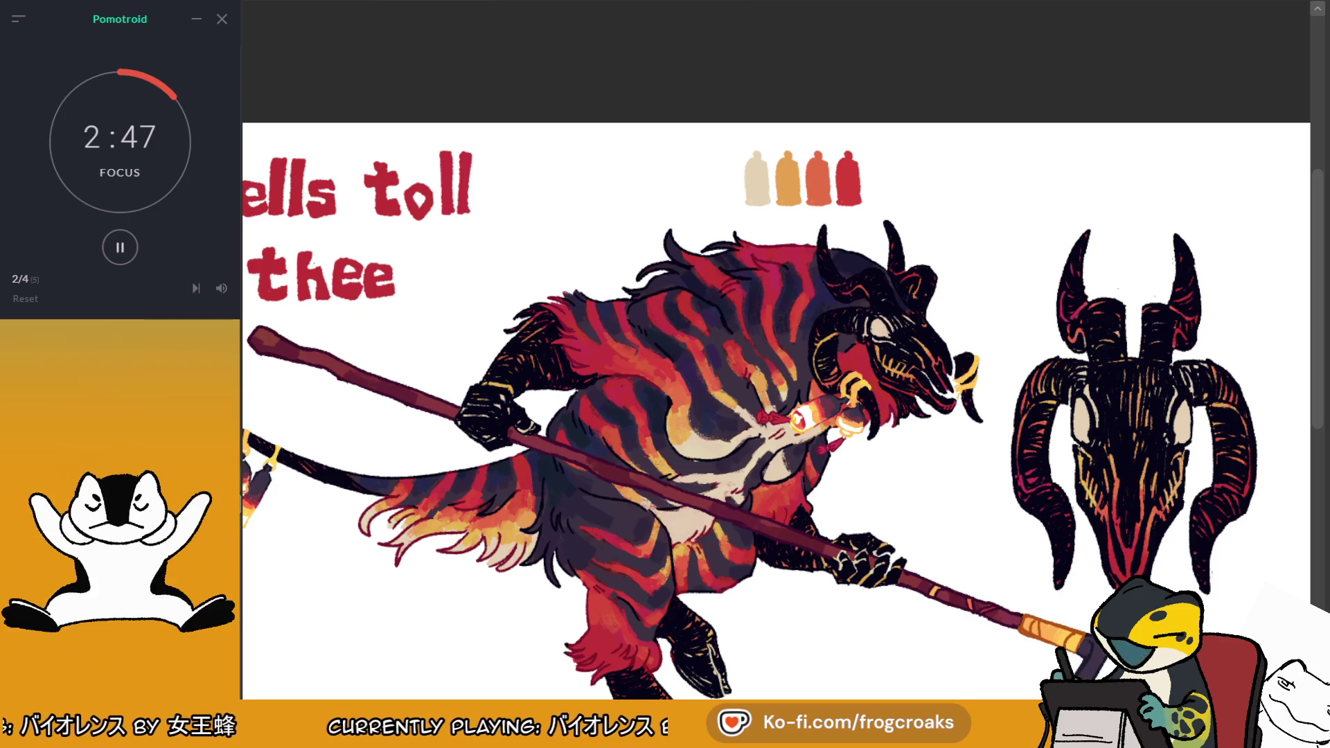
{"action": "mouse_move", "coordinate": [757, 183]}
{"action": "left_mouse_down"}
{"action": "mouse_move", "coordinate": [896, 184]}
{"action": "mouse_move", "coordinate": [885, 198]}
{"action": "left_mouse_up"}
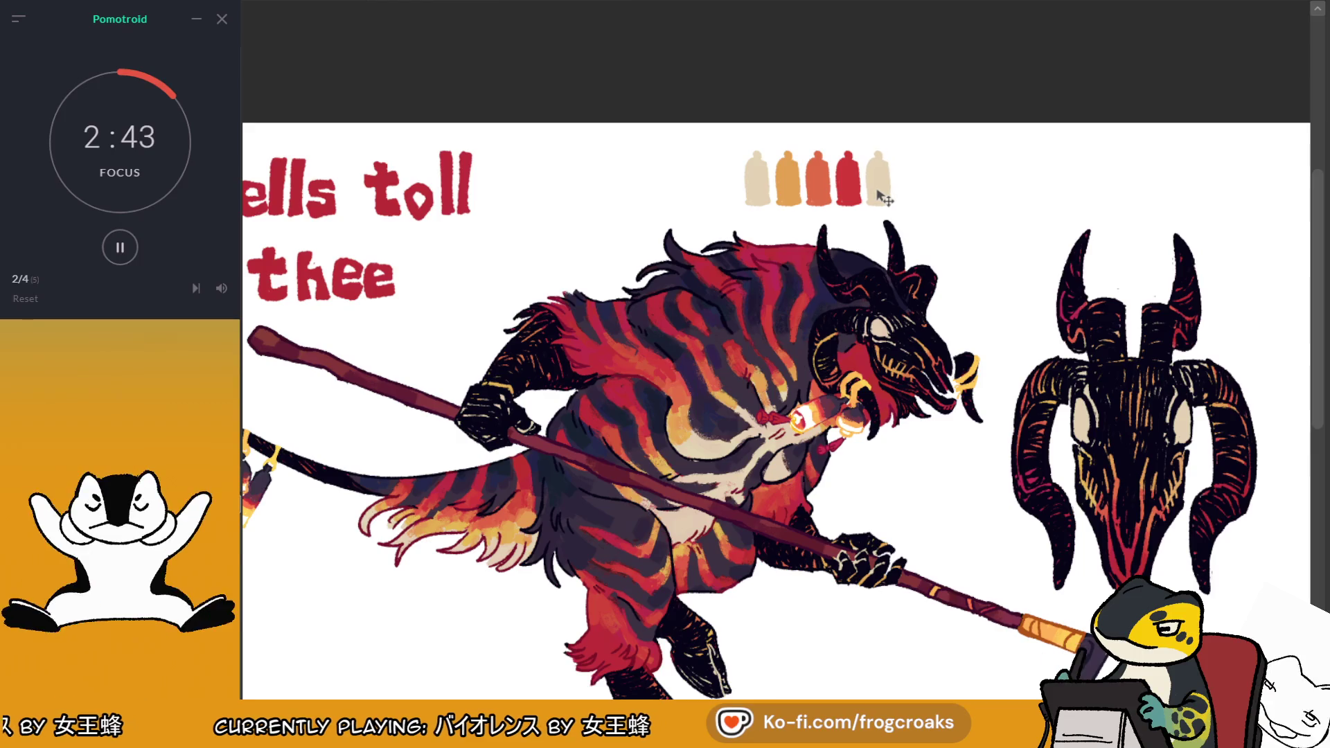
{"action": "mouse_move", "coordinate": [873, 215]}
{"action": "left_mouse_down"}
{"action": "mouse_move", "coordinate": [1059, 142]}
{"action": "mouse_move", "coordinate": [783, 215]}
{"action": "mouse_move", "coordinate": [900, 202]}
{"action": "left_mouse_up"}
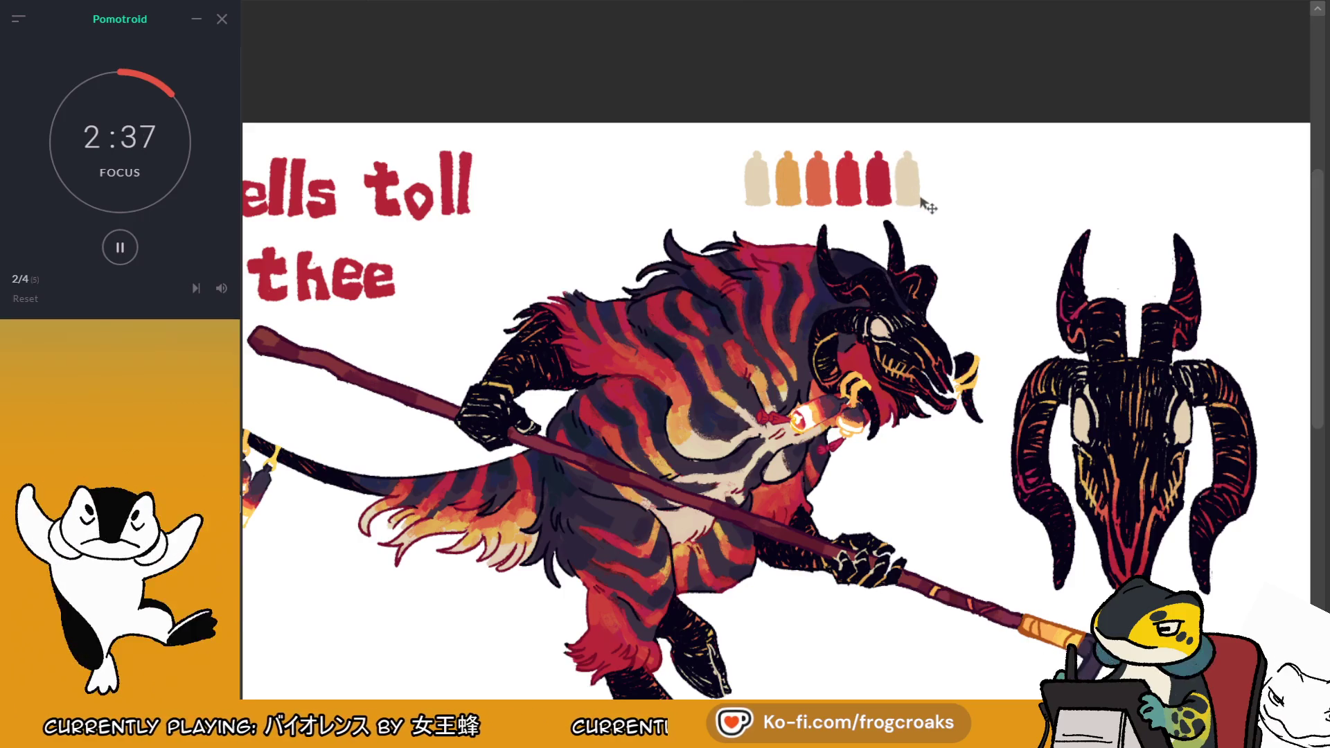
Fill the sixth swatch with the chest's dark purple and the last with the horn's black
{"action": "left_click", "coordinate": [745, 364]}
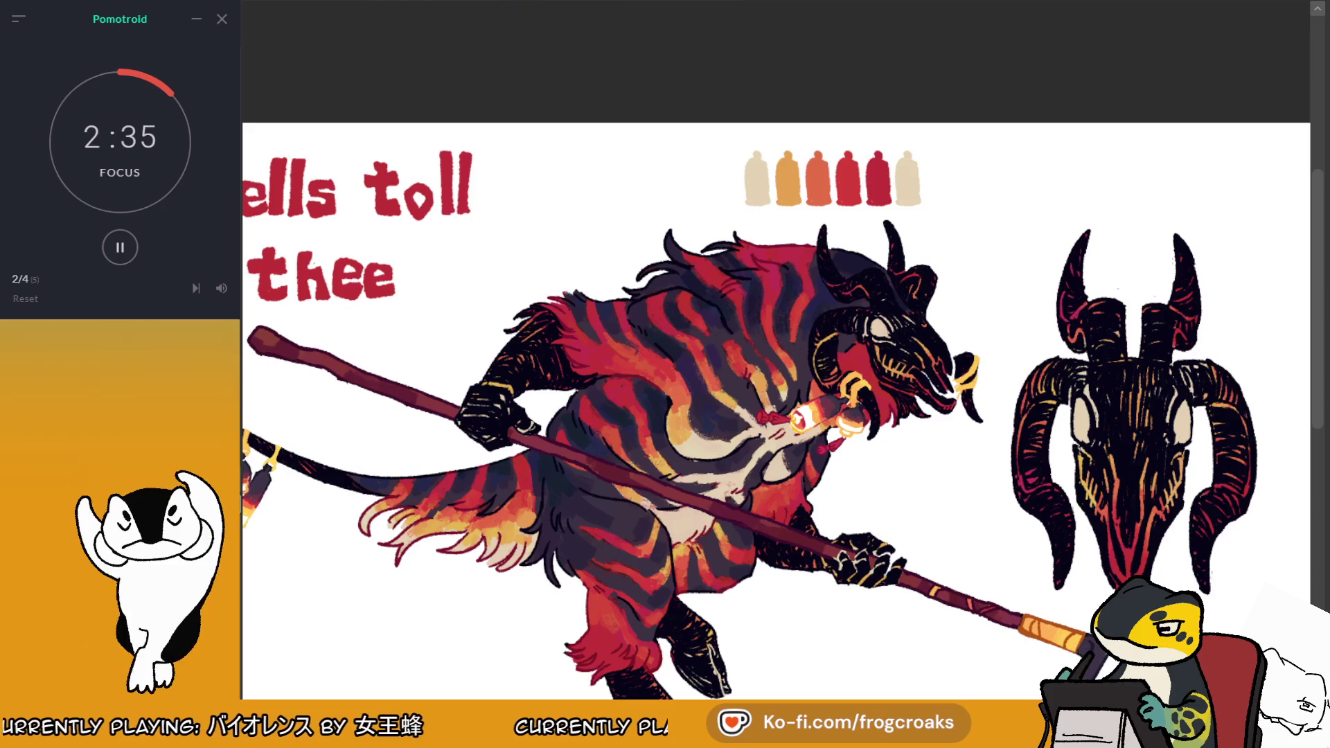
{"action": "key", "text": "alt+BackSpace"}
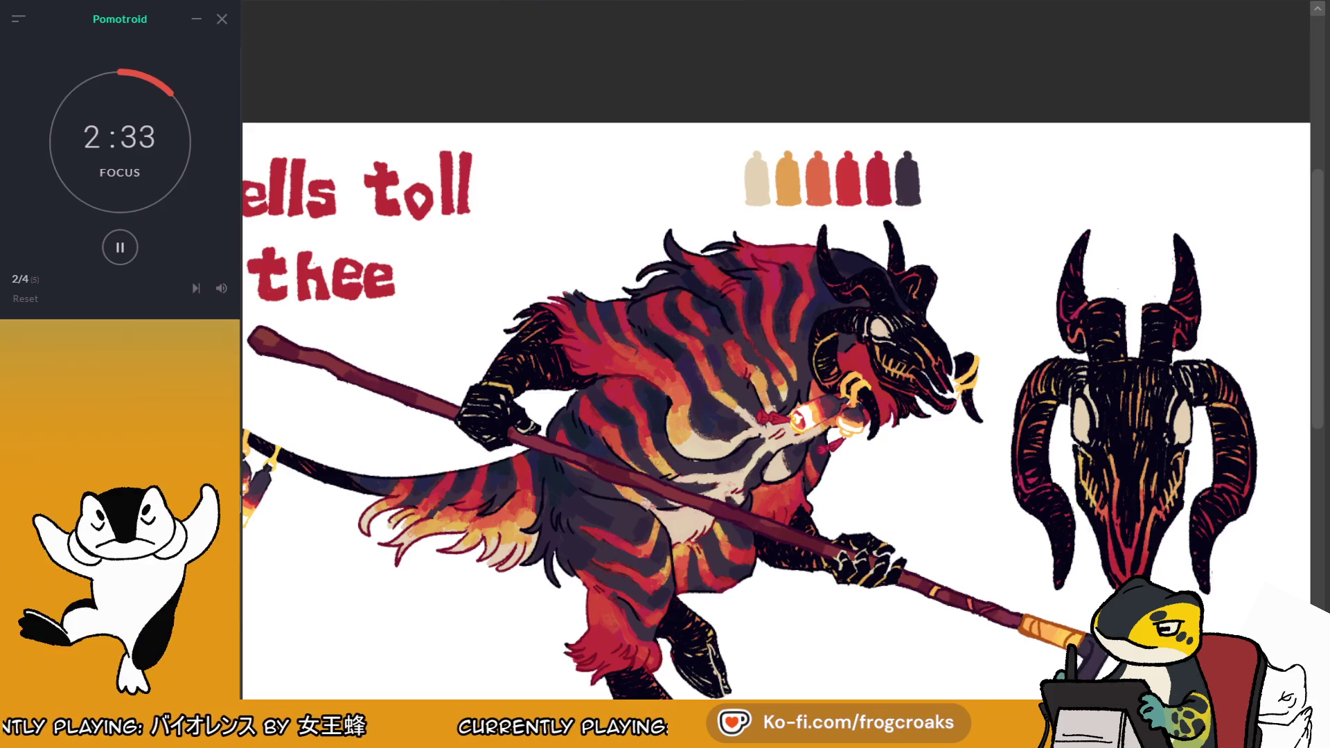
{"action": "mouse_move", "coordinate": [757, 208]}
{"action": "left_mouse_down"}
{"action": "mouse_move", "coordinate": [929, 201]}
{"action": "mouse_move", "coordinate": [895, 207]}
{"action": "left_mouse_up"}
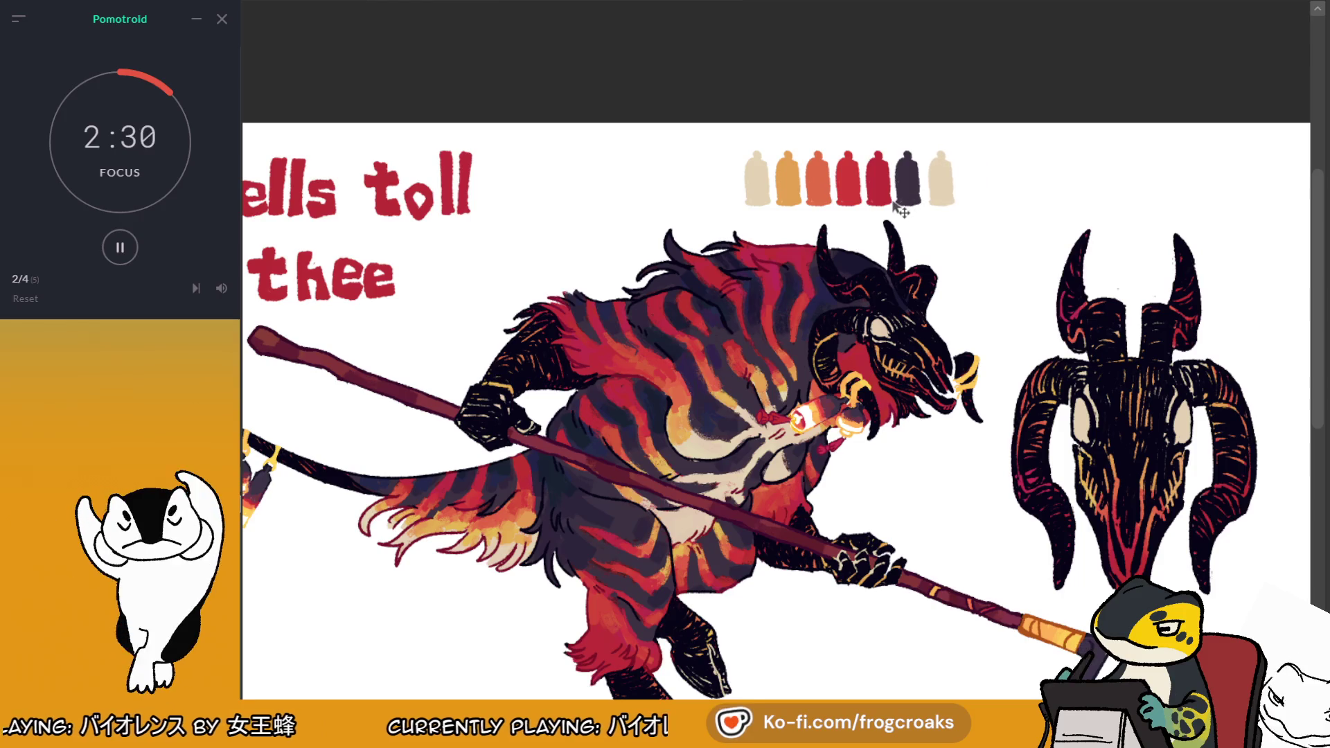
{"action": "left_click", "coordinate": [879, 270], "text": "ctrl"}
{"action": "key", "text": "shift+BackSpace"}
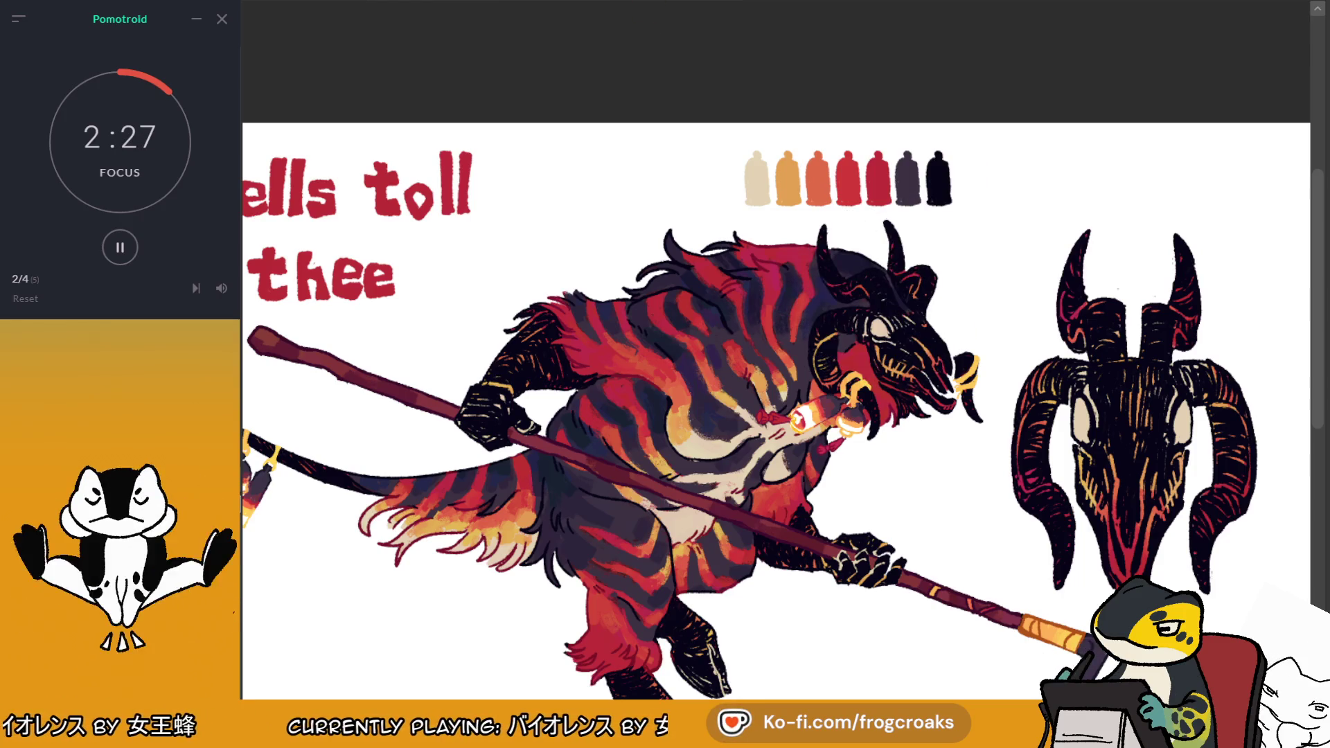
{"action": "scroll", "coordinate": [969, 135], "scroll_direction": "down", "scroll_amount": 5}
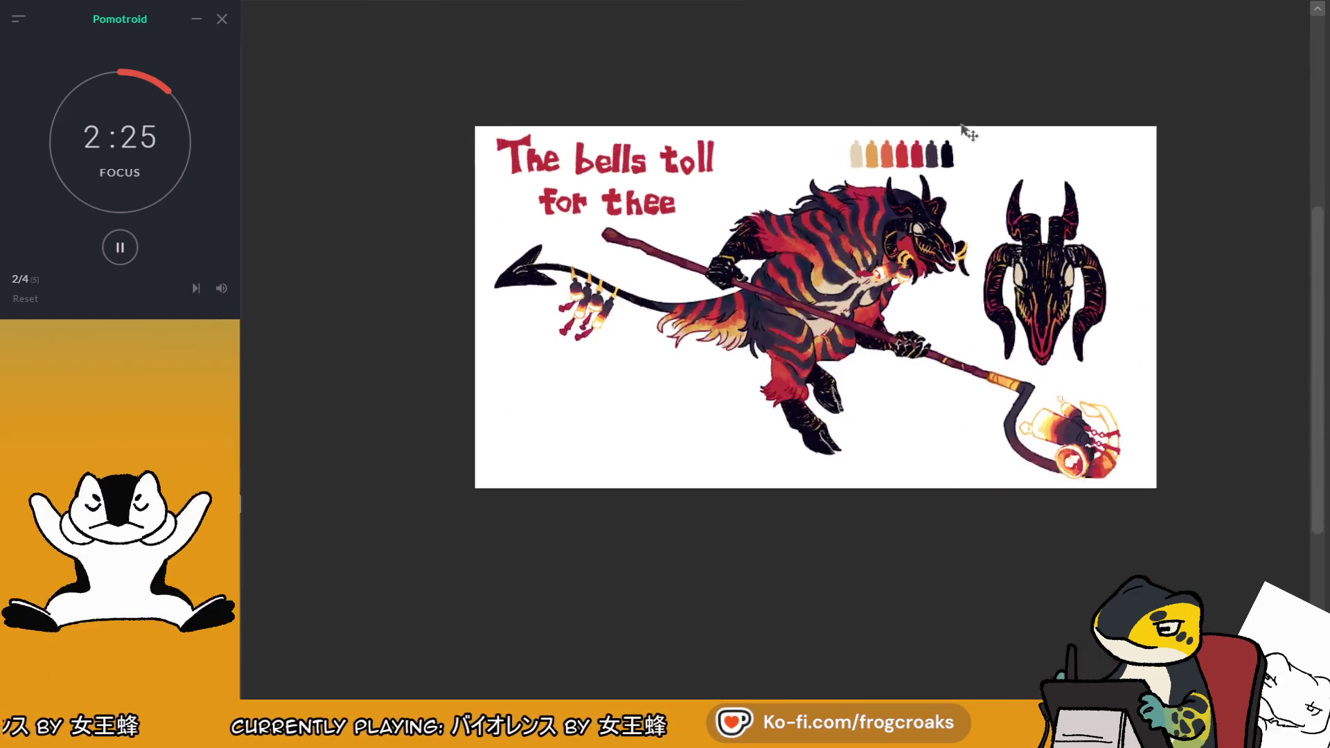
Shift the first palette left and make the second palette's first swatch white
{"action": "scroll", "coordinate": [963, 111], "scroll_direction": "up", "scroll_amount": 5}
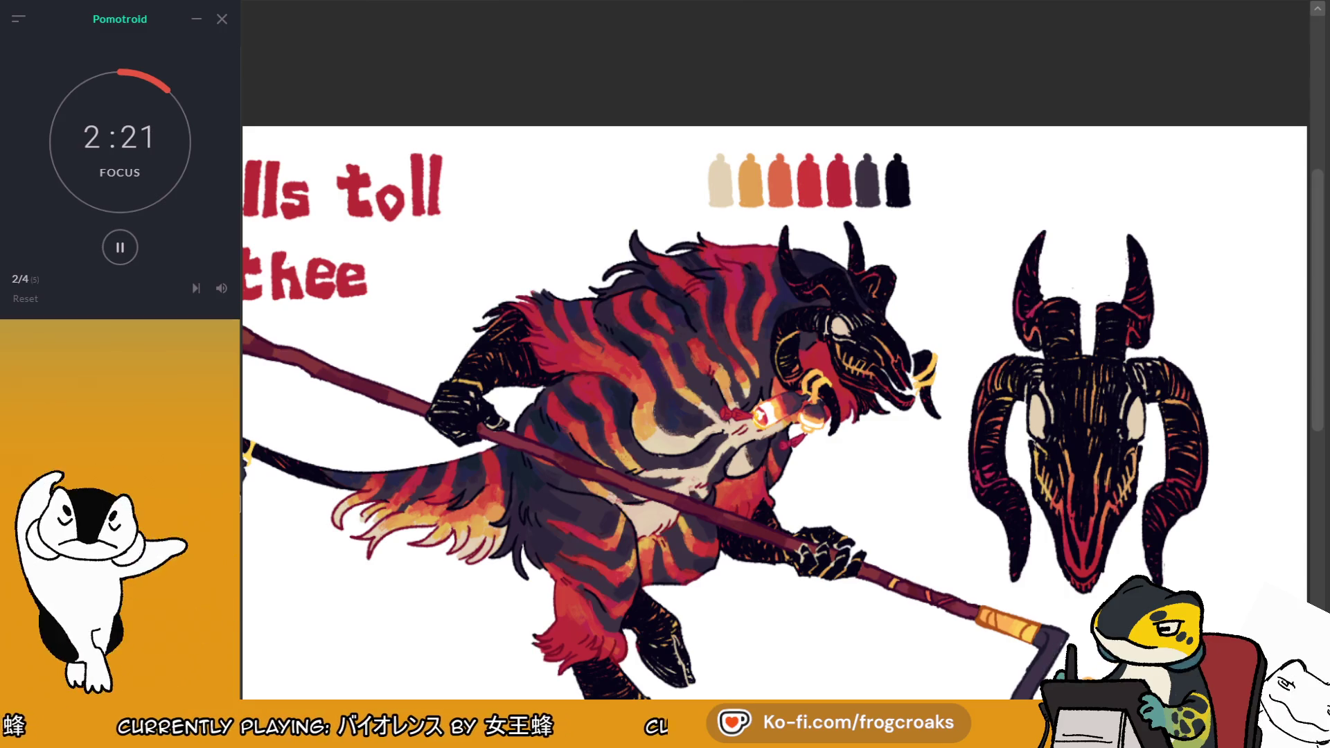
{"action": "mouse_move", "coordinate": [909, 208]}
{"action": "left_mouse_down"}
{"action": "mouse_move", "coordinate": [816, 205]}
{"action": "mouse_move", "coordinate": [1066, 181]}
{"action": "left_mouse_up"}
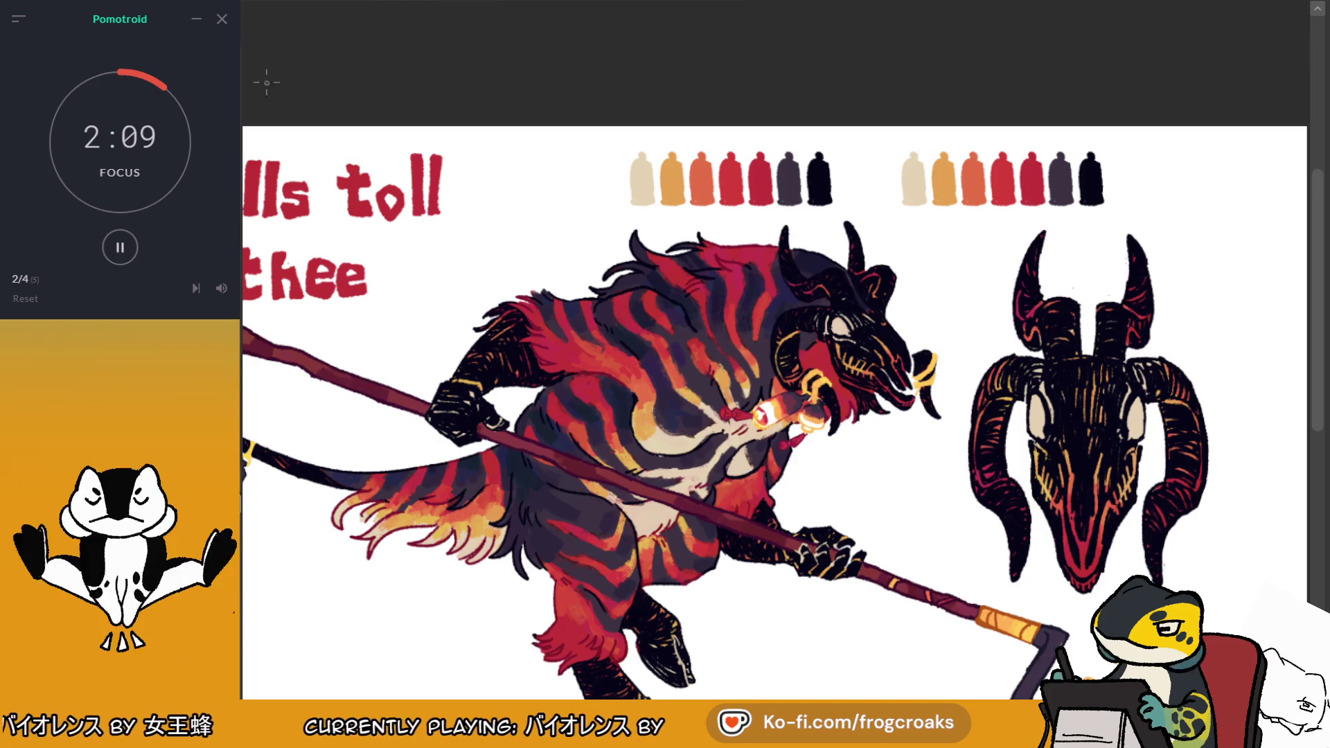
{"action": "left_click_drag", "start_coordinate": [913, 163], "coordinate": [912, 205]}
{"action": "left_click", "coordinate": [740, 435]}
{"action": "left_click", "coordinate": [777, 414]}
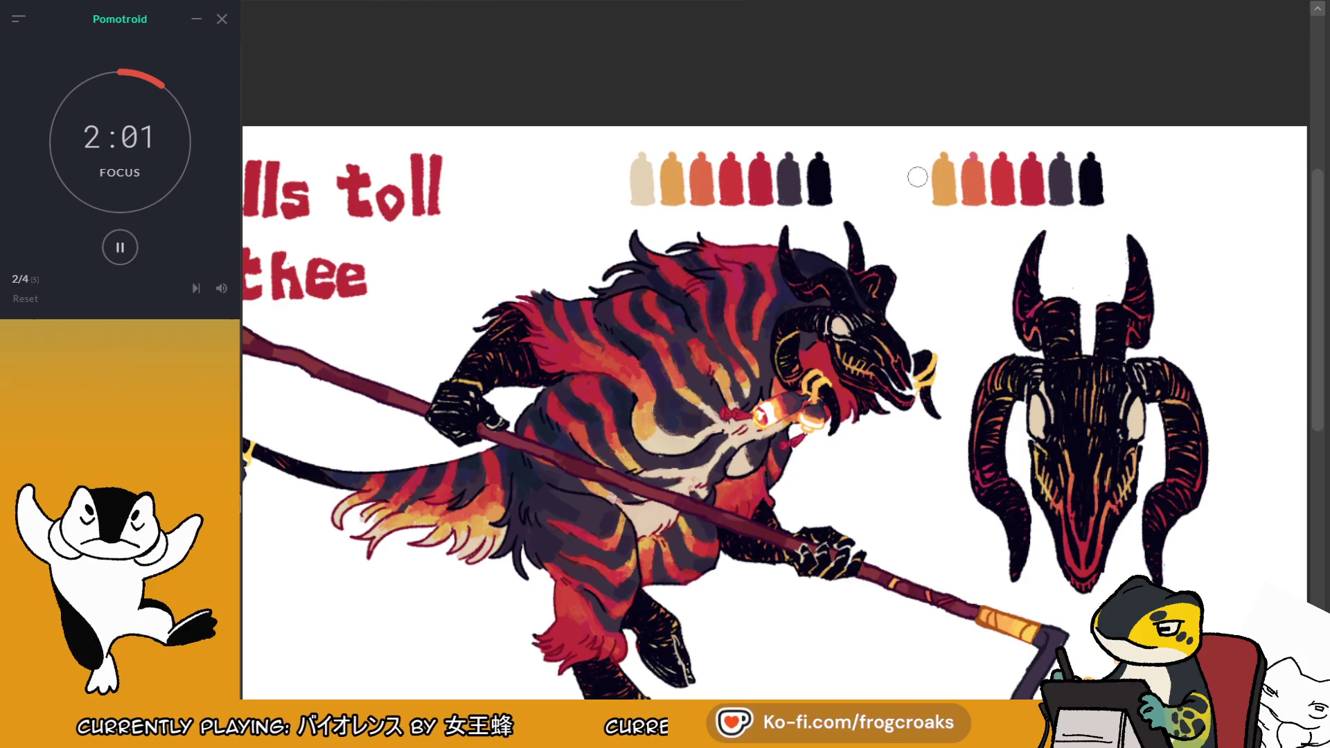
{"action": "left_click", "coordinate": [762, 416]}
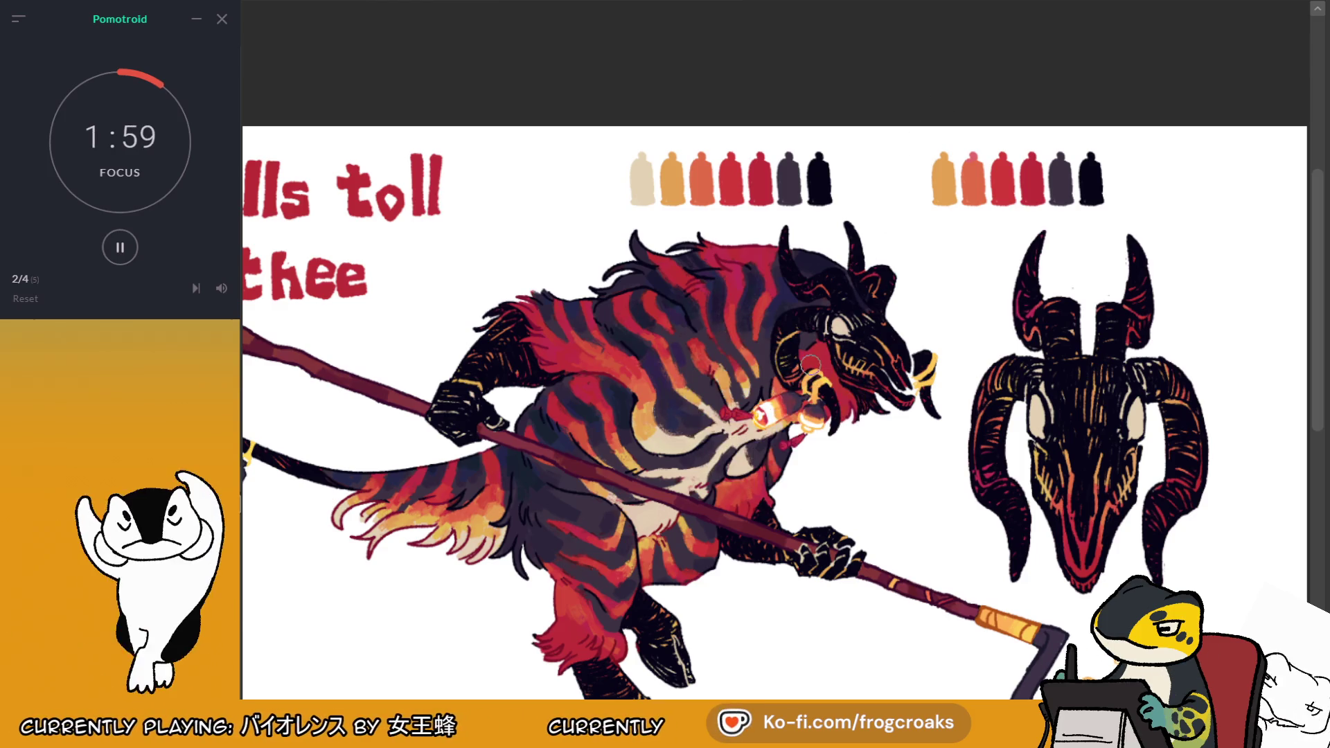
{"action": "left_click", "coordinate": [762, 413]}
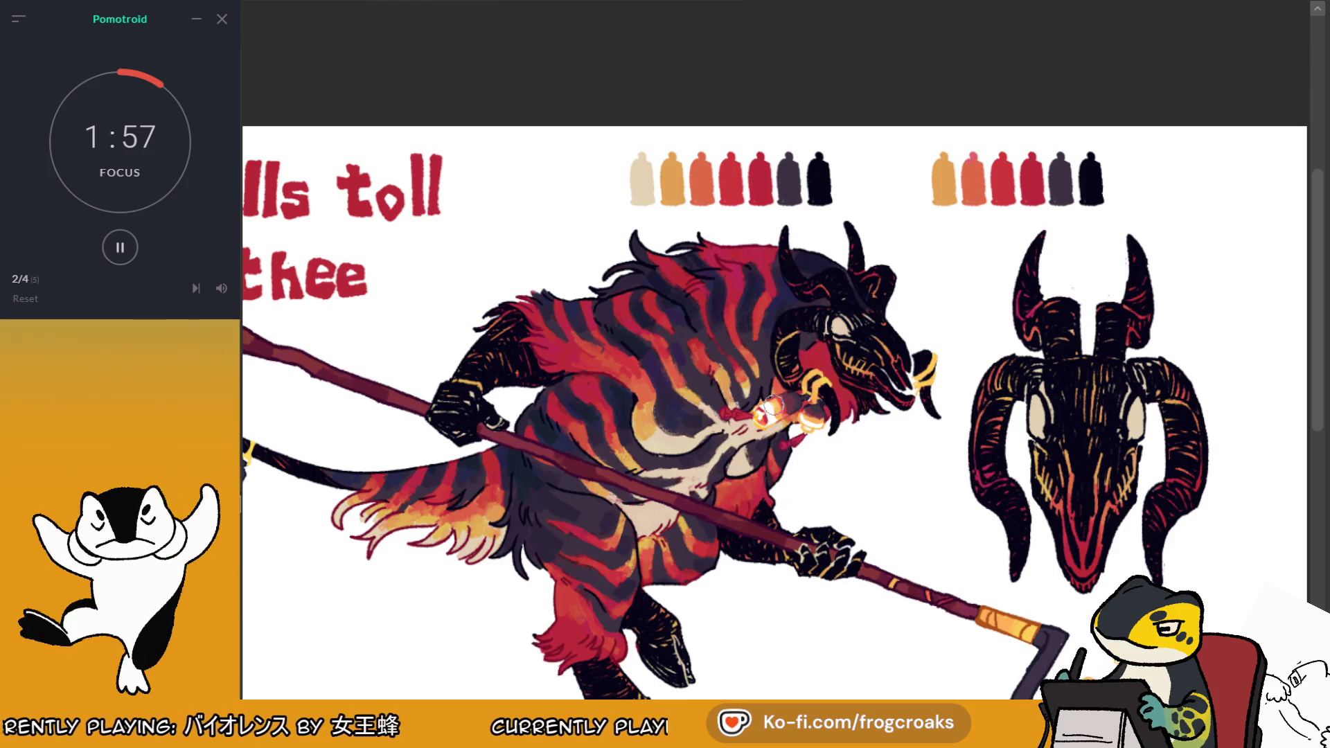
Paint the new palette's swatches yellow, orange-red, red, purple and dark purple-grey from the figure
{"action": "left_click_drag", "start_coordinate": [968, 159], "coordinate": [974, 183]}
{"action": "left_click", "coordinate": [785, 415]}
{"action": "left_click", "coordinate": [792, 403]}
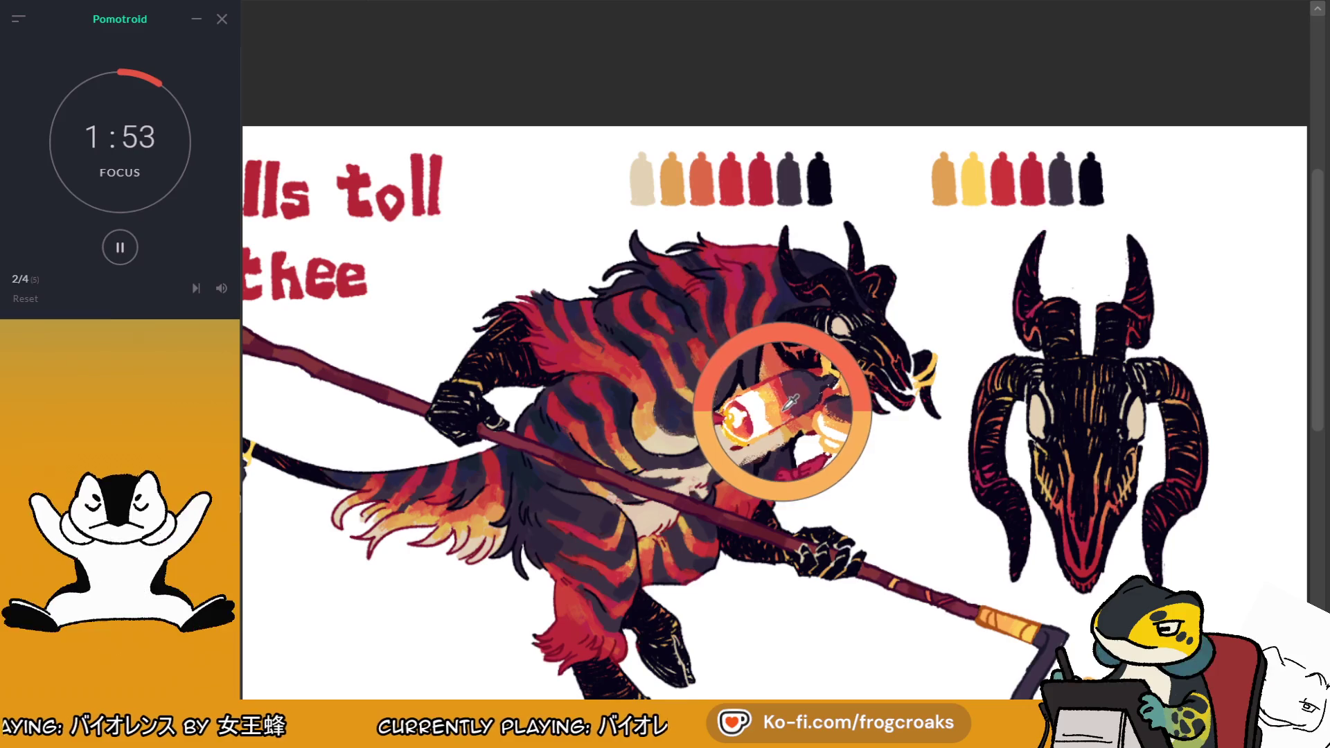
{"action": "left_click_drag", "start_coordinate": [1001, 161], "coordinate": [1032, 189]}
{"action": "left_click", "coordinate": [783, 408]}
{"action": "left_click", "coordinate": [792, 411], "text": "alt"}
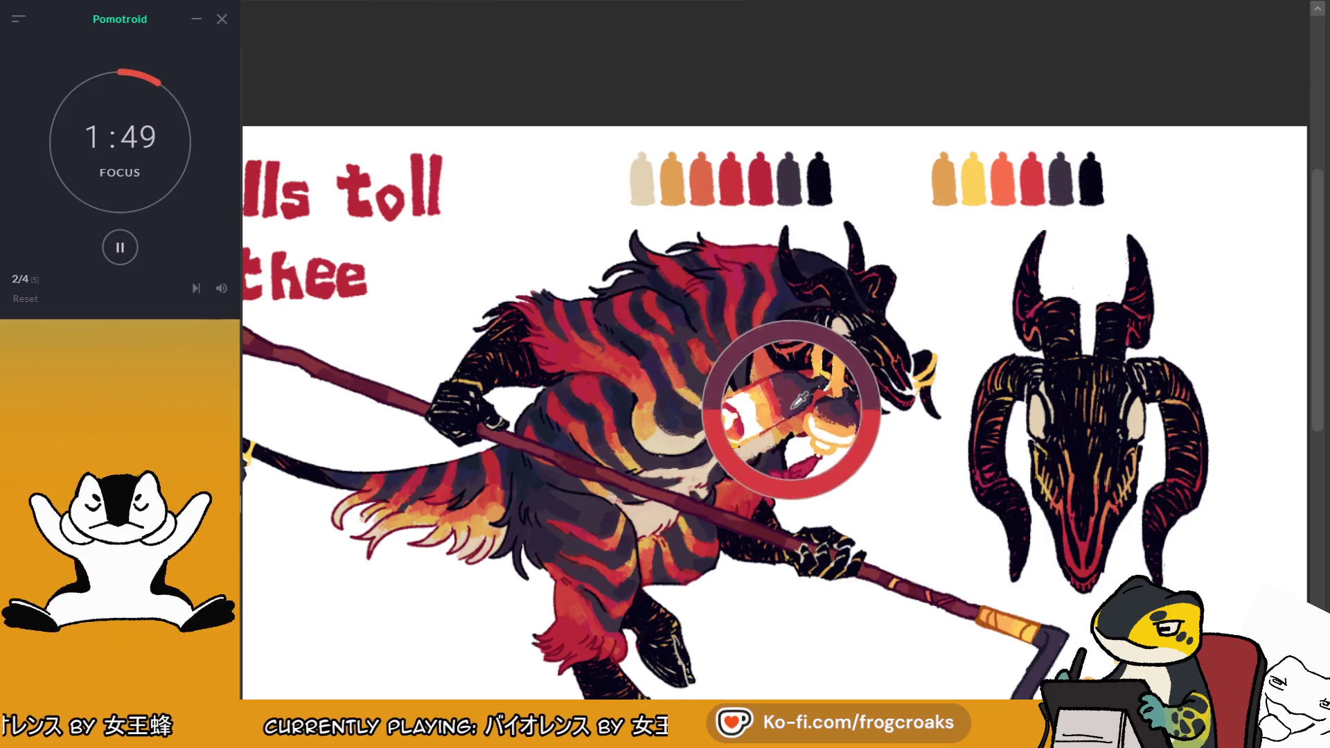
{"action": "left_click_drag", "start_coordinate": [1060, 162], "coordinate": [1061, 192]}
{"action": "left_click", "coordinate": [811, 406], "text": "alt"}
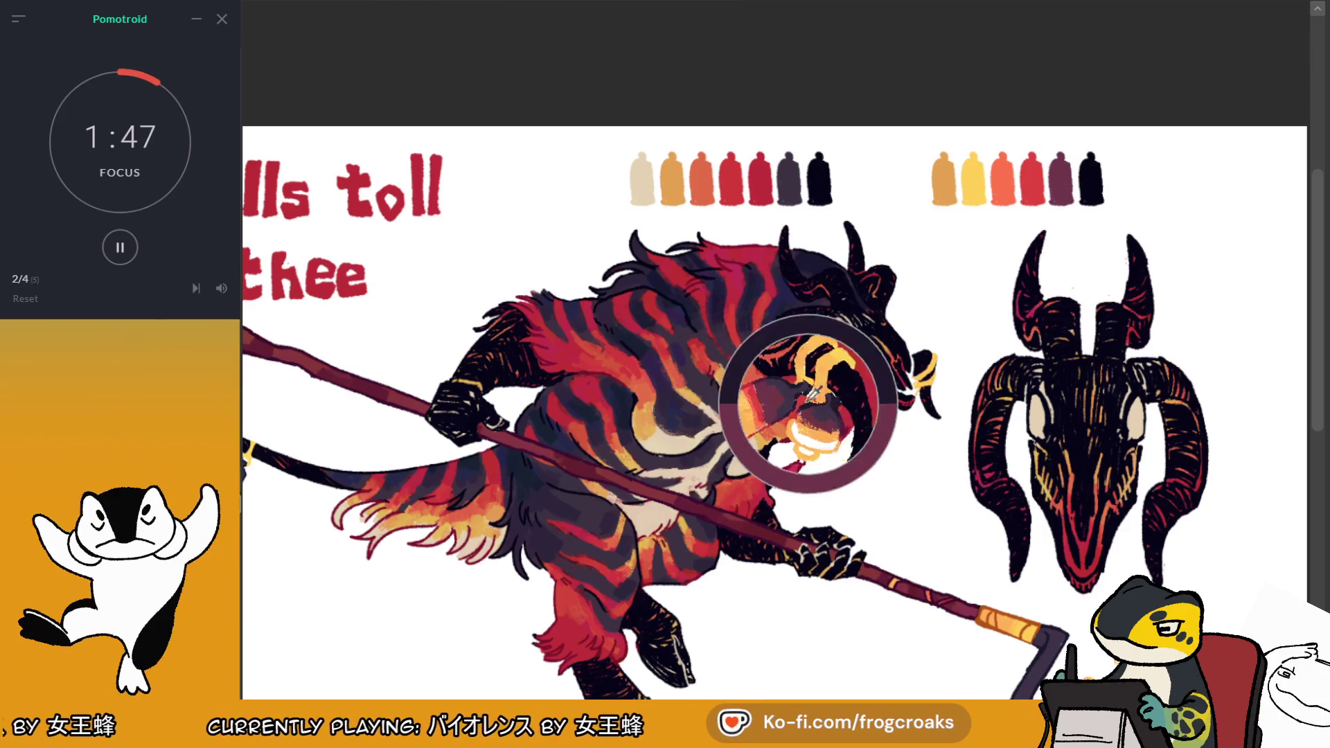
{"action": "left_click_drag", "start_coordinate": [1093, 147], "coordinate": [1091, 200]}
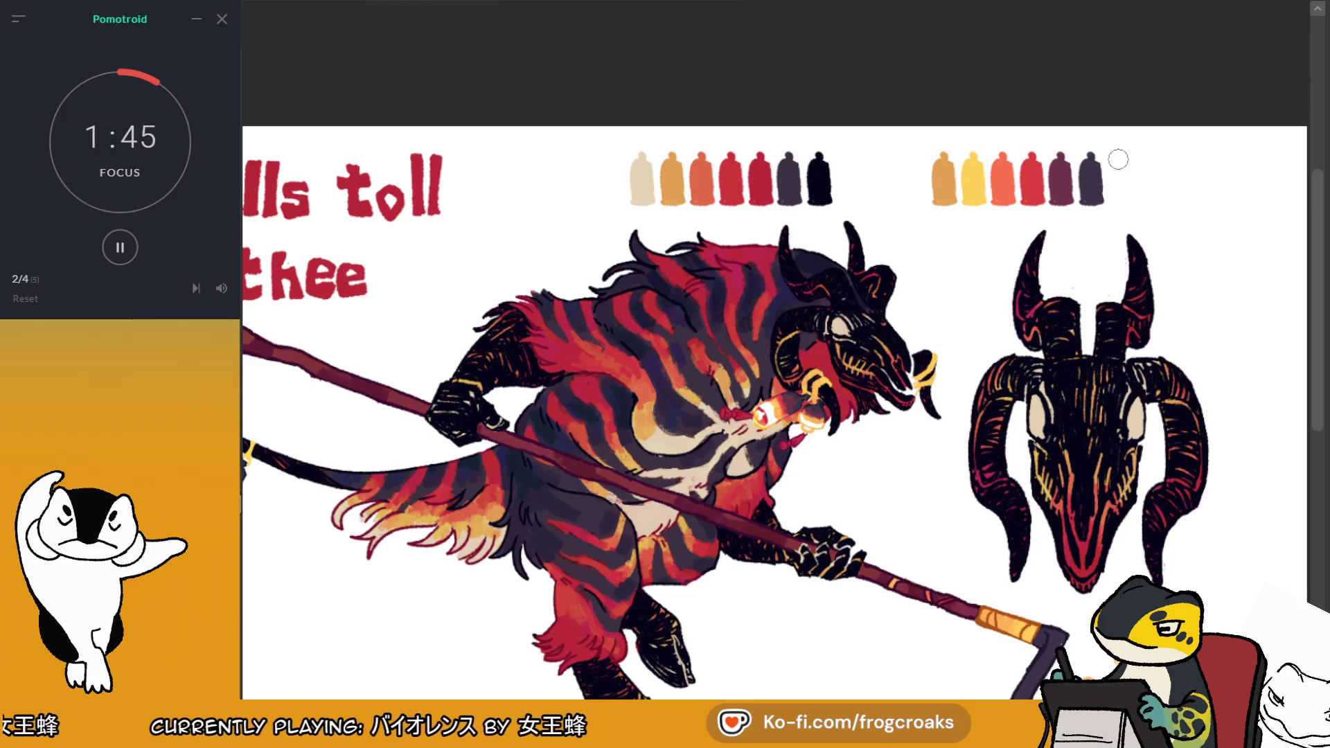
Restore the right palette's white-outlined first swatch after a failed erase
{"action": "scroll", "coordinate": [1118, 159], "scroll_direction": "down", "scroll_amount": 5}
{"action": "scroll", "coordinate": [827, 140], "scroll_direction": "up", "scroll_amount": 5}
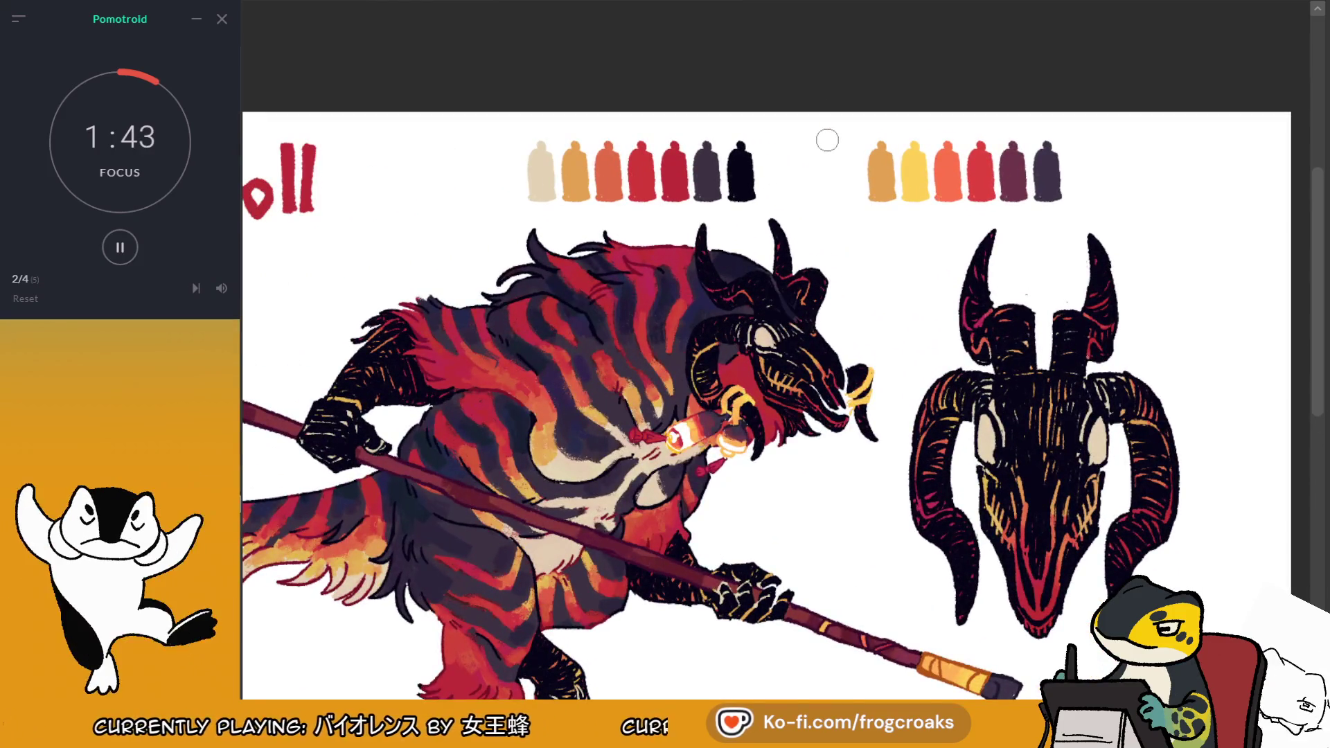
{"action": "left_click_drag", "start_coordinate": [881, 142], "coordinate": [882, 180]}
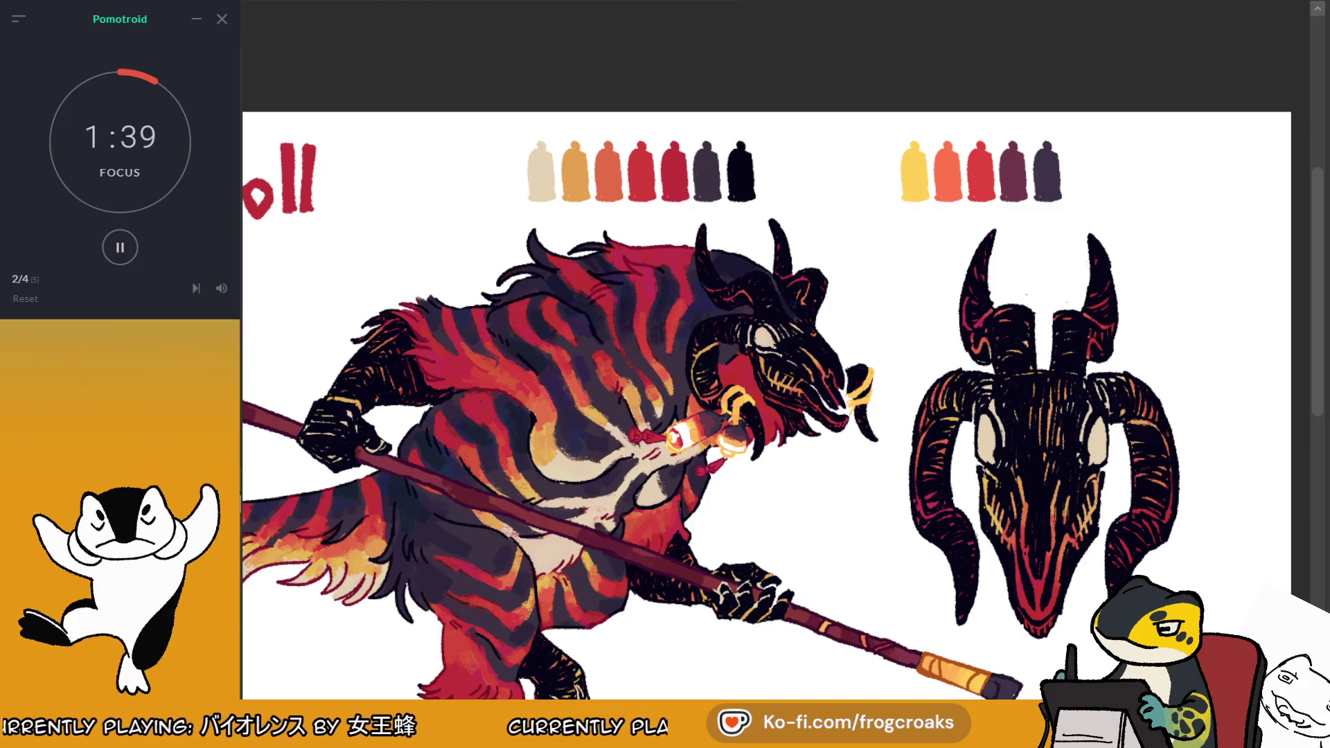
{"action": "key", "text": "ctrl+z"}
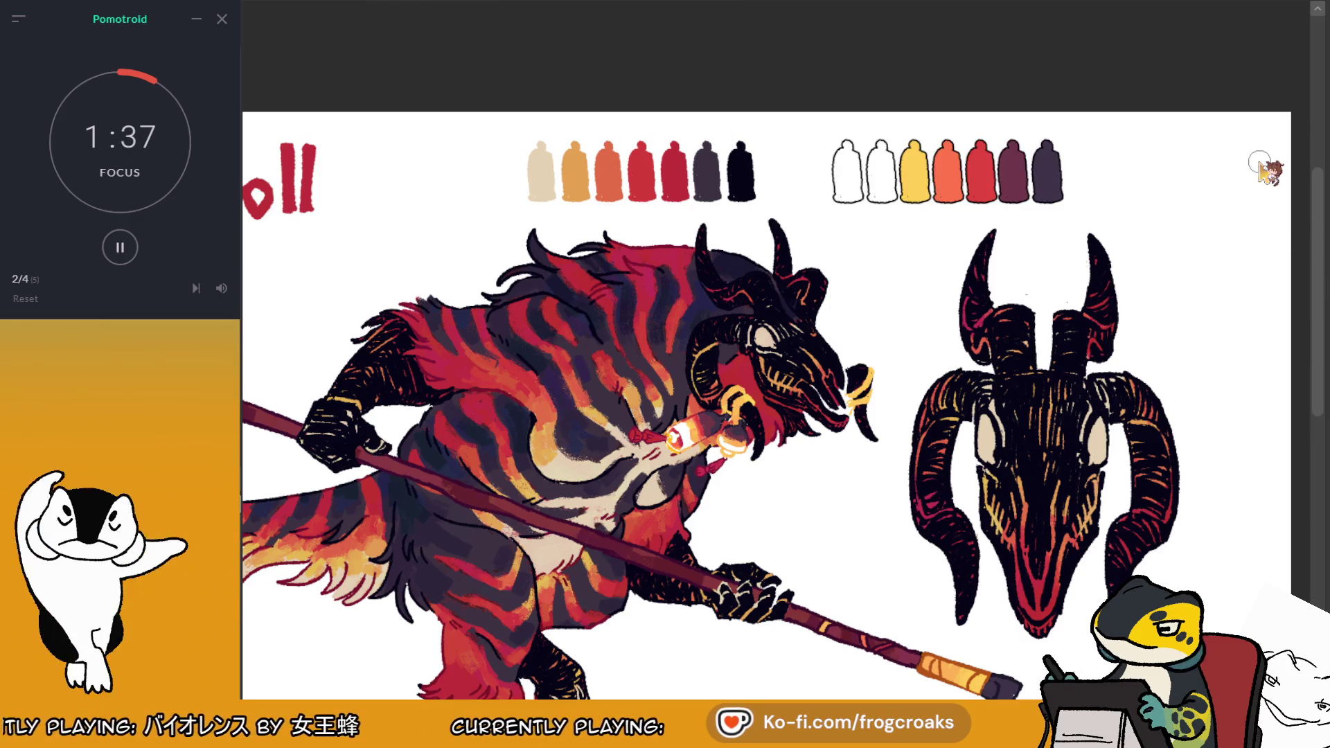
{"action": "key", "text": "ctrl+z"}
{"action": "key", "text": "ctrl+z"}
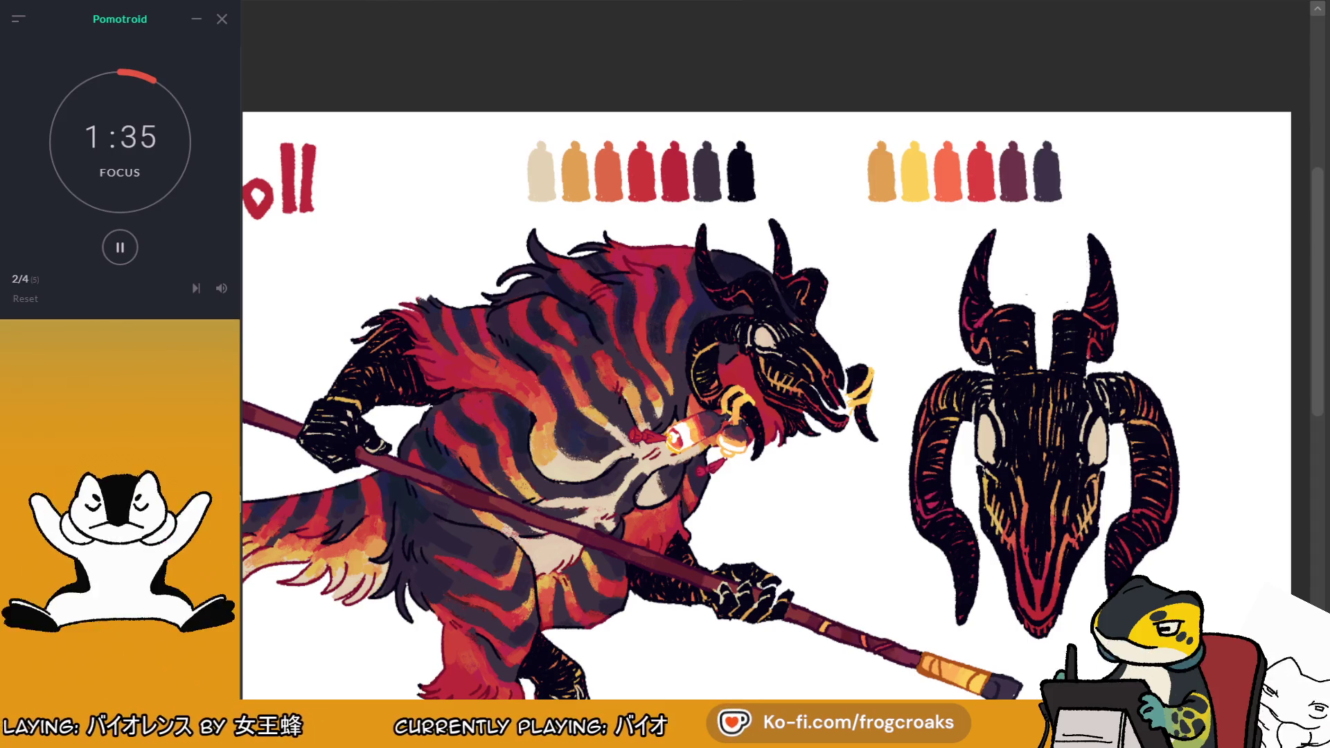
{"action": "key", "text": "ctrl+y"}
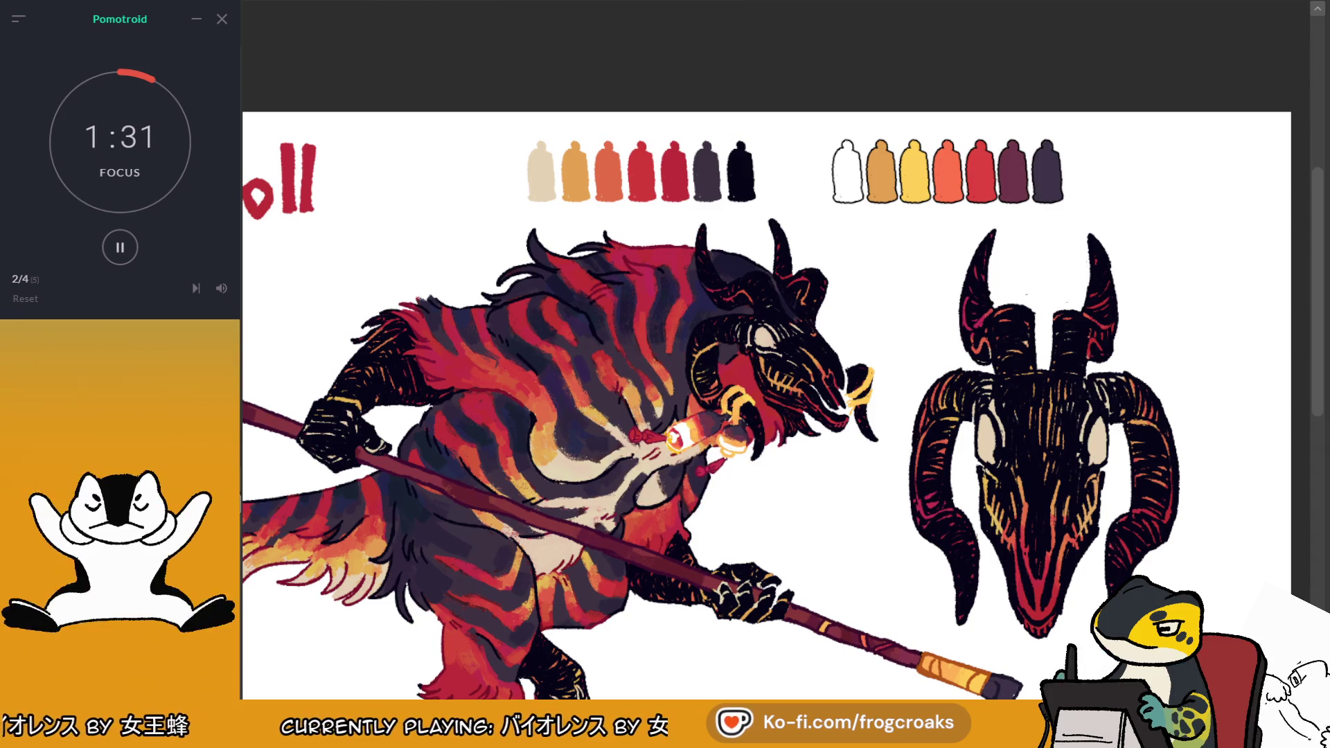
Repaint the remaining swatches yellow, orange, red, maroon, dark purple and red-maroon
{"action": "left_click_drag", "start_coordinate": [876, 147], "coordinate": [874, 201]}
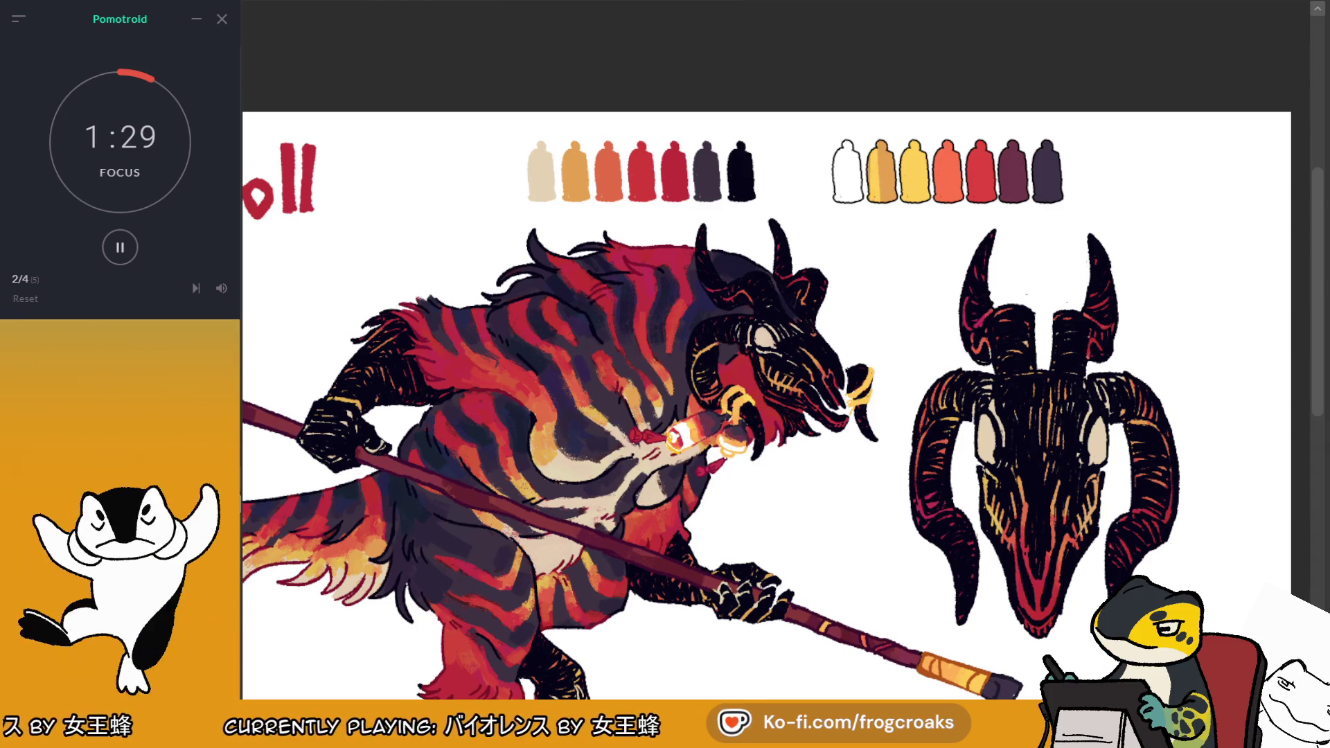
{"action": "mouse_move", "coordinate": [884, 149]}
{"action": "left_mouse_down"}
{"action": "mouse_move", "coordinate": [876, 208]}
{"action": "mouse_move", "coordinate": [884, 190]}
{"action": "left_mouse_up"}
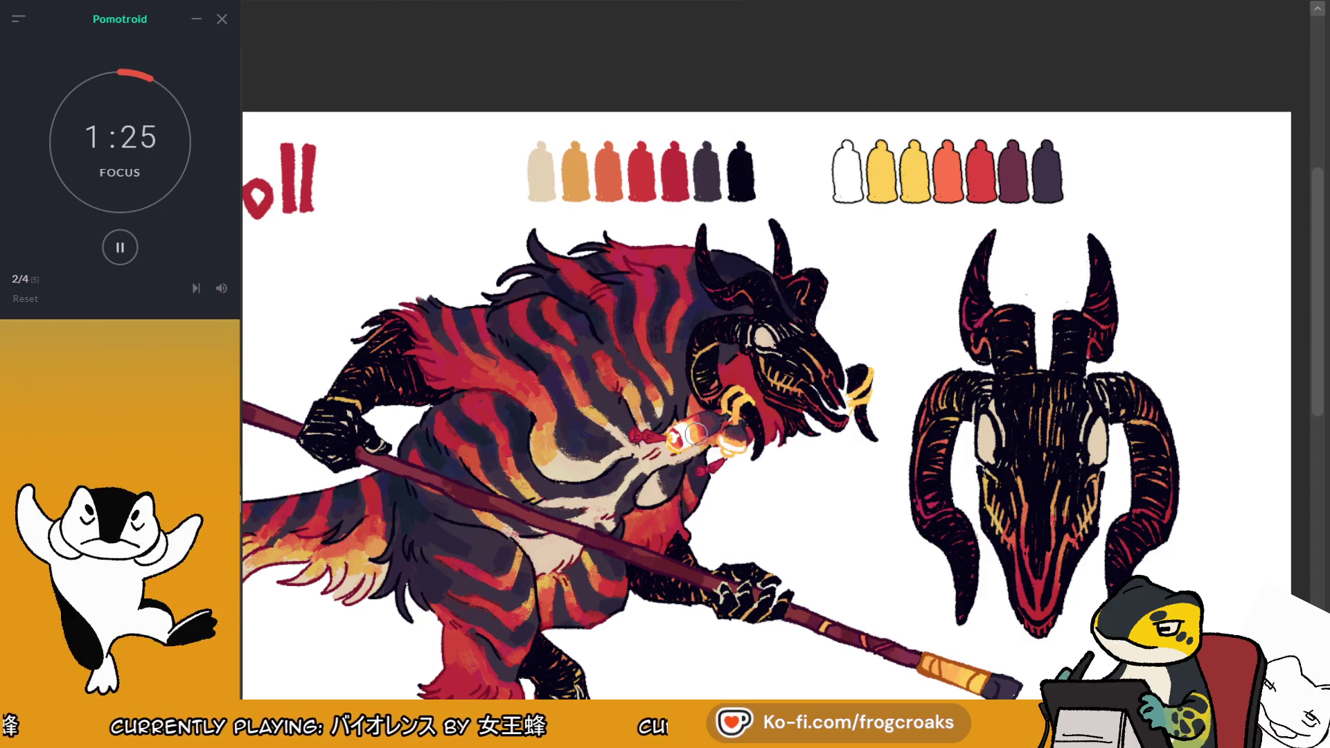
{"action": "left_click_drag", "start_coordinate": [914, 135], "coordinate": [915, 199]}
{"action": "left_click_drag", "start_coordinate": [949, 142], "coordinate": [946, 201]}
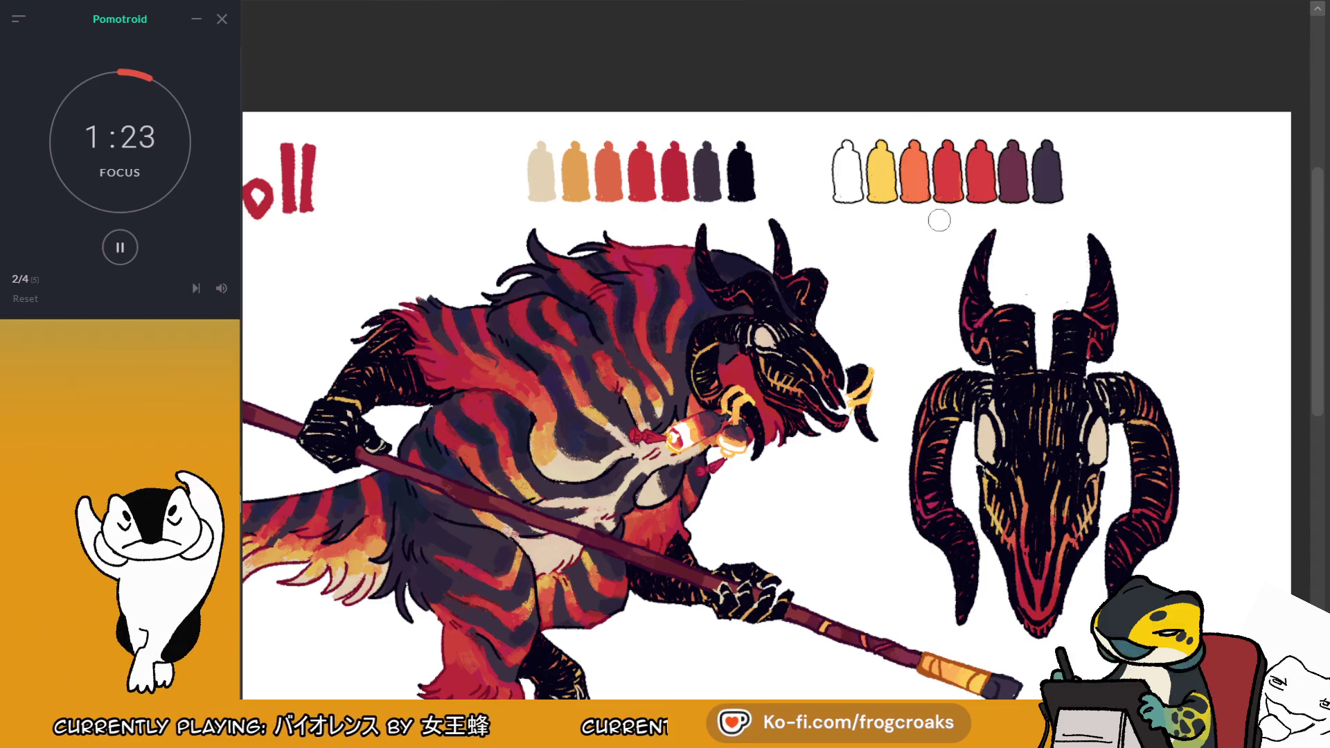
{"action": "left_click_drag", "start_coordinate": [980, 145], "coordinate": [983, 197]}
{"action": "left_click", "coordinate": [1046, 171], "text": "alt"}
{"action": "mouse_move", "coordinate": [1012, 145]}
{"action": "left_mouse_down"}
{"action": "mouse_move", "coordinate": [1004, 177]}
{"action": "mouse_move", "coordinate": [1019, 202]}
{"action": "left_mouse_up"}
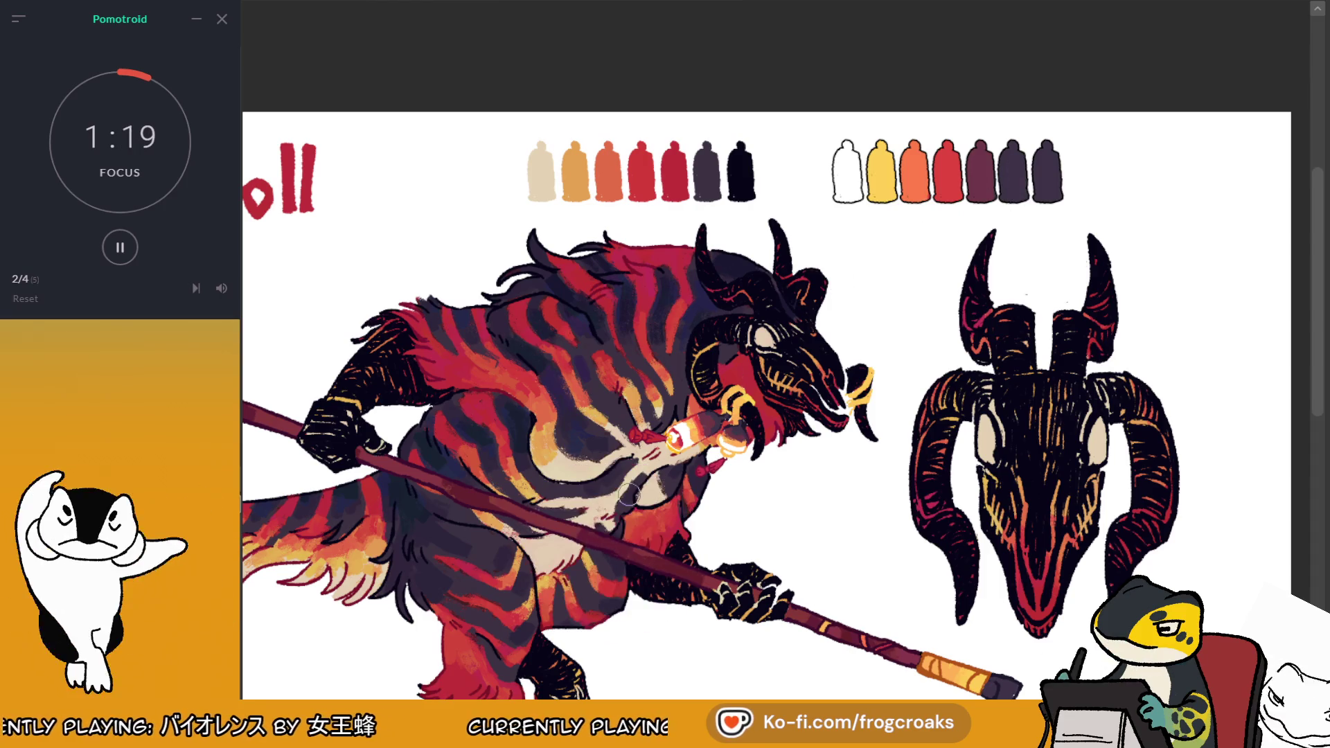
{"action": "left_click_drag", "start_coordinate": [1045, 138], "coordinate": [1047, 205]}
{"action": "left_click", "coordinate": [558, 531], "text": "alt"}
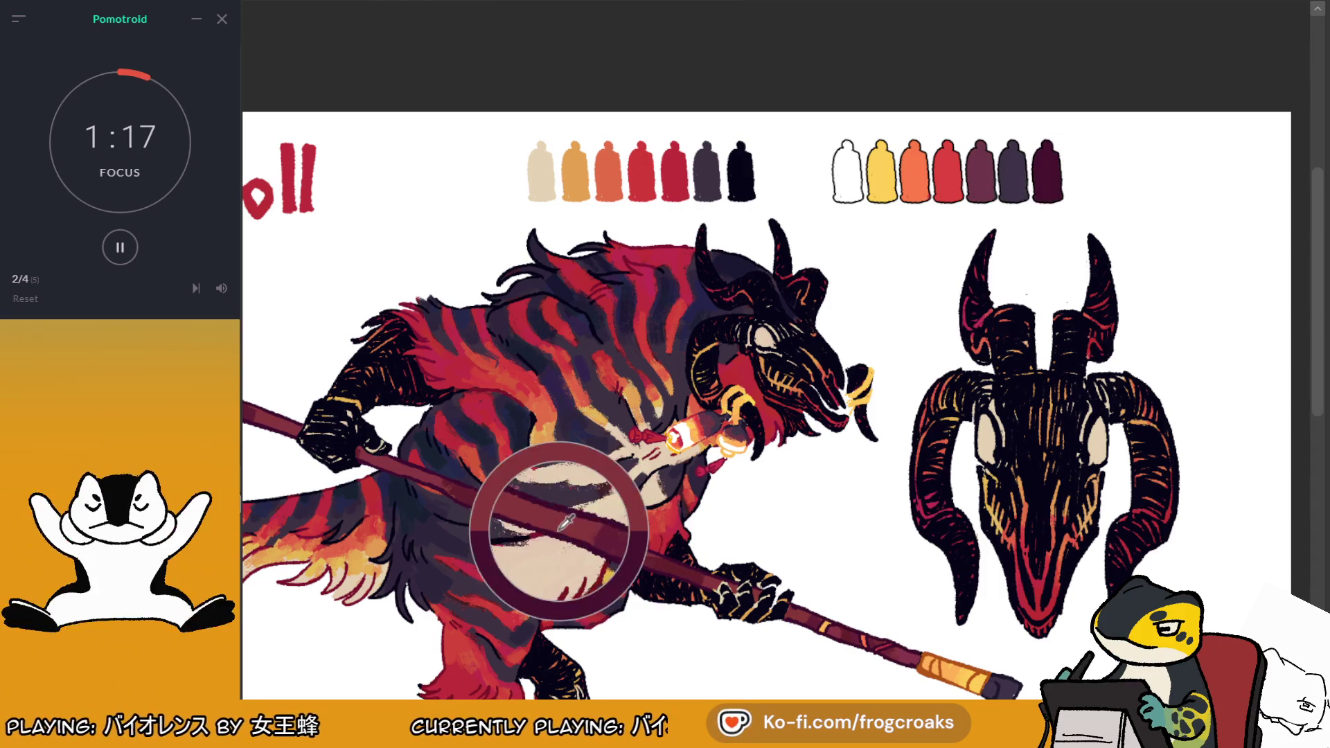
{"action": "mouse_move", "coordinate": [1043, 142]}
{"action": "left_mouse_down"}
{"action": "mouse_move", "coordinate": [1045, 201]}
{"action": "mouse_move", "coordinate": [1057, 149]}
{"action": "mouse_move", "coordinate": [1048, 200]}
{"action": "mouse_move", "coordinate": [1052, 184]}
{"action": "left_mouse_up"}
{"action": "left_click", "coordinate": [696, 576], "text": "alt"}
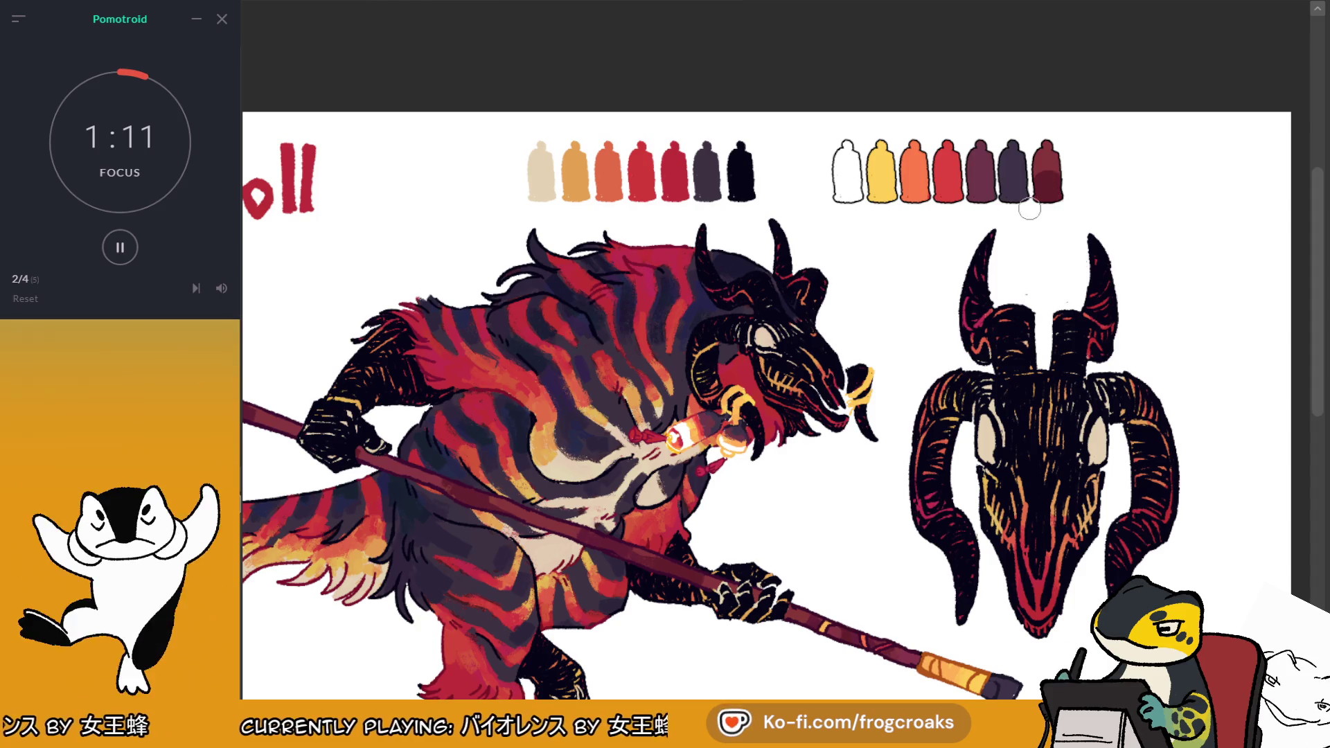
{"action": "key", "text": "ctrl+0"}
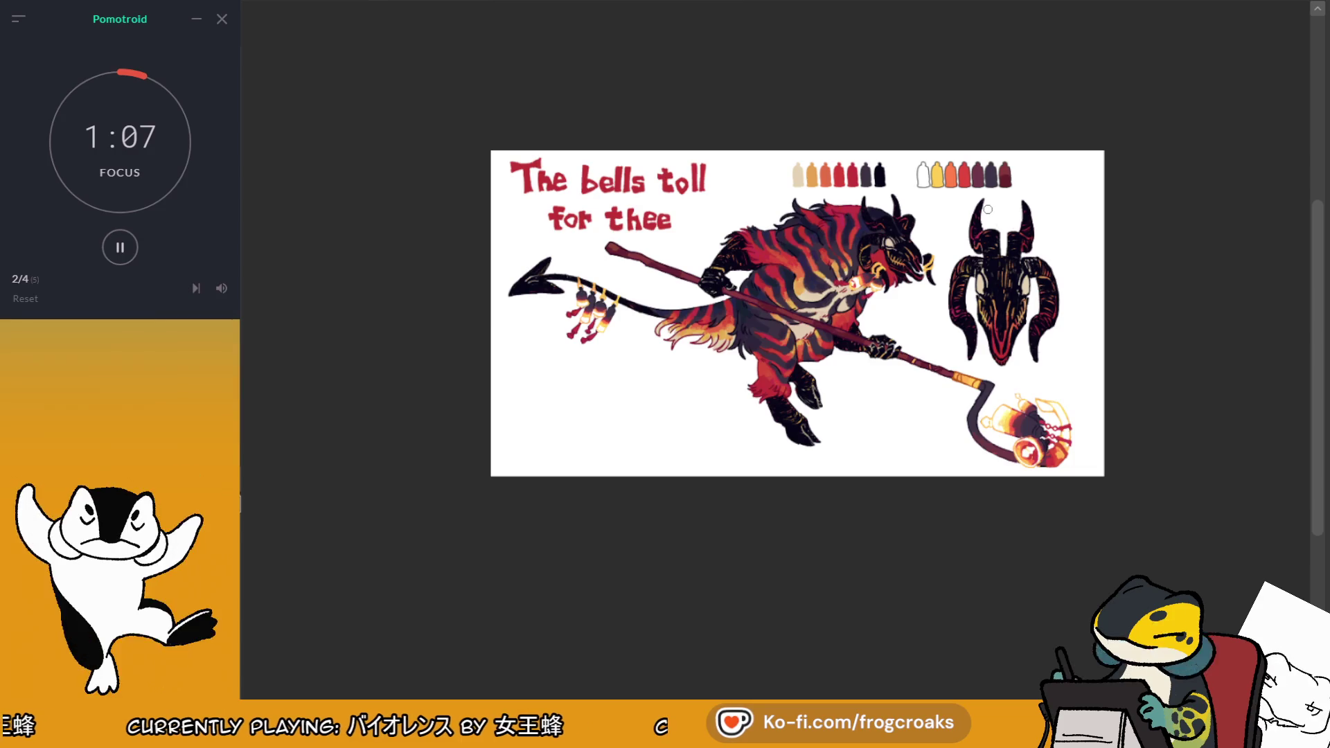
Frame both palettes, the horned head and the title lettering, picking up the title's red
{"action": "scroll", "coordinate": [987, 210], "scroll_direction": "up", "scroll_amount": 2}
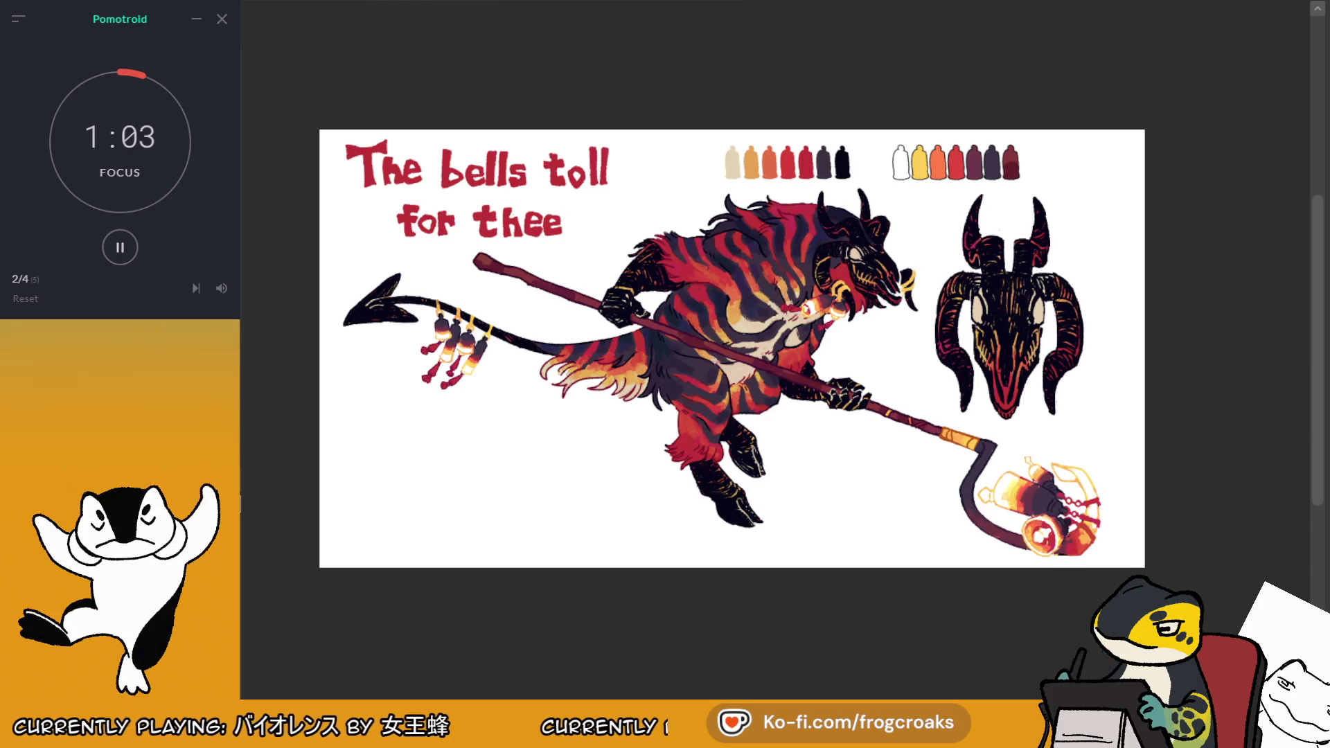
{"action": "scroll", "coordinate": [1293, 175], "scroll_direction": "up", "scroll_amount": 2}
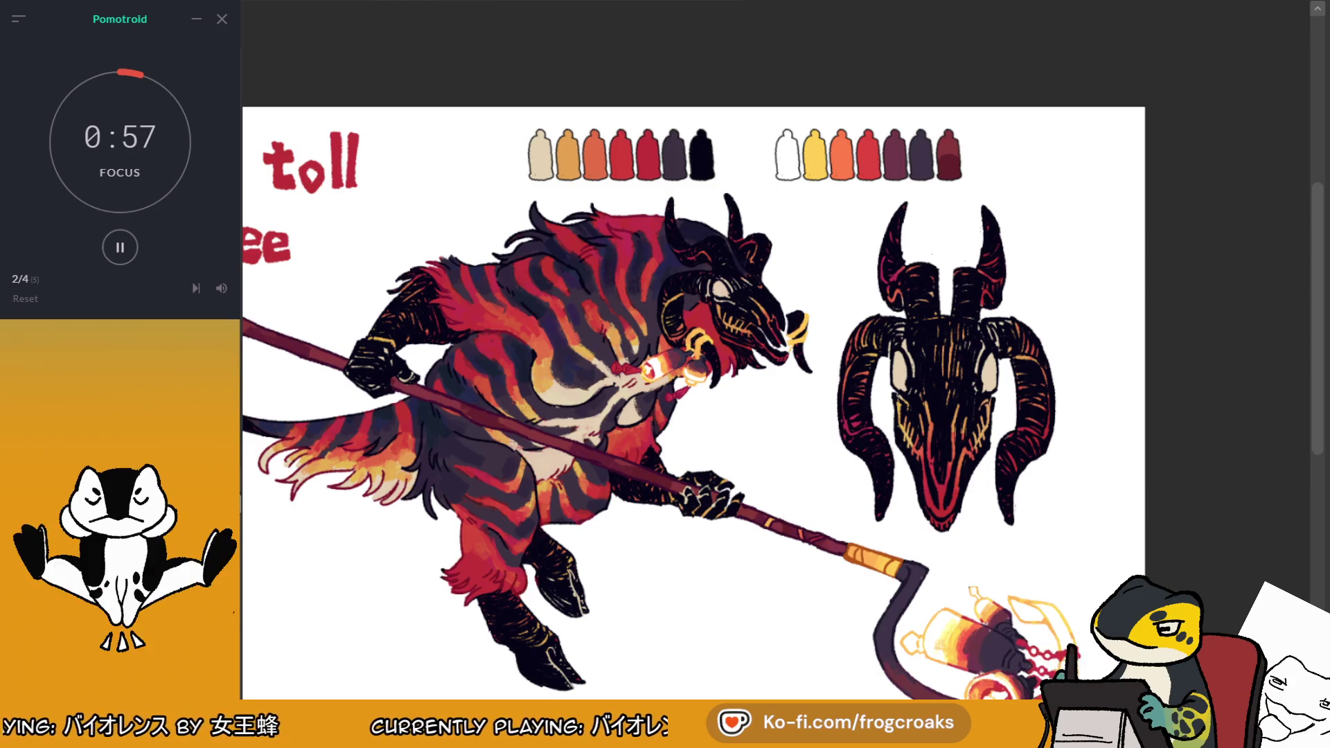
{"action": "scroll", "coordinate": [822, 205], "scroll_direction": "down", "scroll_amount": 3}
{"action": "scroll", "coordinate": [822, 205], "scroll_direction": "up", "scroll_amount": 4}
{"action": "left_click", "coordinate": [753, 170], "text": "alt"}
{"action": "scroll", "coordinate": [753, 170], "scroll_direction": "up", "scroll_amount": 2}
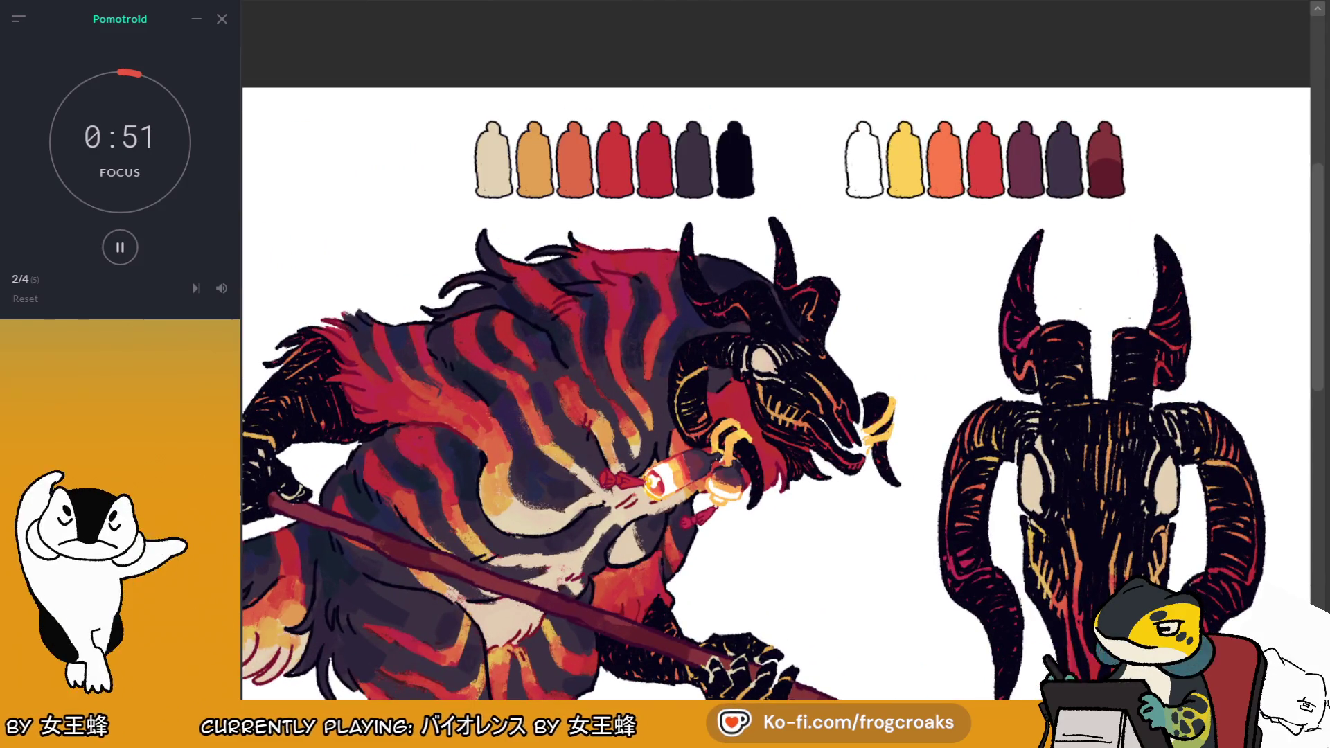
{"action": "scroll", "coordinate": [921, 141], "scroll_direction": "down", "scroll_amount": 5}
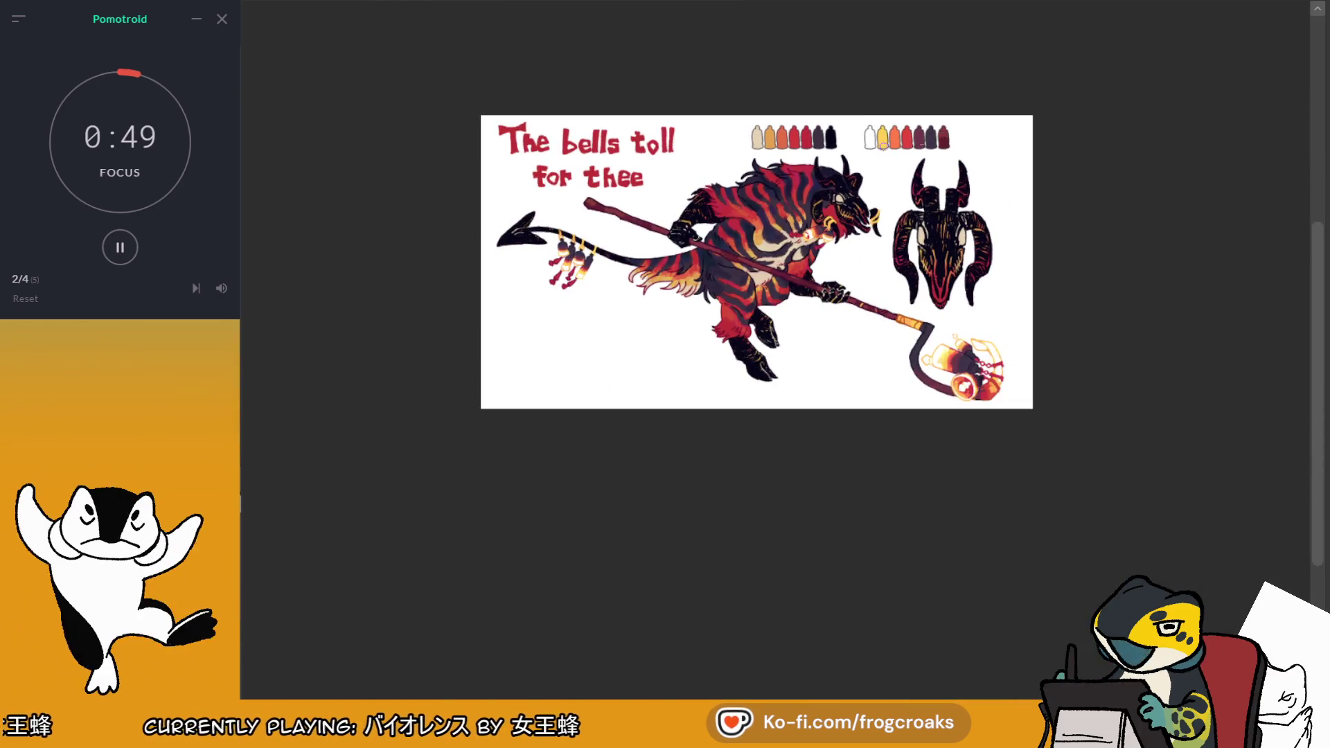
{"action": "scroll", "coordinate": [920, 141], "scroll_direction": "up", "scroll_amount": 1}
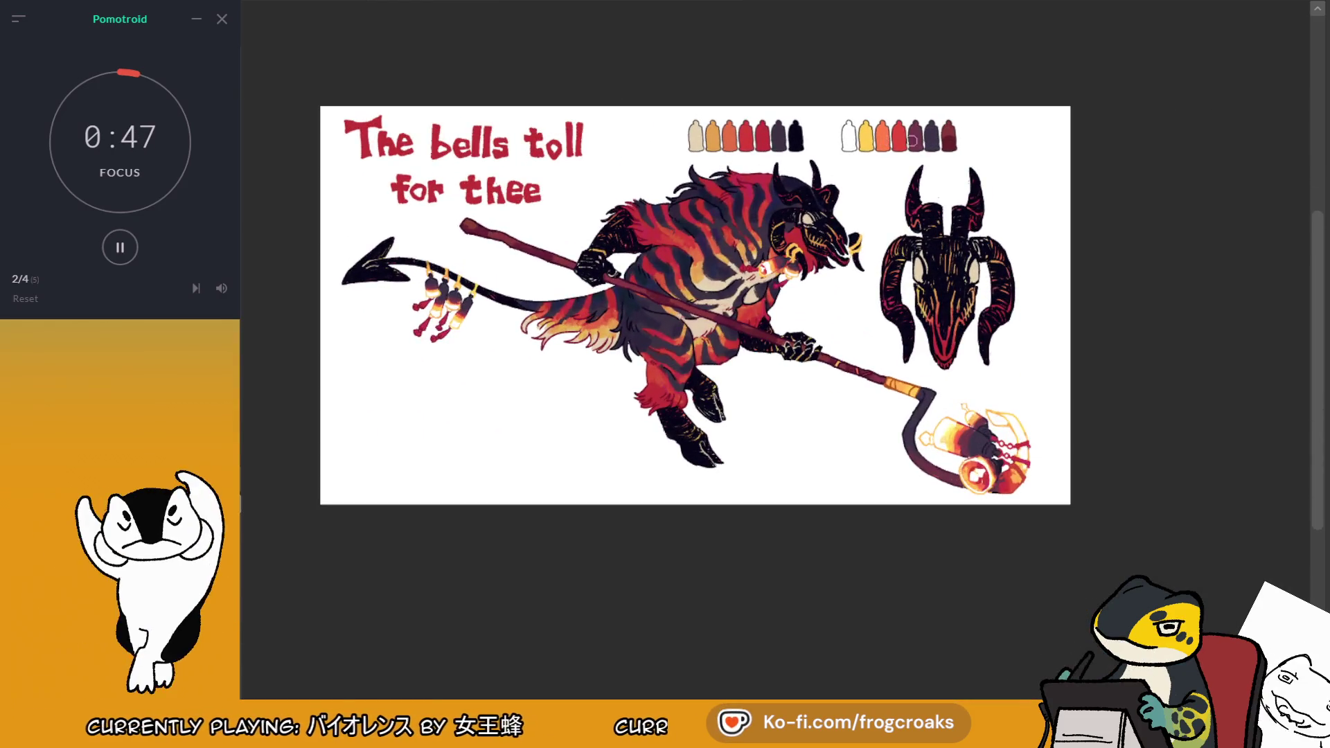
{"action": "scroll", "coordinate": [862, 311], "scroll_direction": "up", "scroll_amount": 1}
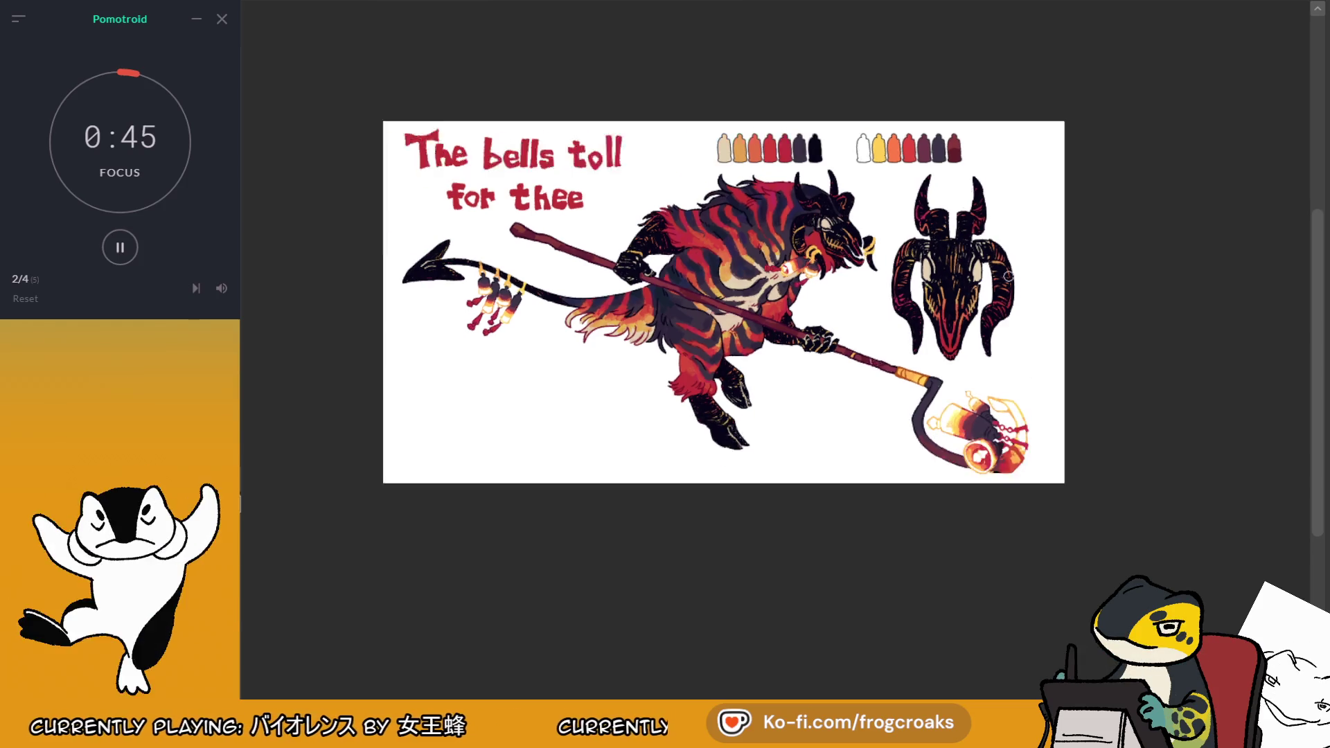
{"action": "scroll", "coordinate": [537, 152], "scroll_direction": "up", "scroll_amount": 4}
{"action": "left_click", "coordinate": [397, 205], "text": "ctrl"}
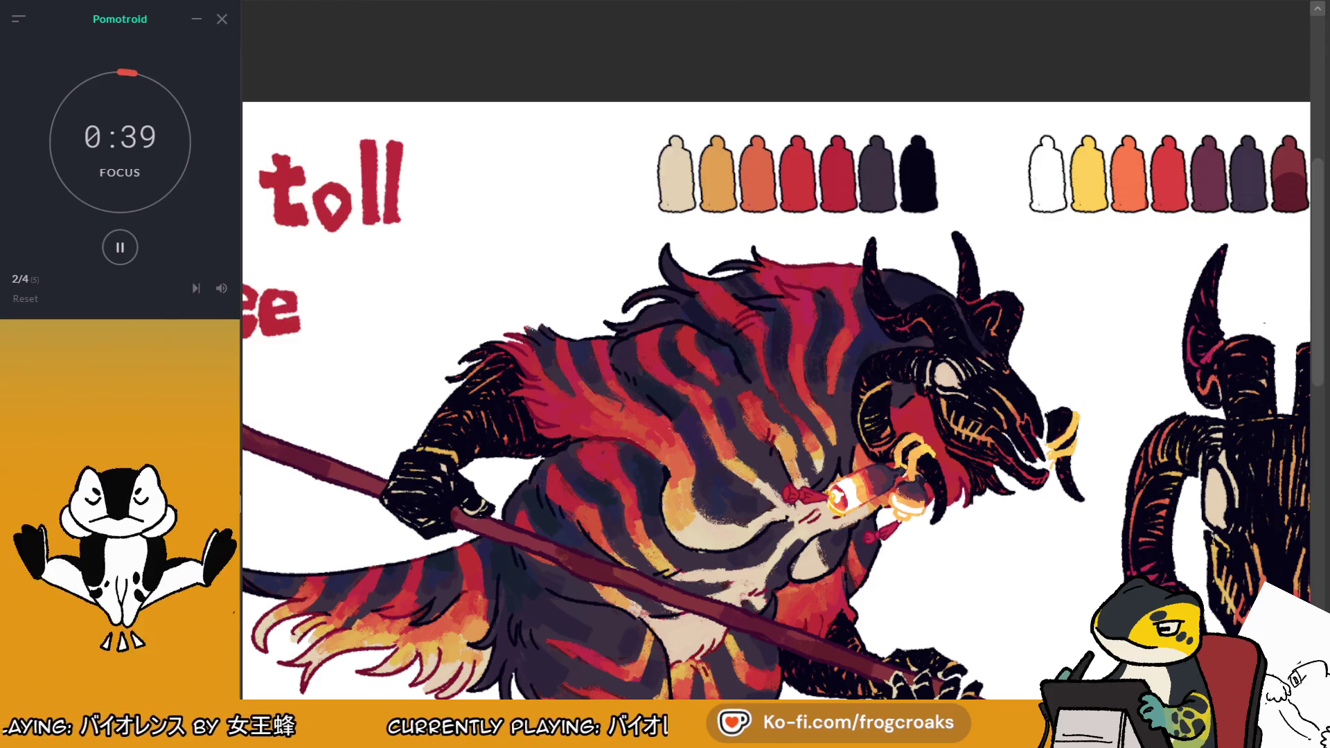
{"action": "left_click_drag", "start_coordinate": [693, 346], "coordinate": [933, 383]}
Letter a red 'b' and 'o' beside the first palette, undoing stray strokes
{"action": "key", "text": "ctrl+z"}
{"action": "left_click_drag", "start_coordinate": [767, 180], "coordinate": [772, 243]}
{"action": "key", "text": "ctrl+z"}
{"action": "left_click_drag", "start_coordinate": [774, 183], "coordinate": [783, 244]}
{"action": "key", "text": "ctrl+z"}
{"action": "key", "text": "ctrl+z"}
{"action": "mouse_move", "coordinate": [772, 206]}
{"action": "left_mouse_down"}
{"action": "mouse_move", "coordinate": [800, 220]}
{"action": "mouse_move", "coordinate": [779, 182]}
{"action": "mouse_move", "coordinate": [788, 221]}
{"action": "left_mouse_up"}
{"action": "key", "text": "ctrl+z"}
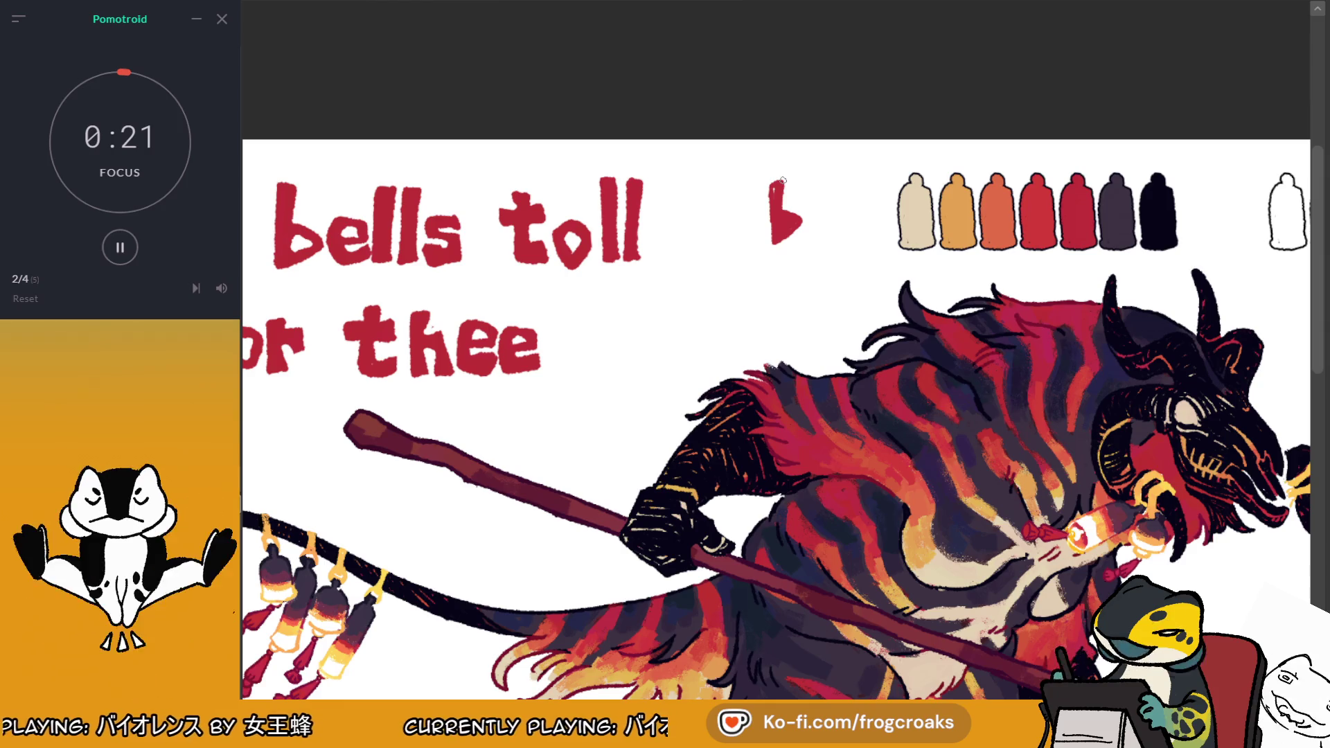
{"action": "left_click_drag", "start_coordinate": [803, 211], "coordinate": [819, 232]}
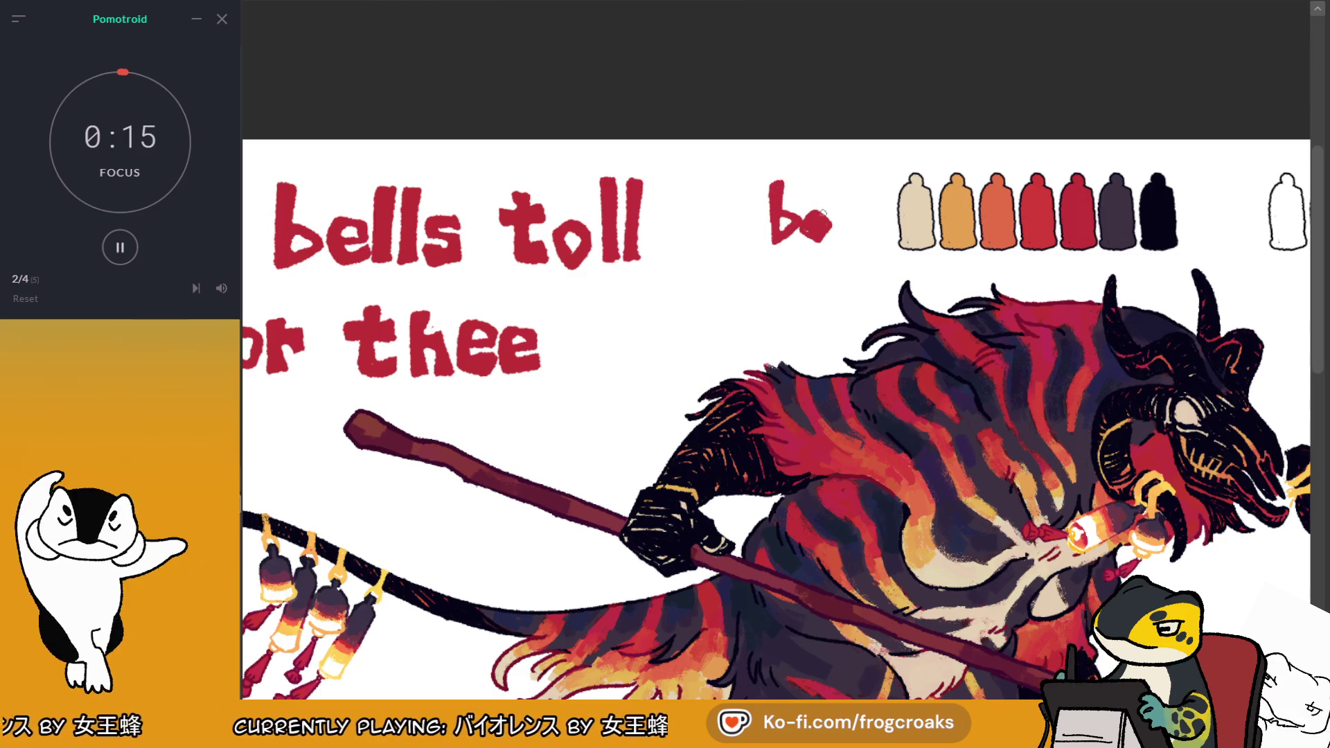
Complete the word 'body' with 'd' and 'y', then shift it slightly left
{"action": "left_click_drag", "start_coordinate": [302, 247], "coordinate": [436, 270]}
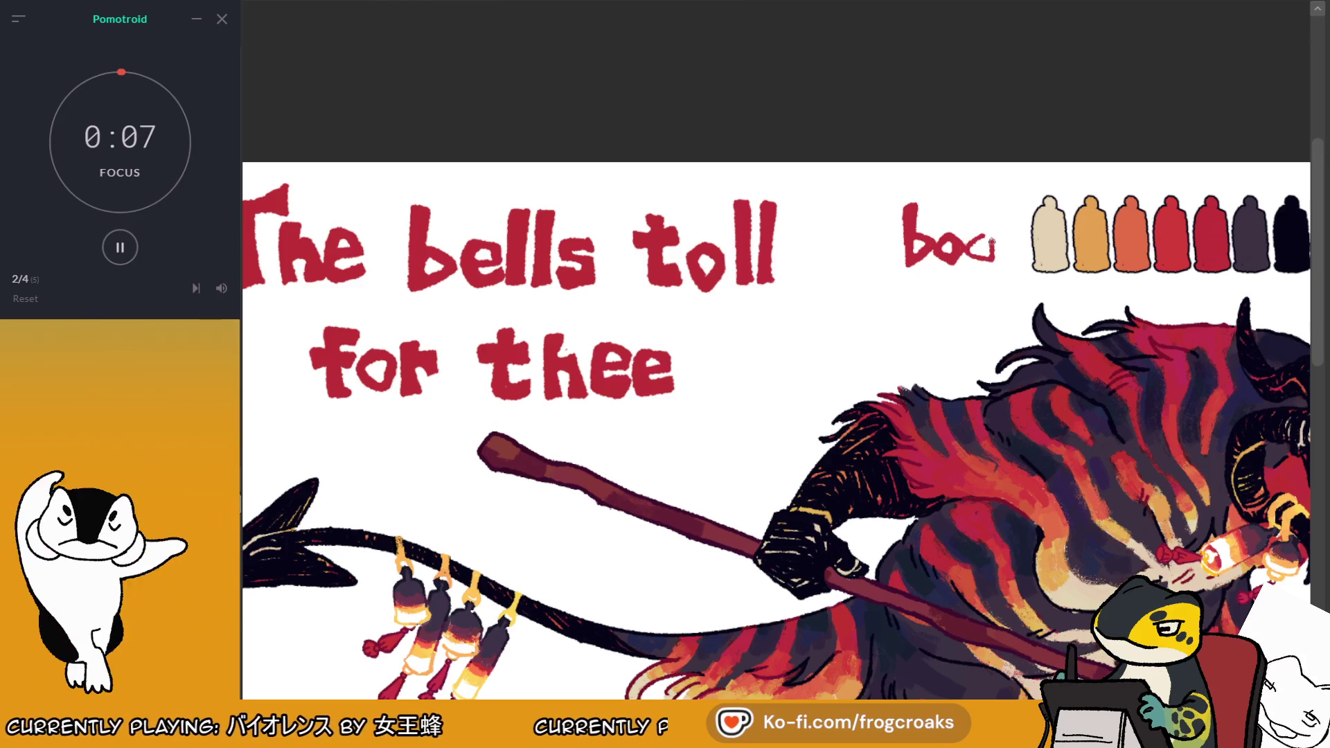
{"action": "left_click_drag", "start_coordinate": [990, 210], "coordinate": [989, 258]}
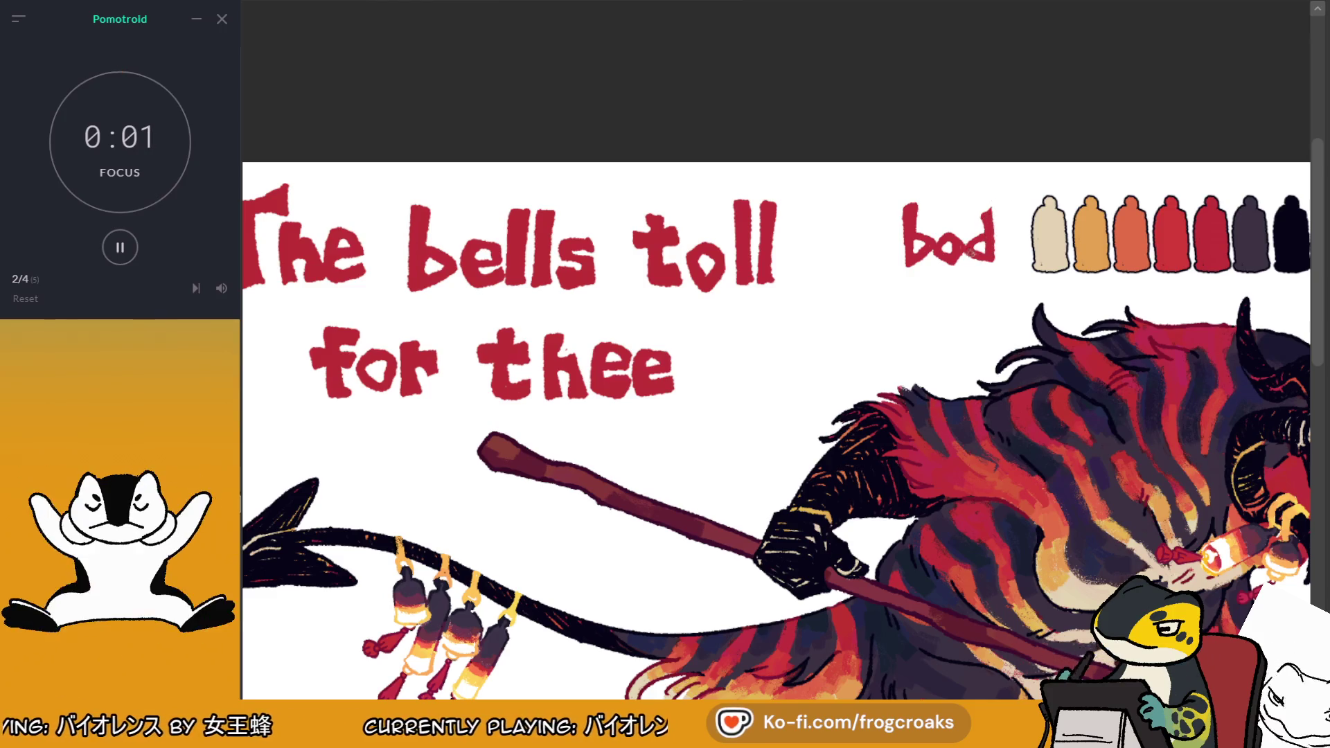
{"action": "left_click", "coordinate": [119, 247]}
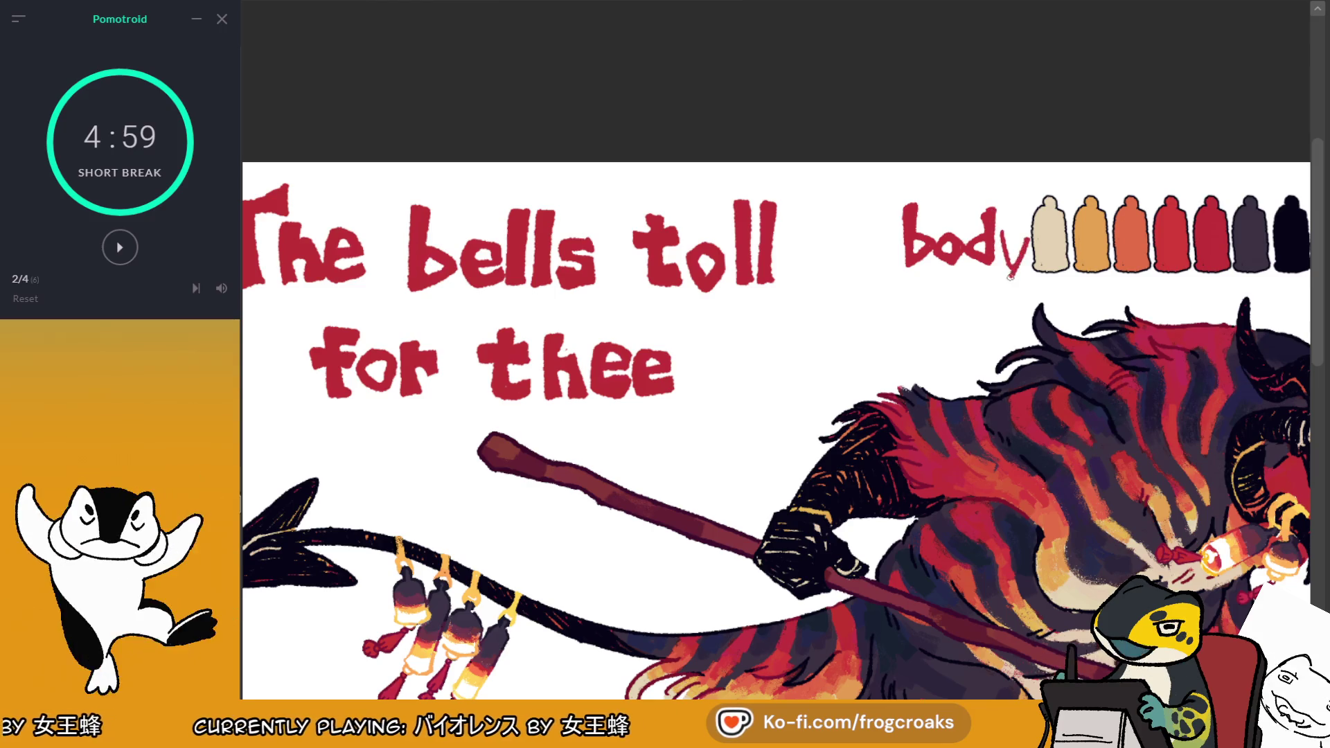
{"action": "left_click_drag", "start_coordinate": [1006, 239], "coordinate": [1016, 269]}
{"action": "left_click_drag", "start_coordinate": [1026, 233], "coordinate": [1009, 289]}
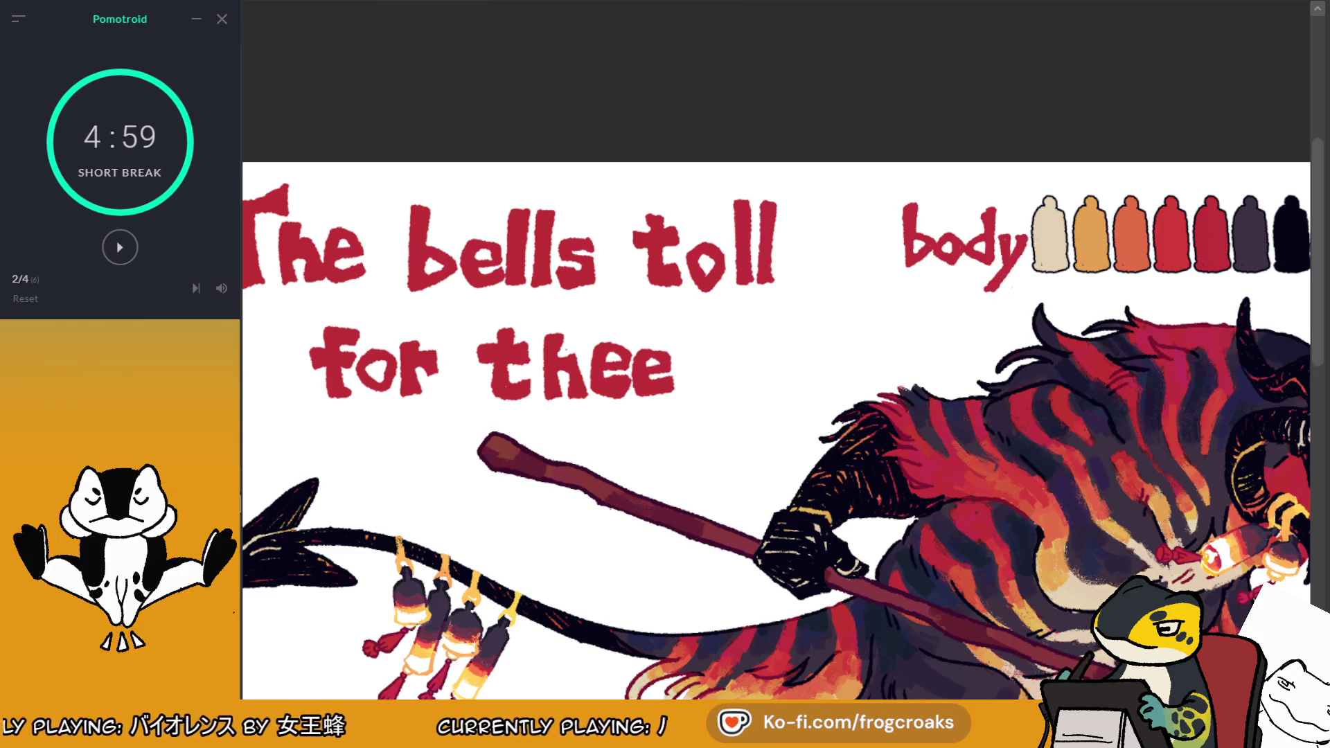
{"action": "mouse_move", "coordinate": [873, 186]}
{"action": "left_mouse_down"}
{"action": "mouse_move", "coordinate": [1003, 306]}
{"action": "mouse_move", "coordinate": [1054, 309]}
{"action": "mouse_move", "coordinate": [1037, 304]}
{"action": "left_mouse_up"}
{"action": "left_click_drag", "start_coordinate": [979, 200], "coordinate": [961, 205]}
{"action": "left_click", "coordinate": [723, 345]}
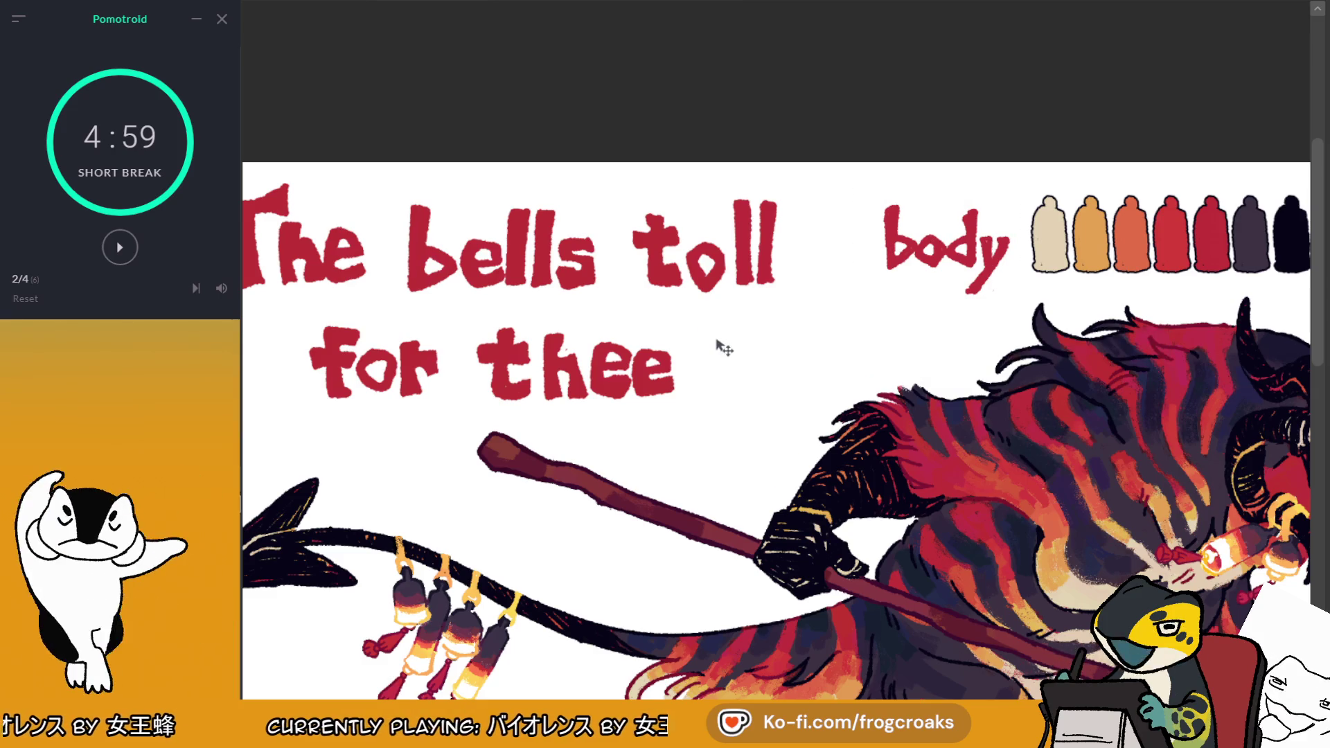
Select and inspect the second bottle palette, then zoom out to the full character sheet
{"action": "scroll", "coordinate": [724, 345], "scroll_direction": "down", "scroll_amount": 3}
{"action": "scroll", "coordinate": [1060, 261], "scroll_direction": "up", "scroll_amount": 3}
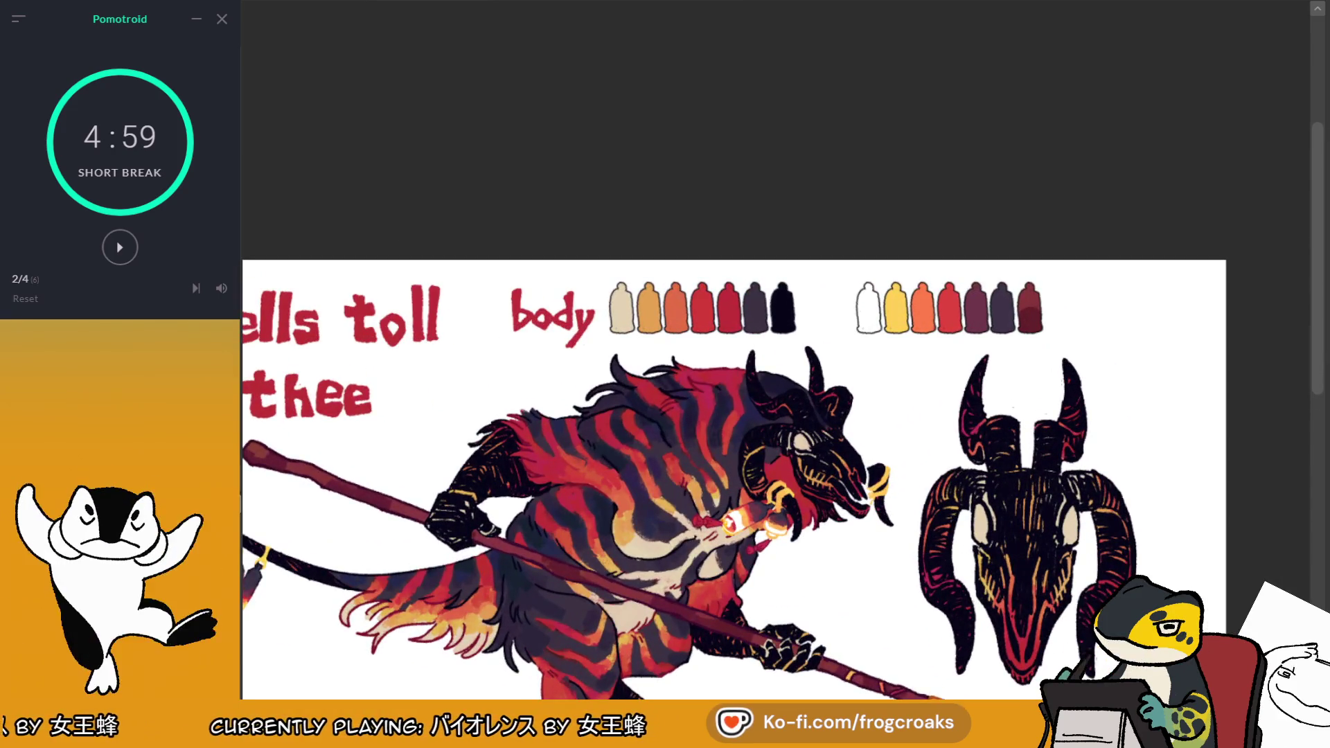
{"action": "mouse_move", "coordinate": [837, 247]}
{"action": "left_mouse_down"}
{"action": "mouse_move", "coordinate": [1088, 358]}
{"action": "mouse_move", "coordinate": [1151, 320]}
{"action": "left_mouse_up"}
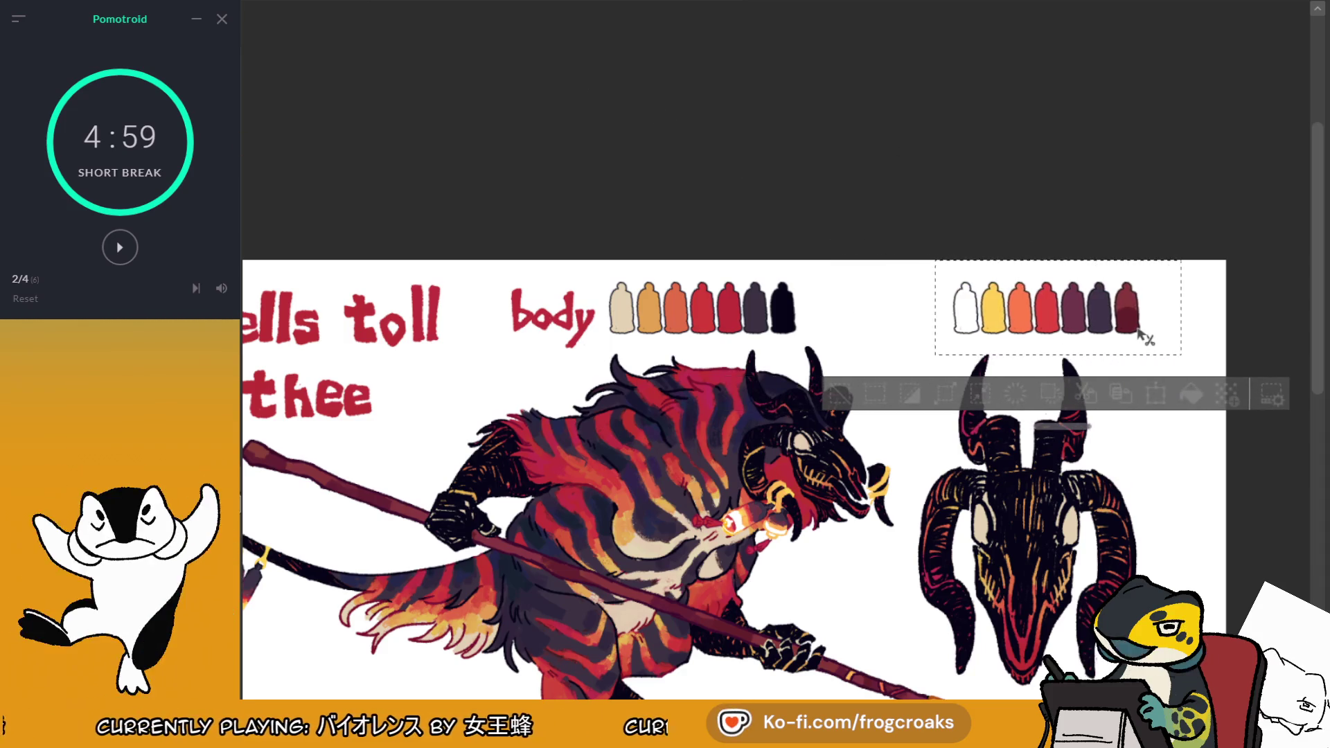
{"action": "scroll", "coordinate": [1122, 321], "scroll_direction": "up", "scroll_amount": 2}
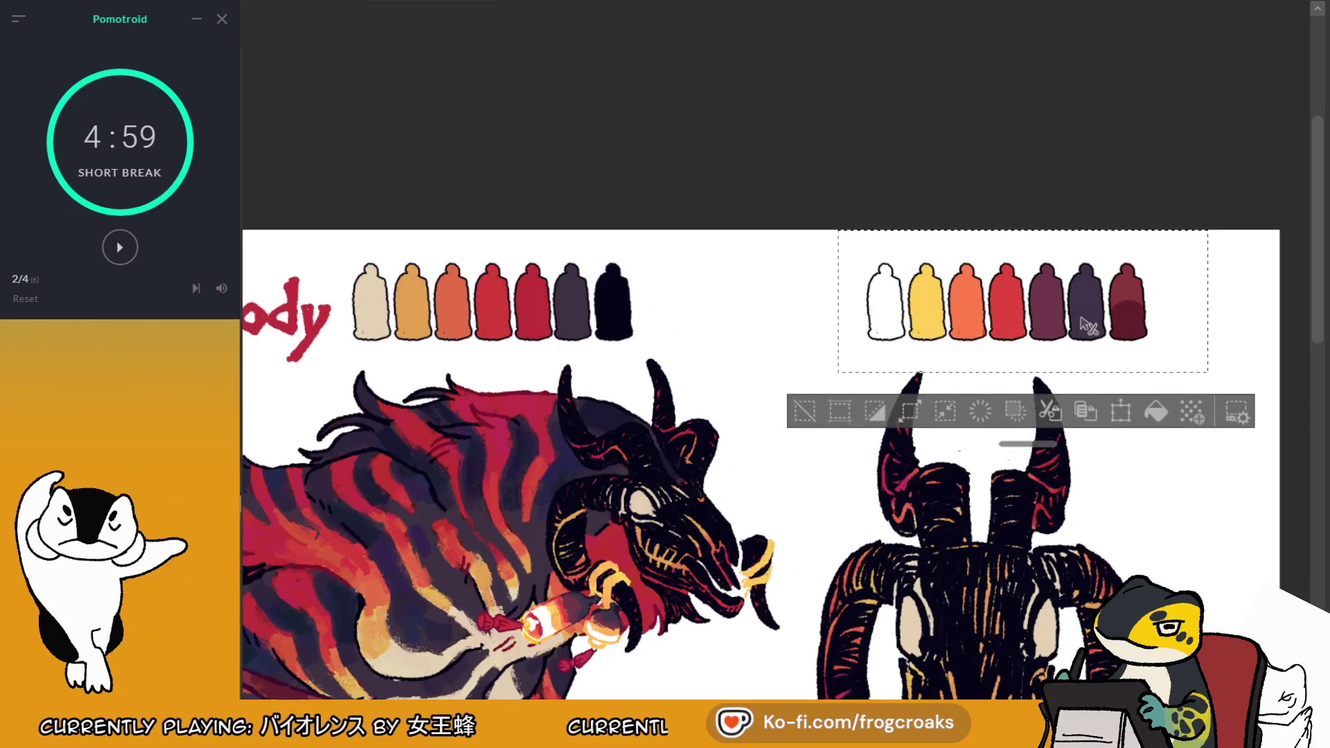
{"action": "left_click", "coordinate": [838, 419]}
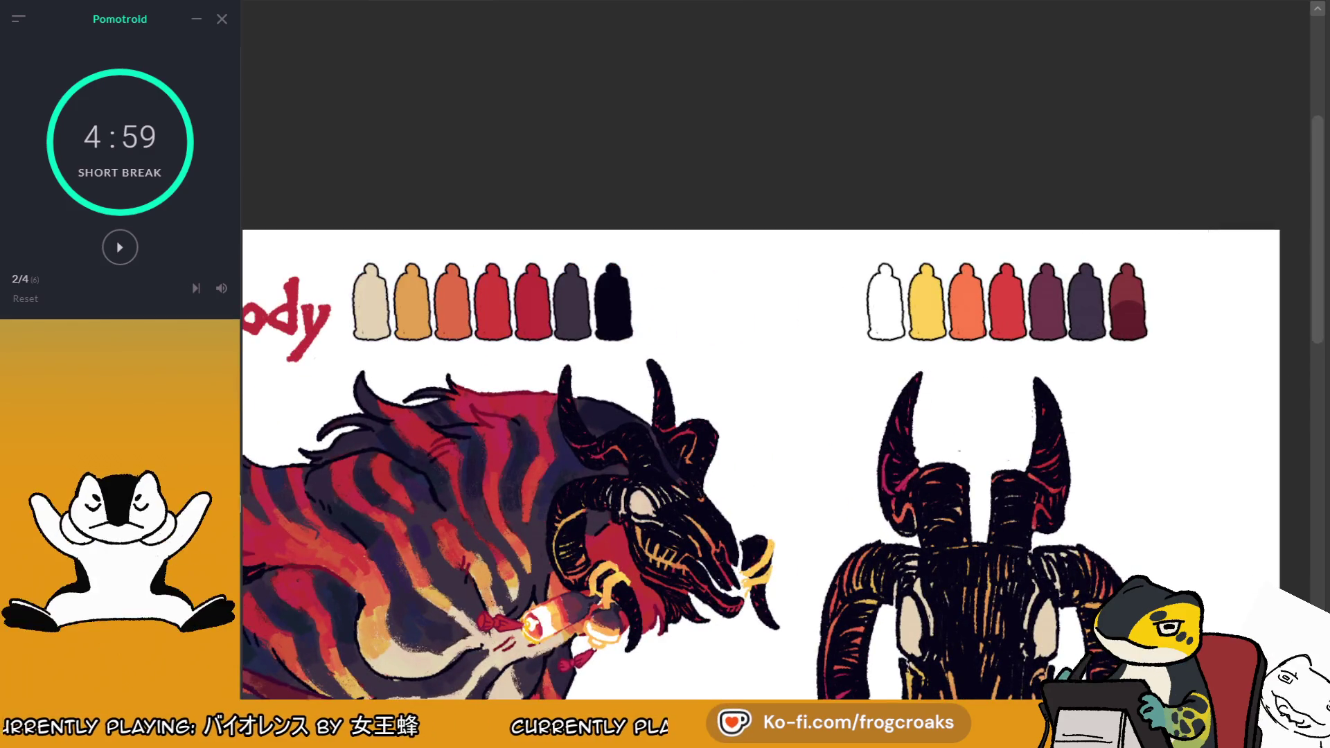
{"action": "mouse_move", "coordinate": [762, 416]}
{"action": "left_mouse_down"}
{"action": "mouse_move", "coordinate": [850, 336]}
{"action": "mouse_move", "coordinate": [841, 287]}
{"action": "mouse_move", "coordinate": [799, 288]}
{"action": "left_mouse_up"}
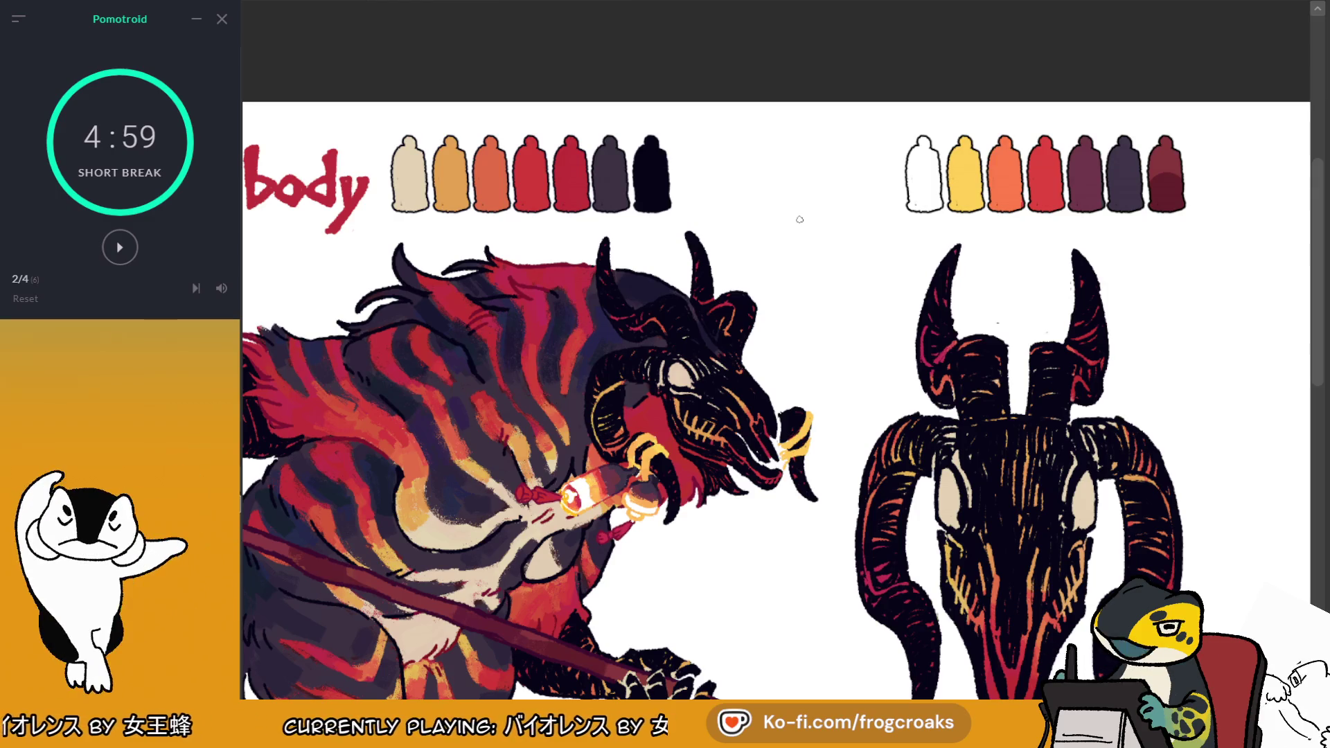
{"action": "scroll", "coordinate": [797, 217], "scroll_direction": "down", "scroll_amount": 4}
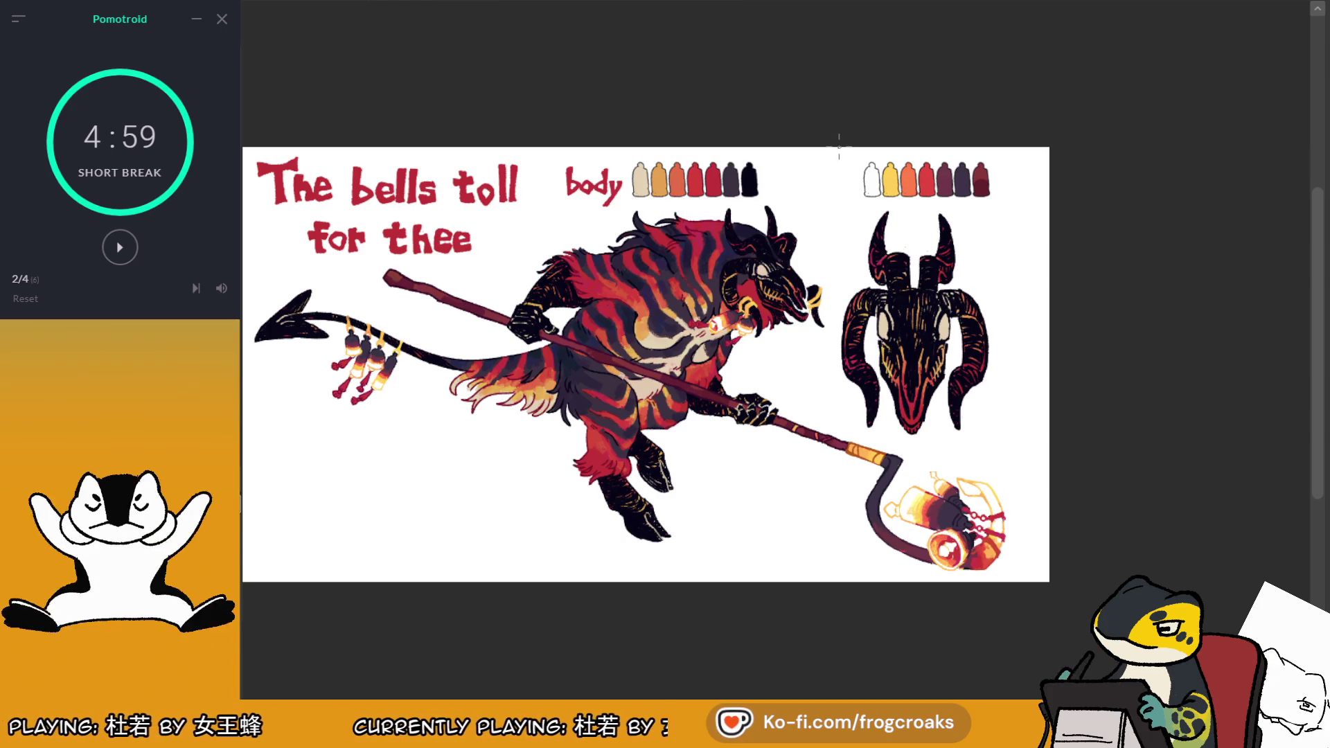
Zoom in on the gap between the palettes and brush a red letter 'a' there
{"action": "key", "text": "ctrl+plus"}
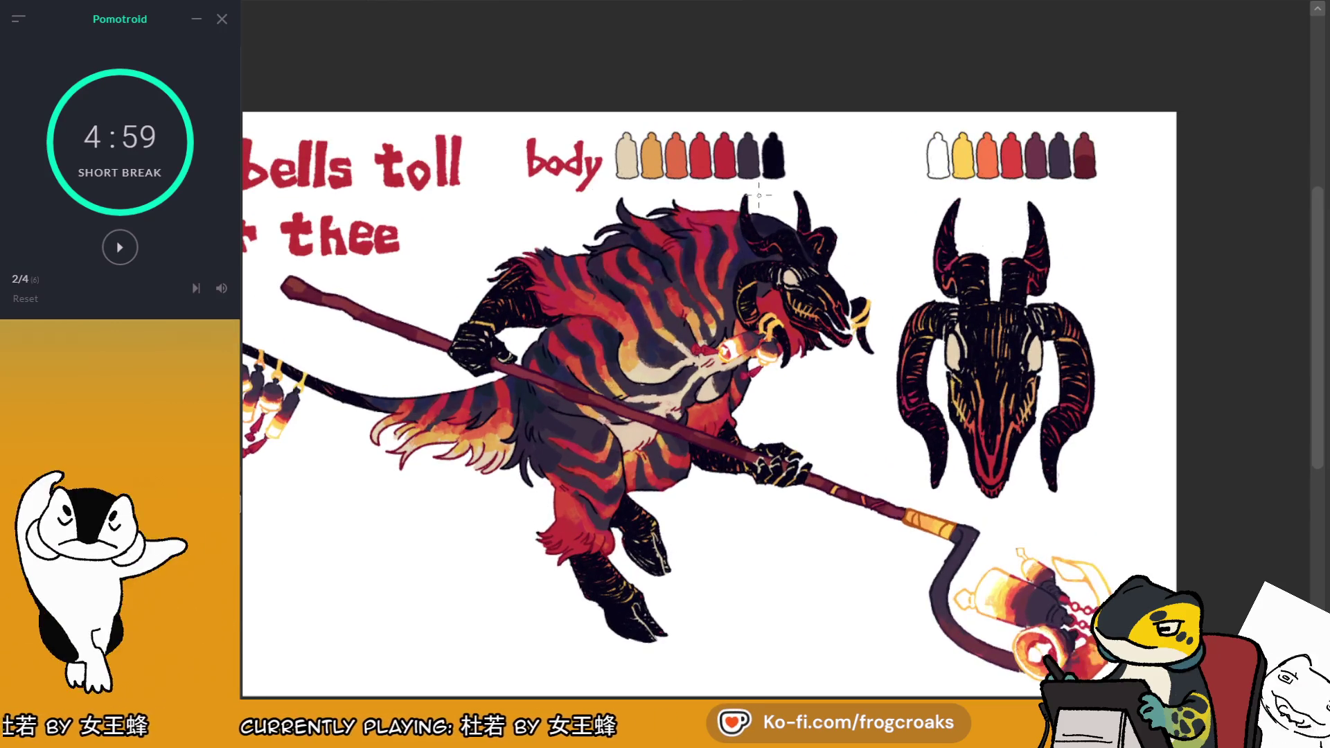
{"action": "scroll", "coordinate": [831, 183], "scroll_direction": "up", "scroll_amount": 4}
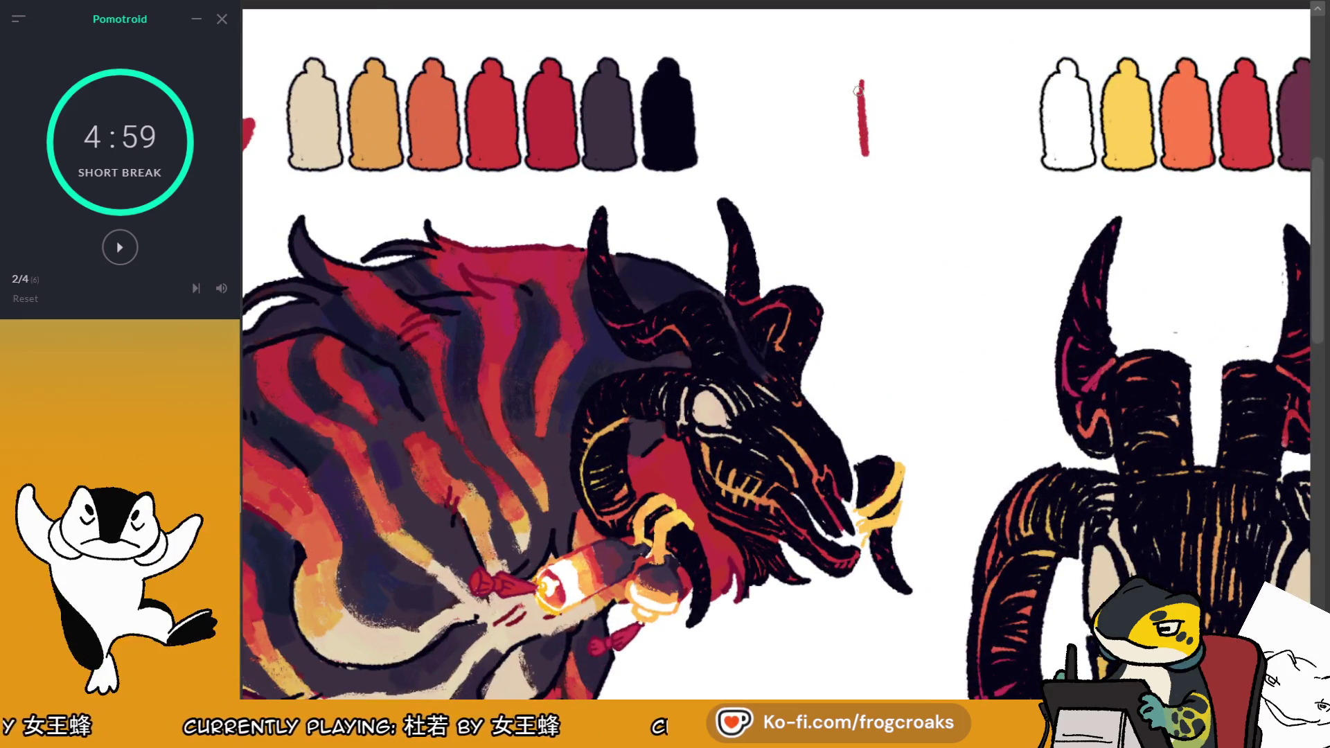
{"action": "scroll", "coordinate": [858, 104], "scroll_direction": "down", "scroll_amount": 4}
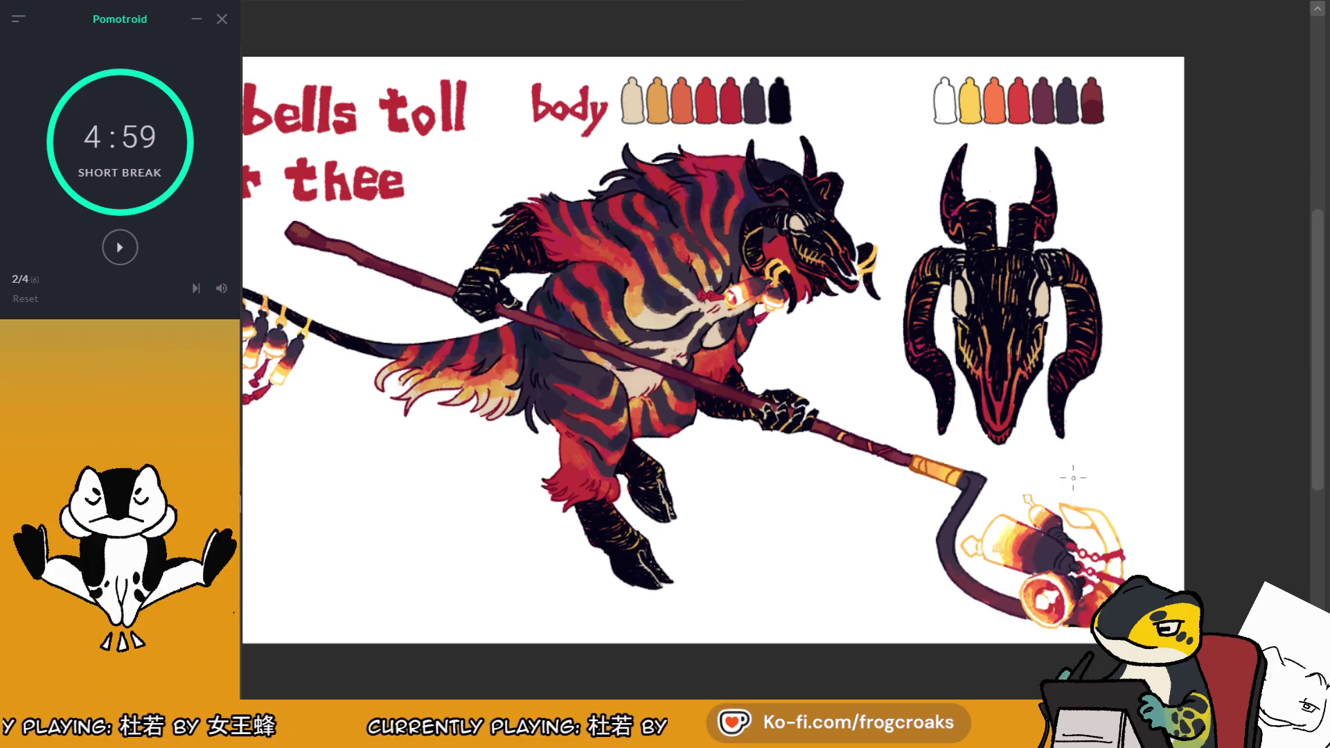
{"action": "scroll", "coordinate": [1073, 478], "scroll_direction": "up", "scroll_amount": 1}
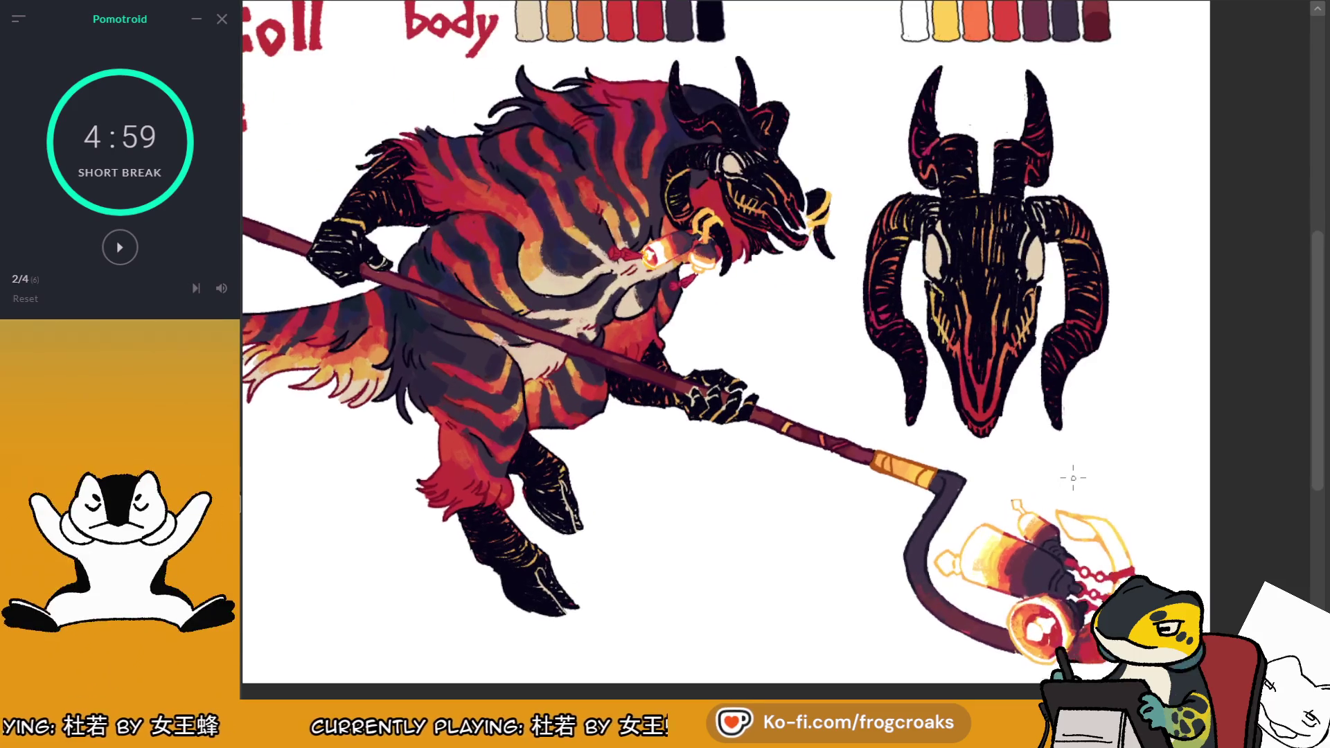
{"action": "scroll", "coordinate": [1025, 487], "scroll_direction": "down", "scroll_amount": 1}
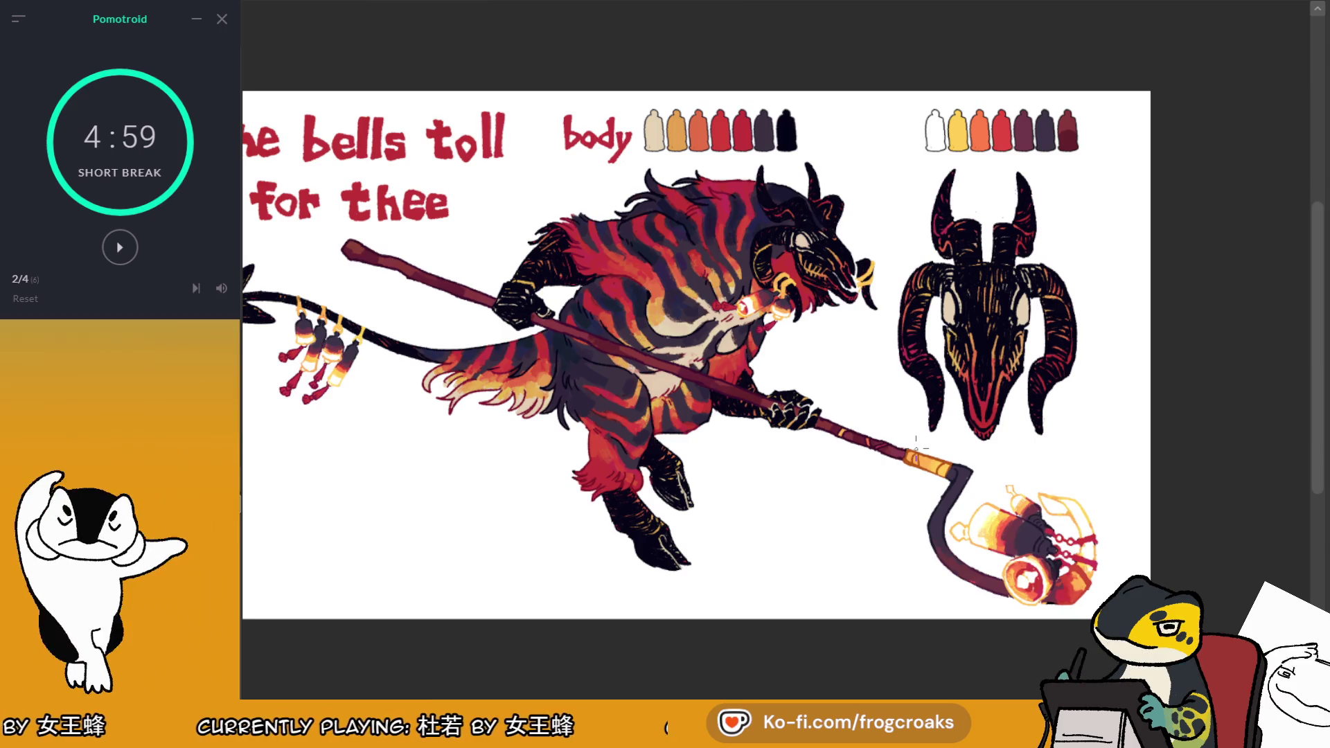
{"action": "scroll", "coordinate": [916, 449], "scroll_direction": "down", "scroll_amount": 1}
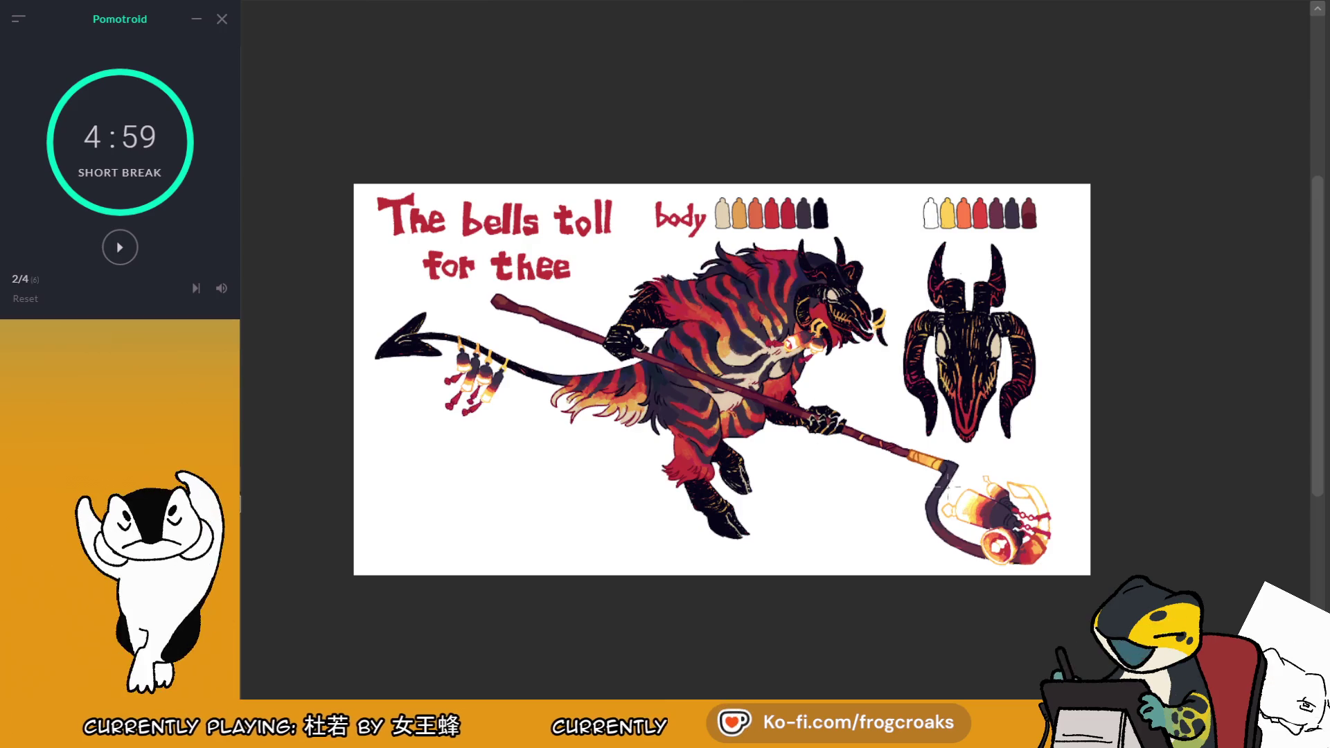
{"action": "scroll", "coordinate": [970, 247], "scroll_direction": "up", "scroll_amount": 1}
{"action": "scroll", "coordinate": [944, 178], "scroll_direction": "up", "scroll_amount": 2}
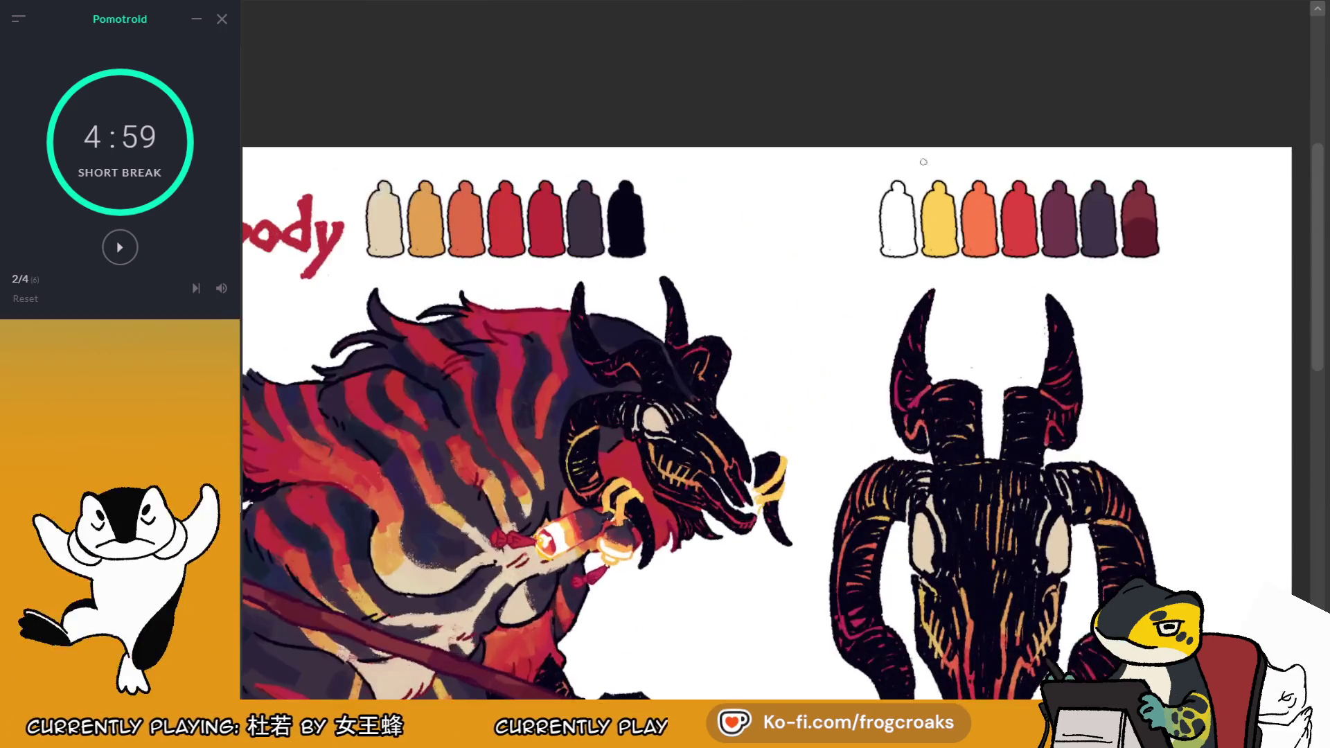
{"action": "scroll", "coordinate": [743, 200], "scroll_direction": "up", "scroll_amount": 1}
{"action": "mouse_move", "coordinate": [697, 235]}
{"action": "left_mouse_down"}
{"action": "mouse_move", "coordinate": [721, 259]}
{"action": "mouse_move", "coordinate": [734, 225]}
{"action": "mouse_move", "coordinate": [706, 241]}
{"action": "mouse_move", "coordinate": [715, 258]}
{"action": "mouse_move", "coordinate": [727, 236]}
{"action": "mouse_move", "coordinate": [737, 251]}
{"action": "left_mouse_up"}
{"action": "key", "text": "ctrl+z"}
{"action": "key", "text": "ctrl+z"}
{"action": "left_click_drag", "start_coordinate": [706, 217], "coordinate": [710, 247]}
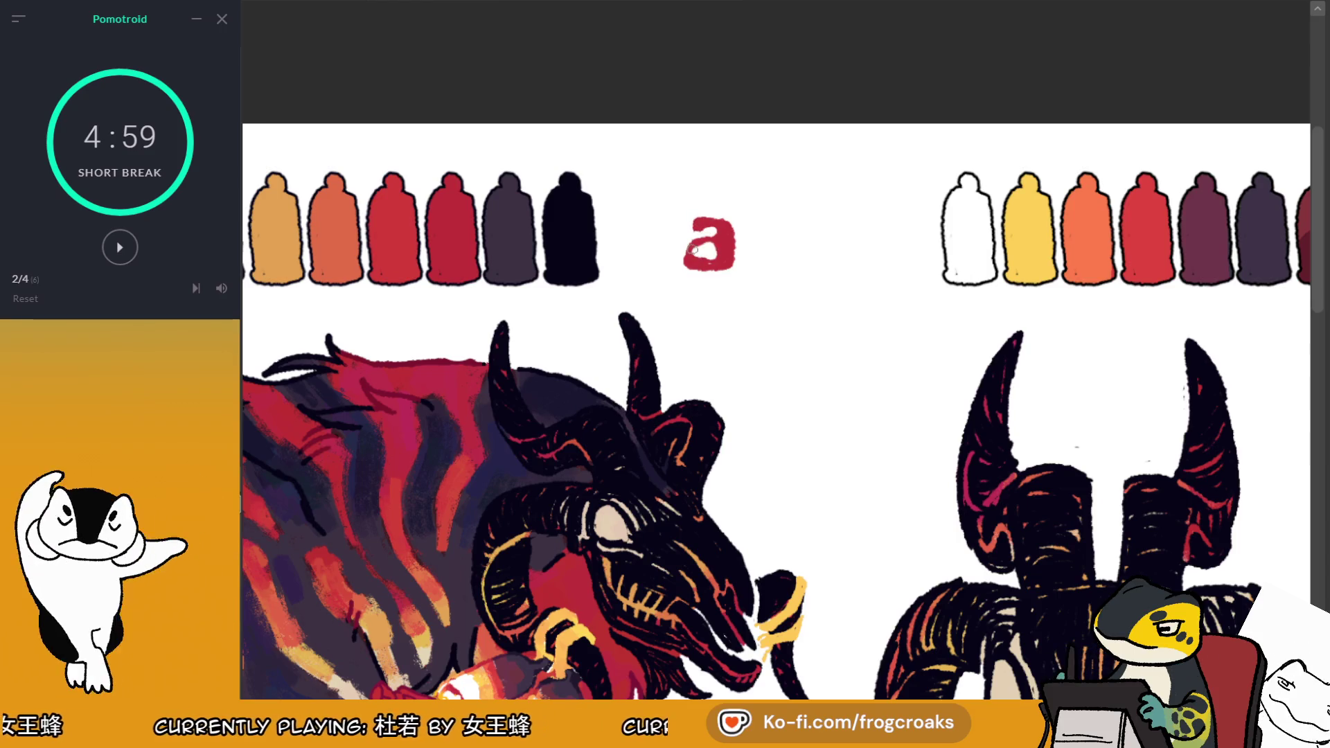
Undo the red strokes until the 'a' between the two bottle palettes is gone
{"action": "mouse_move", "coordinate": [689, 248]}
{"action": "left_mouse_down"}
{"action": "mouse_move", "coordinate": [714, 215]}
{"action": "mouse_move", "coordinate": [723, 239]}
{"action": "mouse_move", "coordinate": [774, 267]}
{"action": "left_mouse_up"}
{"action": "key", "text": "ctrl+z"}
{"action": "mouse_move", "coordinate": [766, 218]}
{"action": "left_mouse_down"}
{"action": "mouse_move", "coordinate": [781, 261]}
{"action": "mouse_move", "coordinate": [752, 253]}
{"action": "mouse_move", "coordinate": [765, 261]}
{"action": "left_mouse_up"}
{"action": "key", "text": "ctrl+z"}
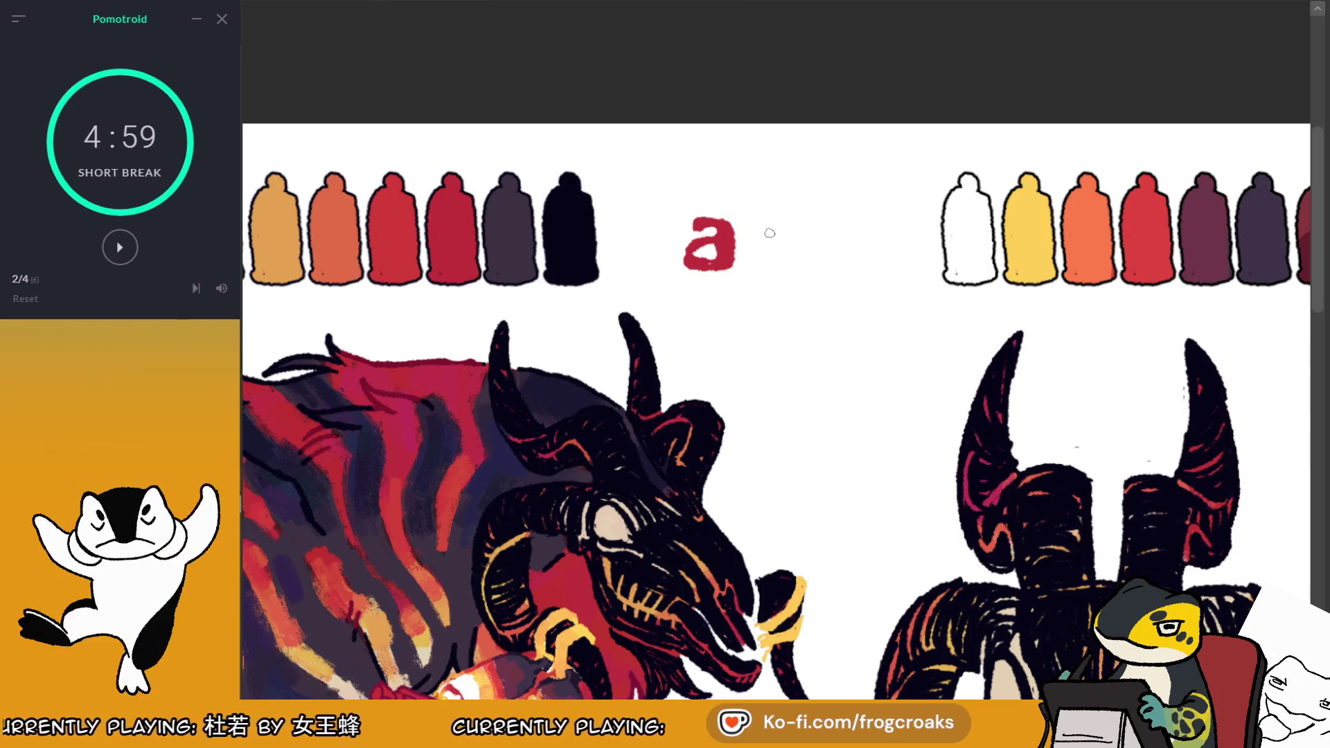
{"action": "key", "text": "ctrl+z"}
Zoom out to show the entire character sheet
{"action": "scroll", "coordinate": [769, 222], "scroll_direction": "down", "scroll_amount": 4}
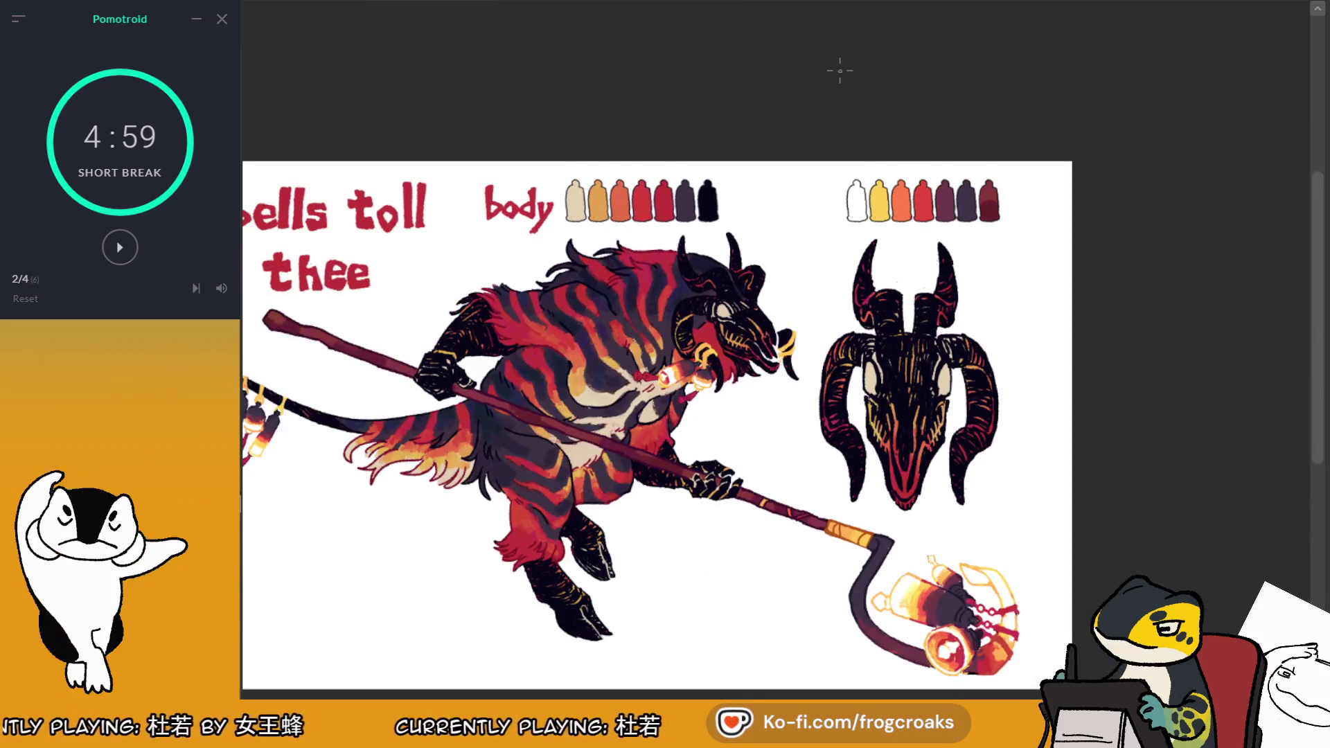
{"action": "scroll", "coordinate": [755, 495], "scroll_direction": "down", "scroll_amount": 1}
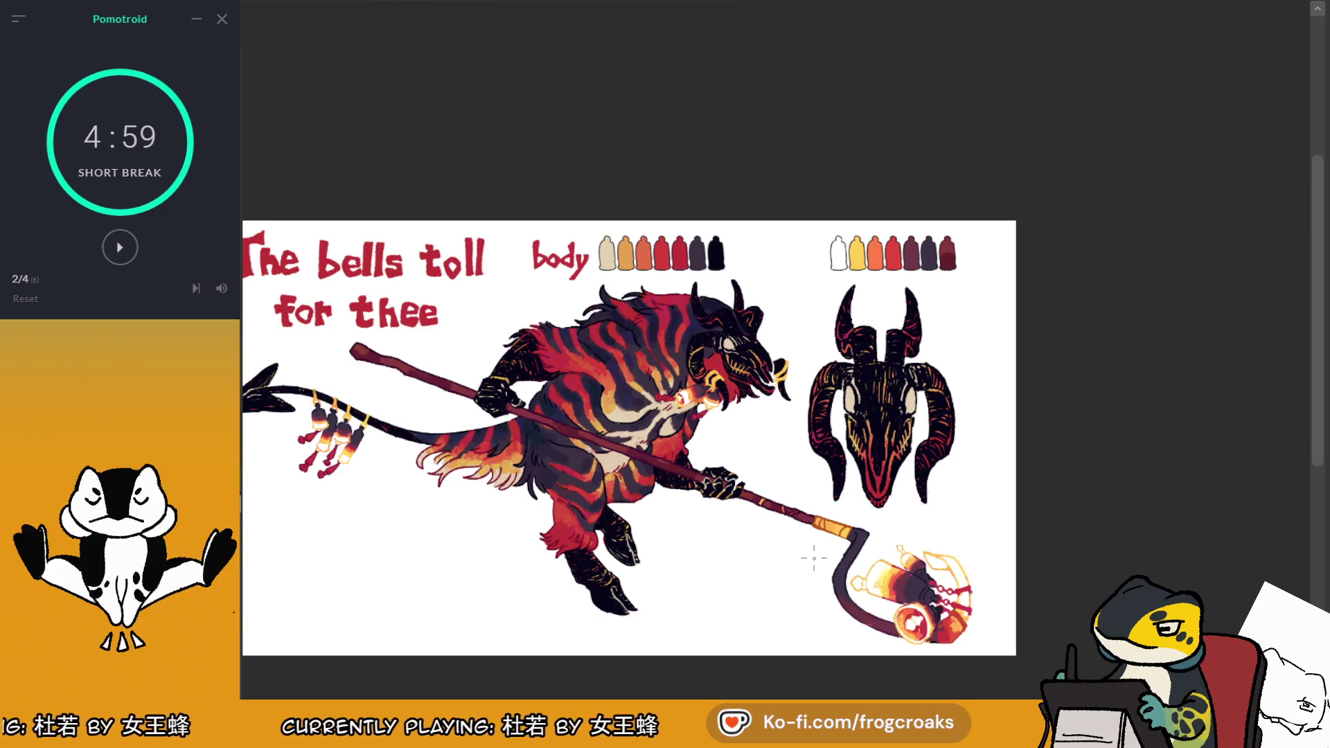
{"action": "scroll", "coordinate": [772, 290], "scroll_direction": "down", "scroll_amount": 1}
{"action": "scroll", "coordinate": [772, 290], "scroll_direction": "up", "scroll_amount": 2}
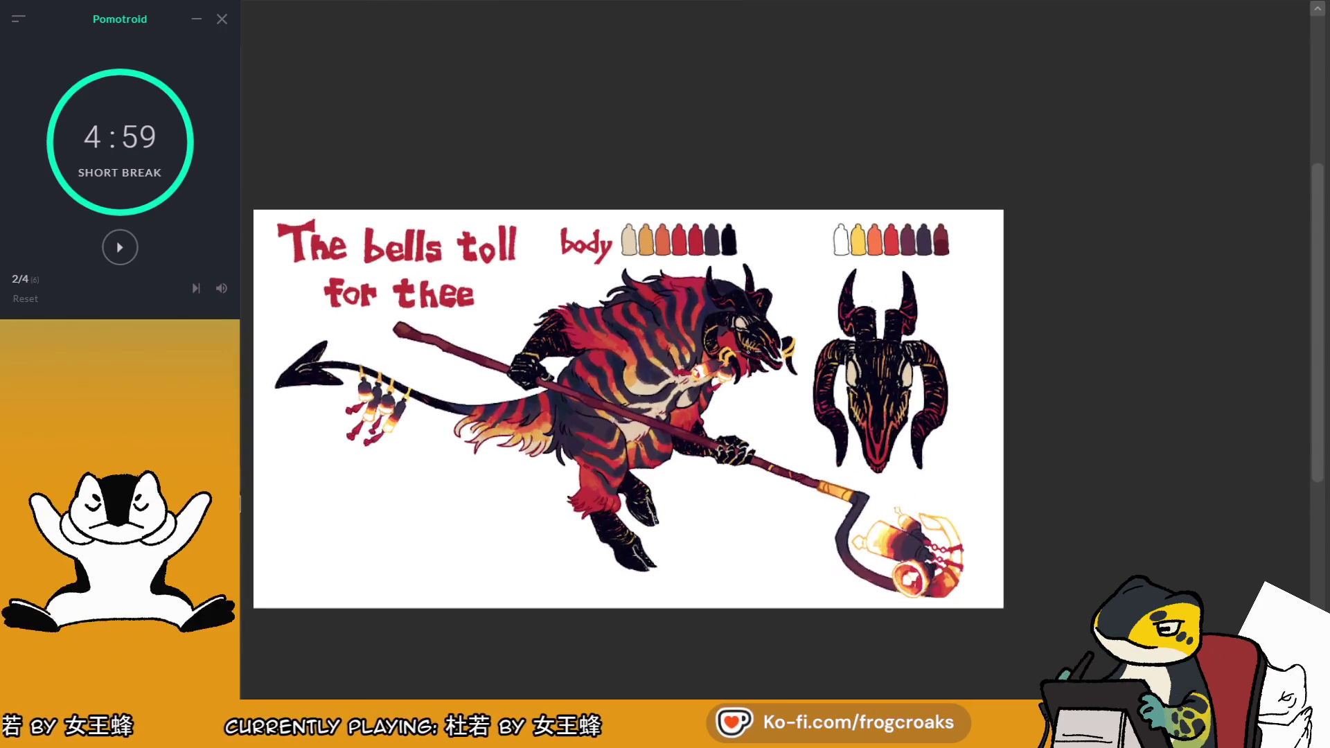
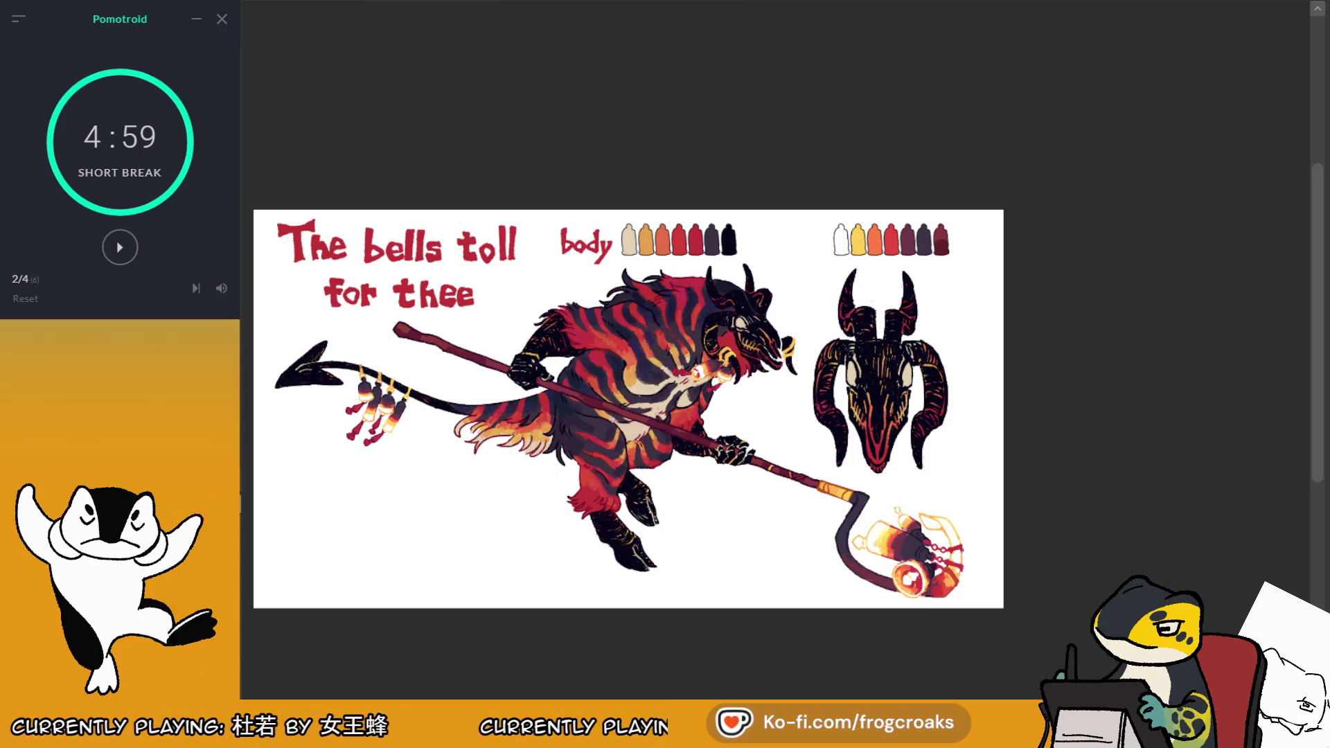
Letter a red 'g' beside the gear palette, thickening and refining its loop
{"action": "scroll", "coordinate": [763, 245], "scroll_direction": "up", "scroll_amount": 5}
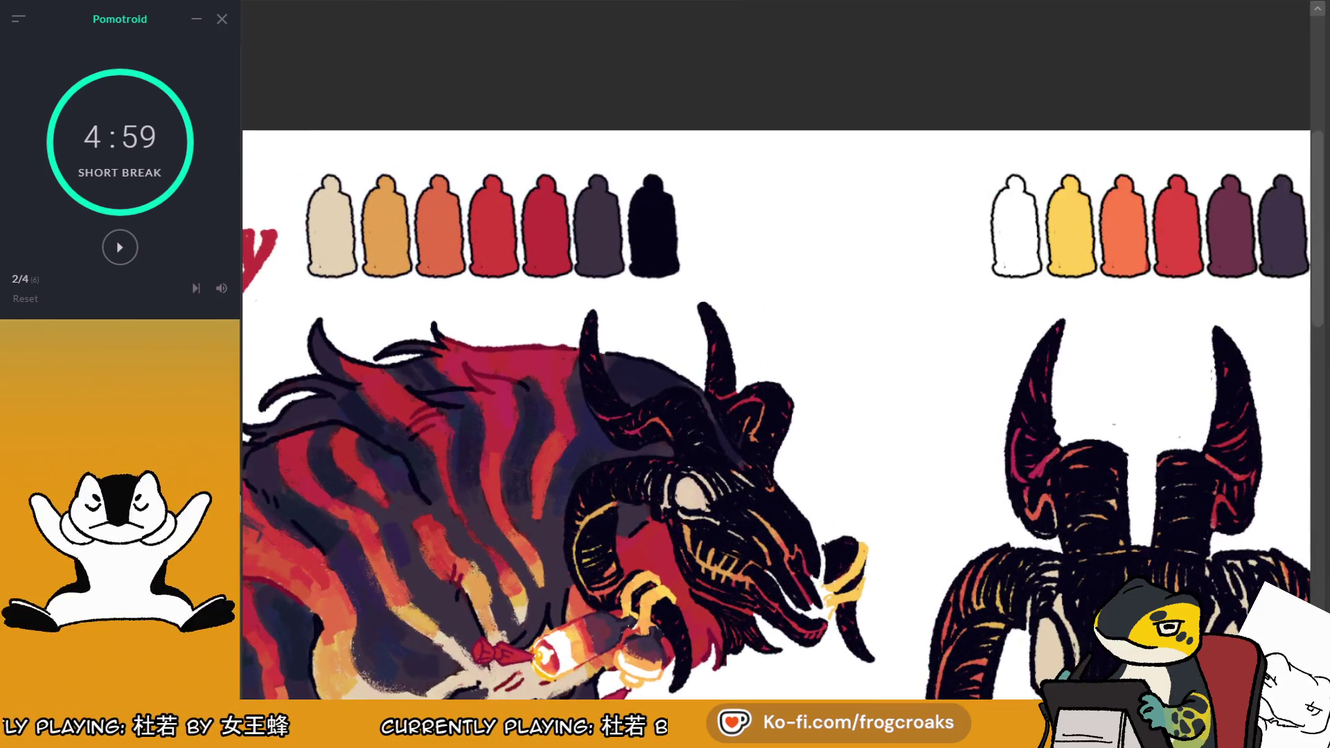
{"action": "mouse_move", "coordinate": [818, 219]}
{"action": "left_mouse_down"}
{"action": "mouse_move", "coordinate": [785, 231]}
{"action": "mouse_move", "coordinate": [824, 261]}
{"action": "mouse_move", "coordinate": [812, 251]}
{"action": "mouse_move", "coordinate": [847, 235]}
{"action": "mouse_move", "coordinate": [842, 298]}
{"action": "mouse_move", "coordinate": [818, 303]}
{"action": "mouse_move", "coordinate": [842, 290]}
{"action": "left_mouse_up"}
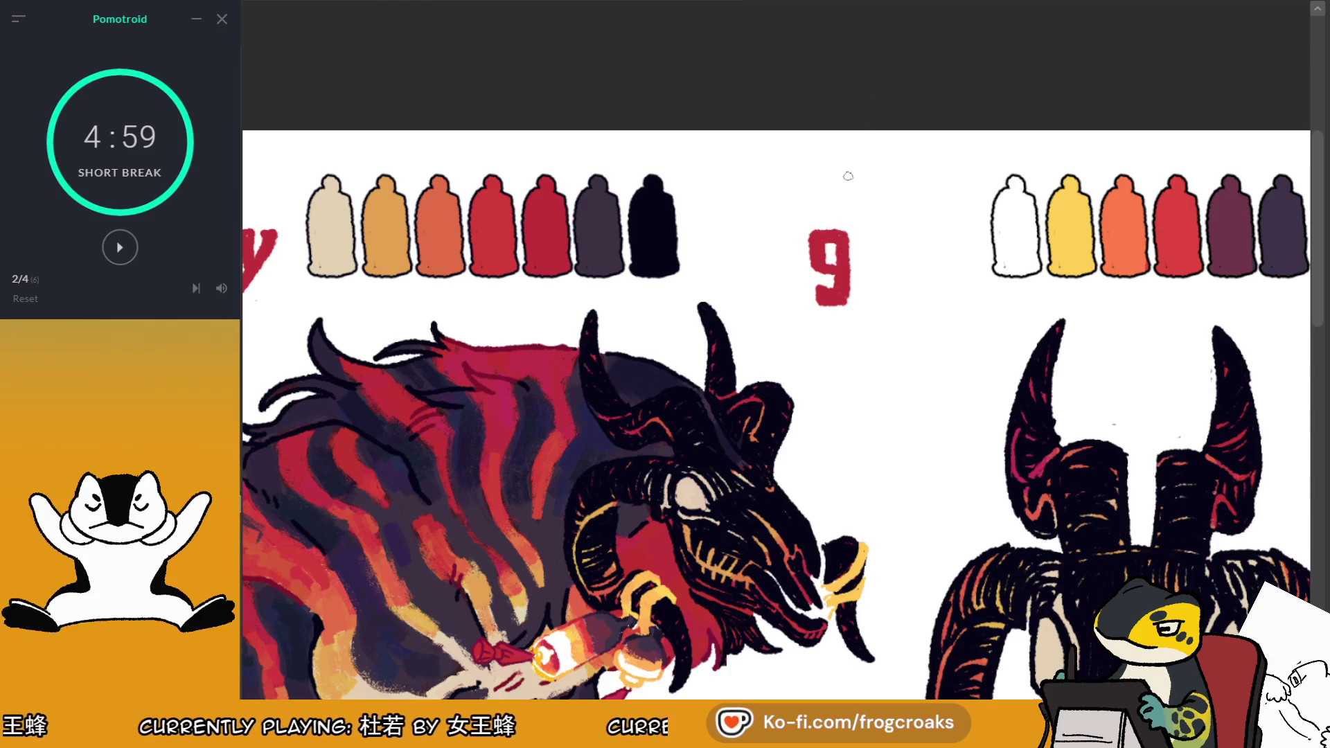
{"action": "mouse_move", "coordinate": [812, 239]}
{"action": "left_mouse_down"}
{"action": "mouse_move", "coordinate": [806, 260]}
{"action": "mouse_move", "coordinate": [848, 271]}
{"action": "left_mouse_up"}
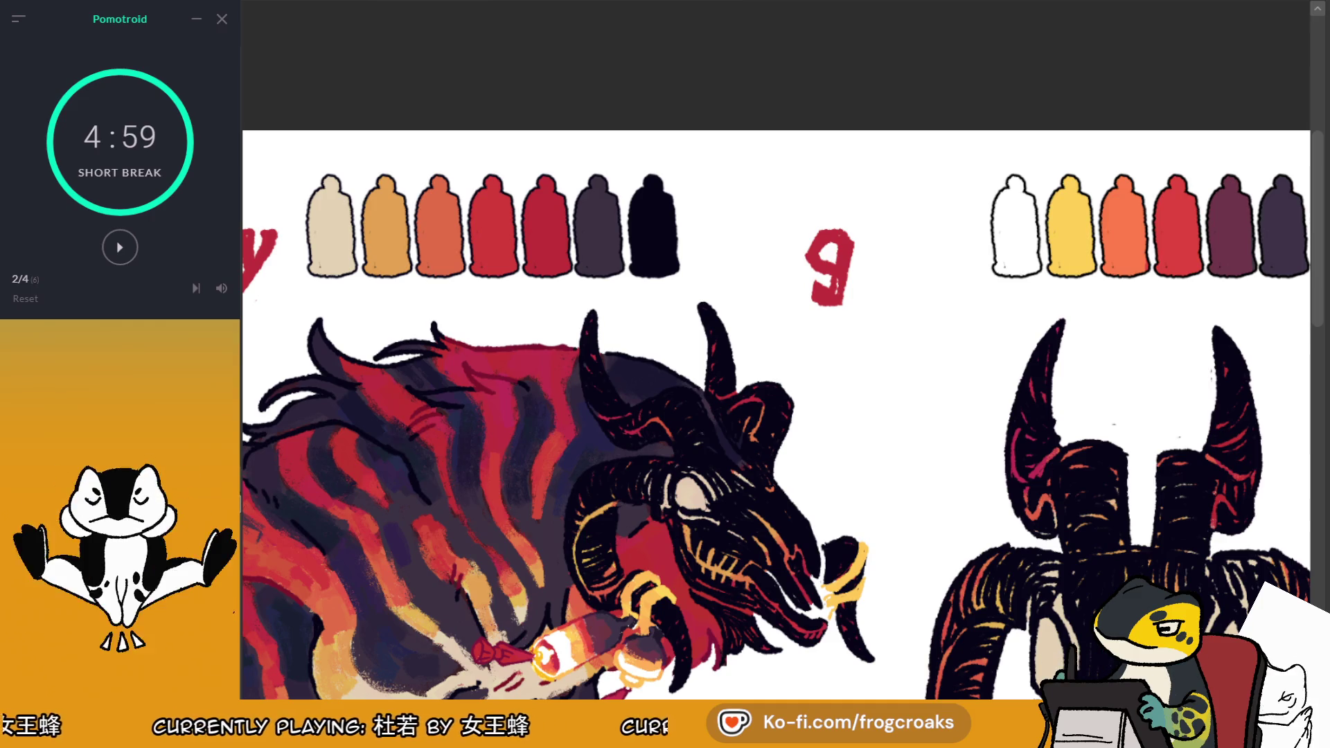
{"action": "left_click_drag", "start_coordinate": [842, 224], "coordinate": [855, 228]}
{"action": "left_click_drag", "start_coordinate": [836, 280], "coordinate": [837, 294]}
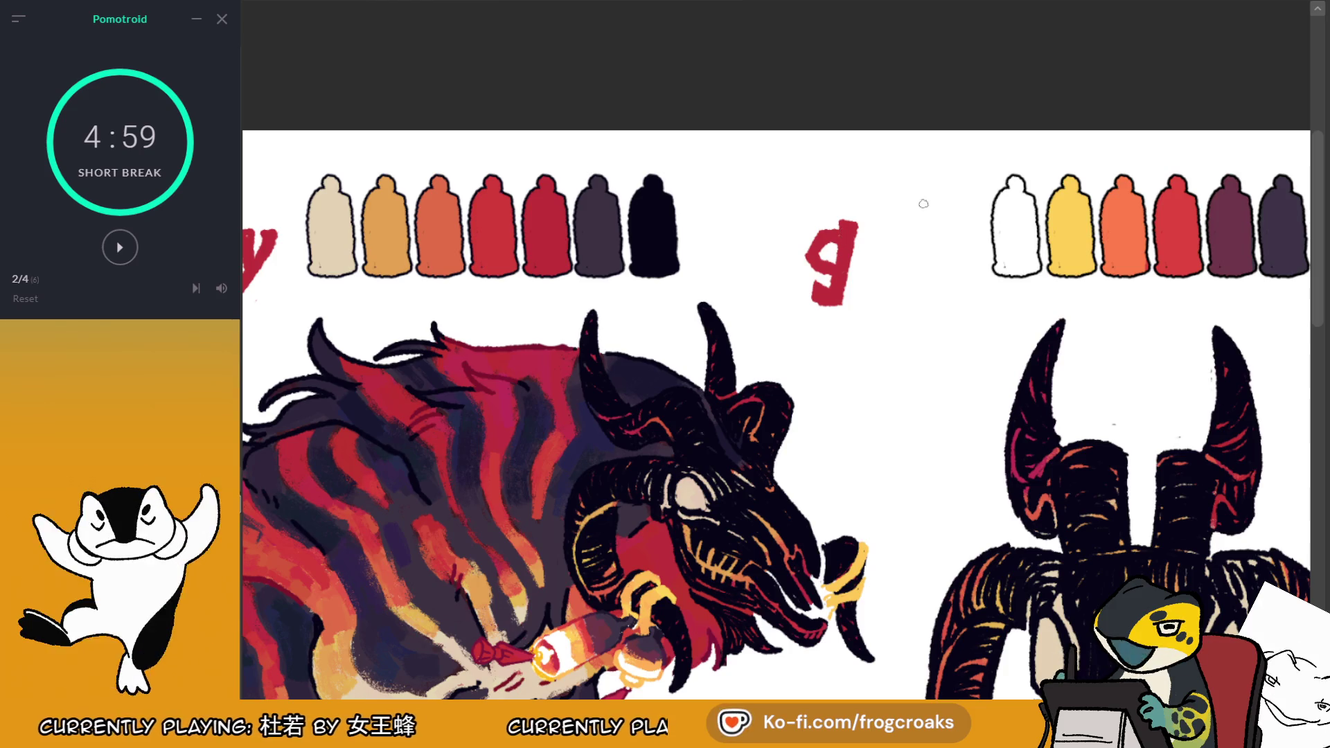
Add the letters e, a and r to complete 'gear', undoing a too-tall stem on the a
{"action": "mouse_move", "coordinate": [894, 274]}
{"action": "left_mouse_down"}
{"action": "mouse_move", "coordinate": [889, 234]}
{"action": "mouse_move", "coordinate": [895, 251]}
{"action": "mouse_move", "coordinate": [873, 262]}
{"action": "left_mouse_up"}
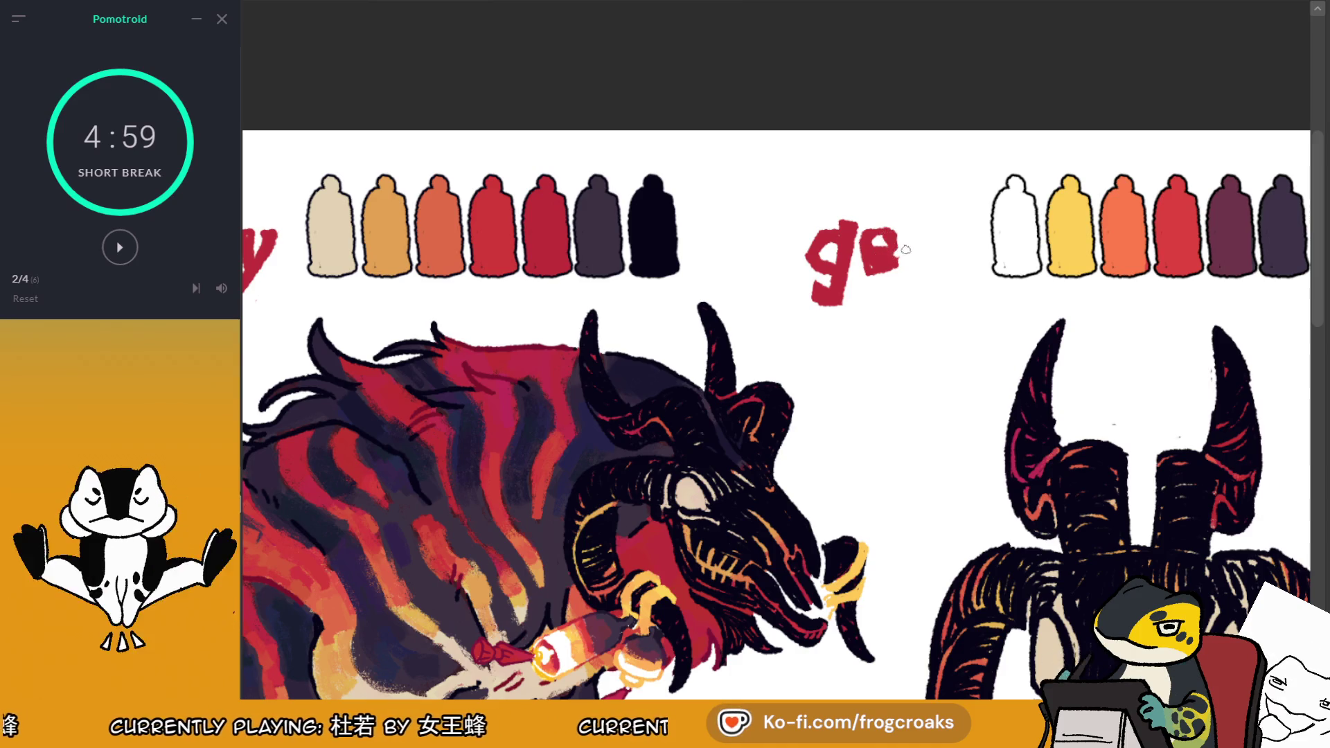
{"action": "left_click_drag", "start_coordinate": [908, 248], "coordinate": [883, 263]}
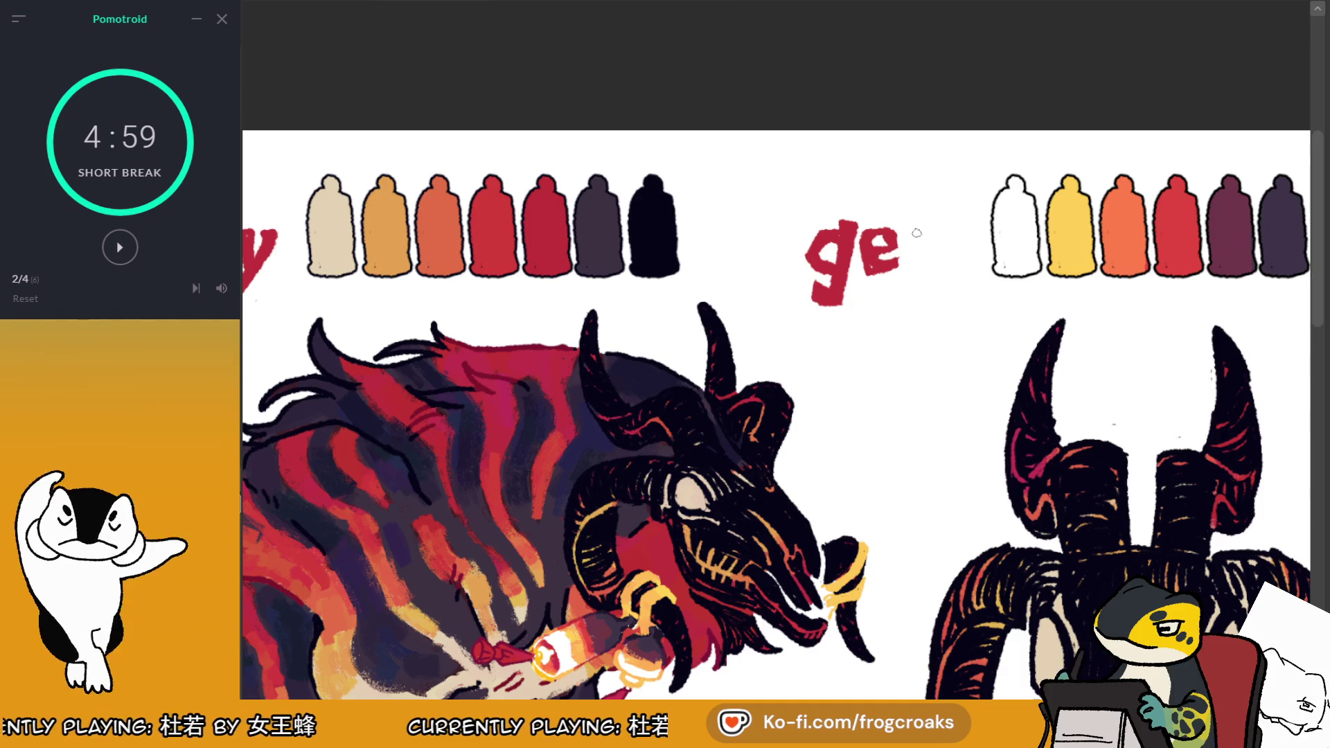
{"action": "mouse_move", "coordinate": [904, 234]}
{"action": "left_mouse_down"}
{"action": "mouse_move", "coordinate": [908, 258]}
{"action": "mouse_move", "coordinate": [933, 262]}
{"action": "left_mouse_up"}
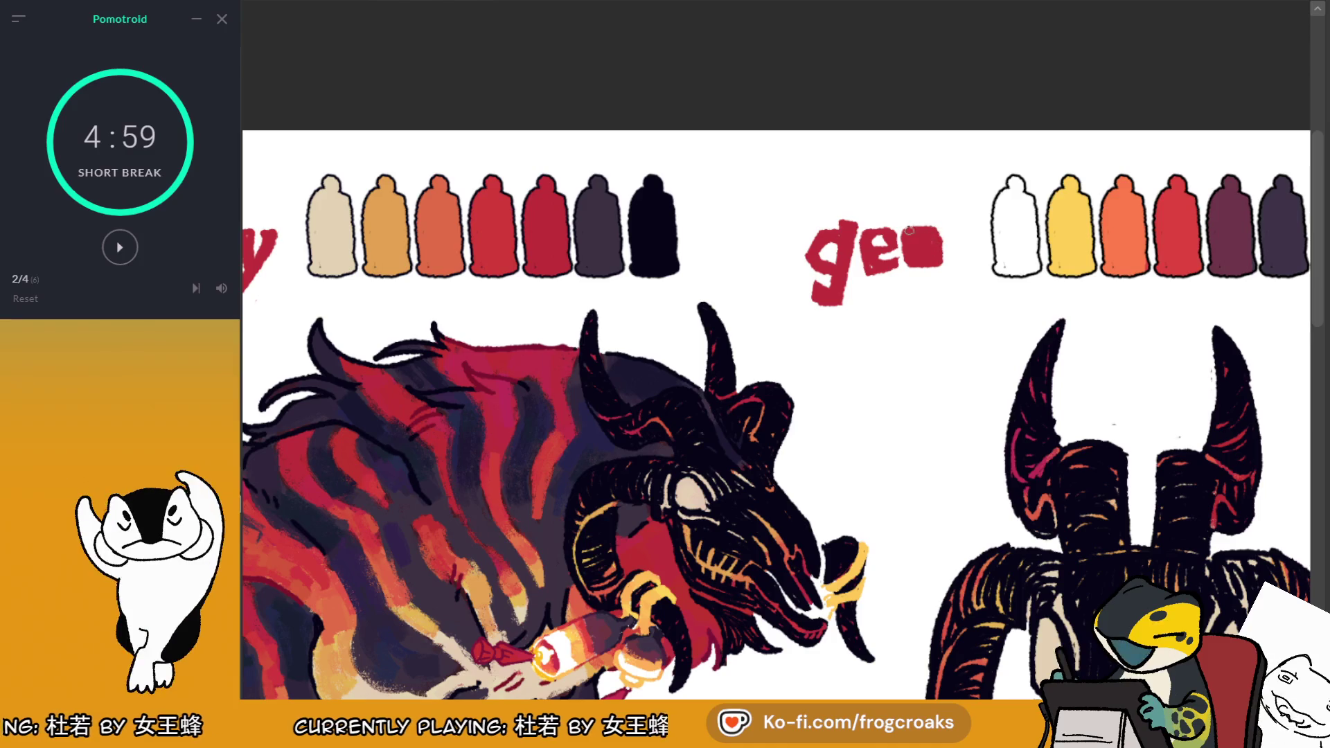
{"action": "left_click_drag", "start_coordinate": [935, 230], "coordinate": [939, 266]}
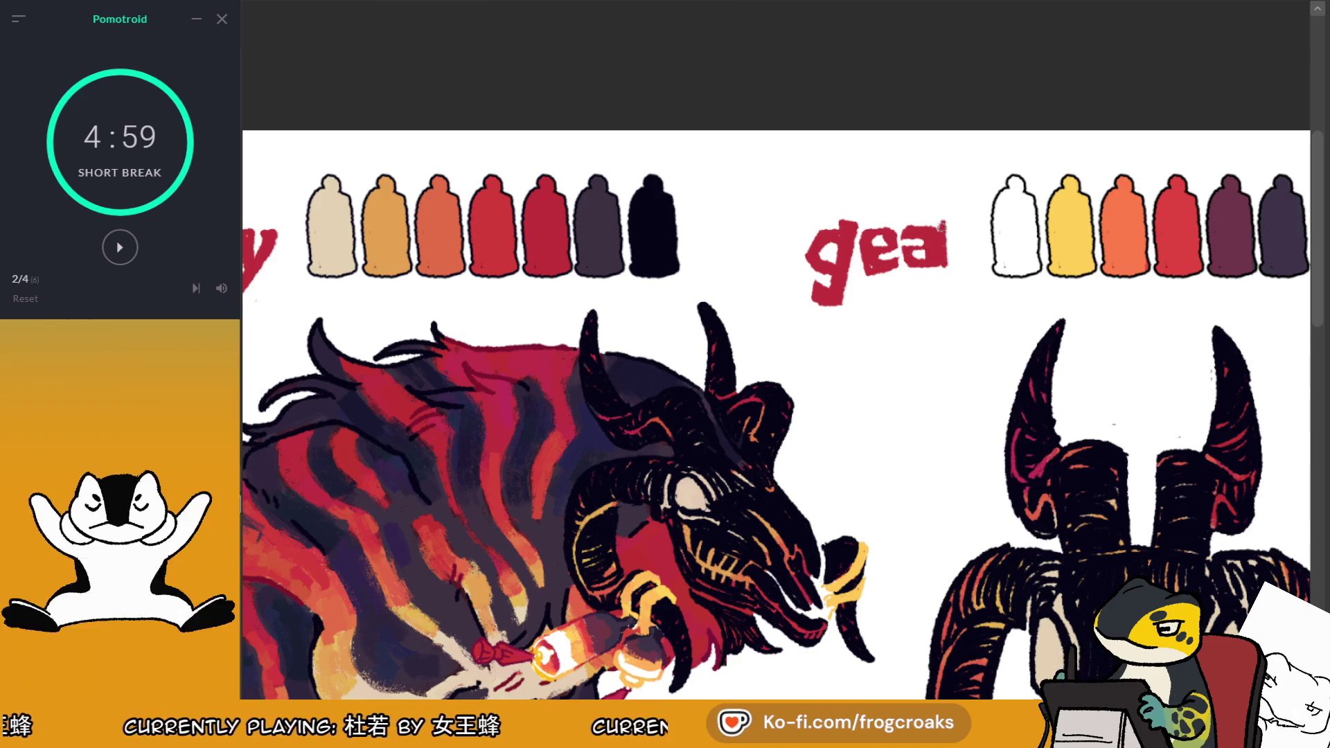
{"action": "key", "text": "ctrl+z"}
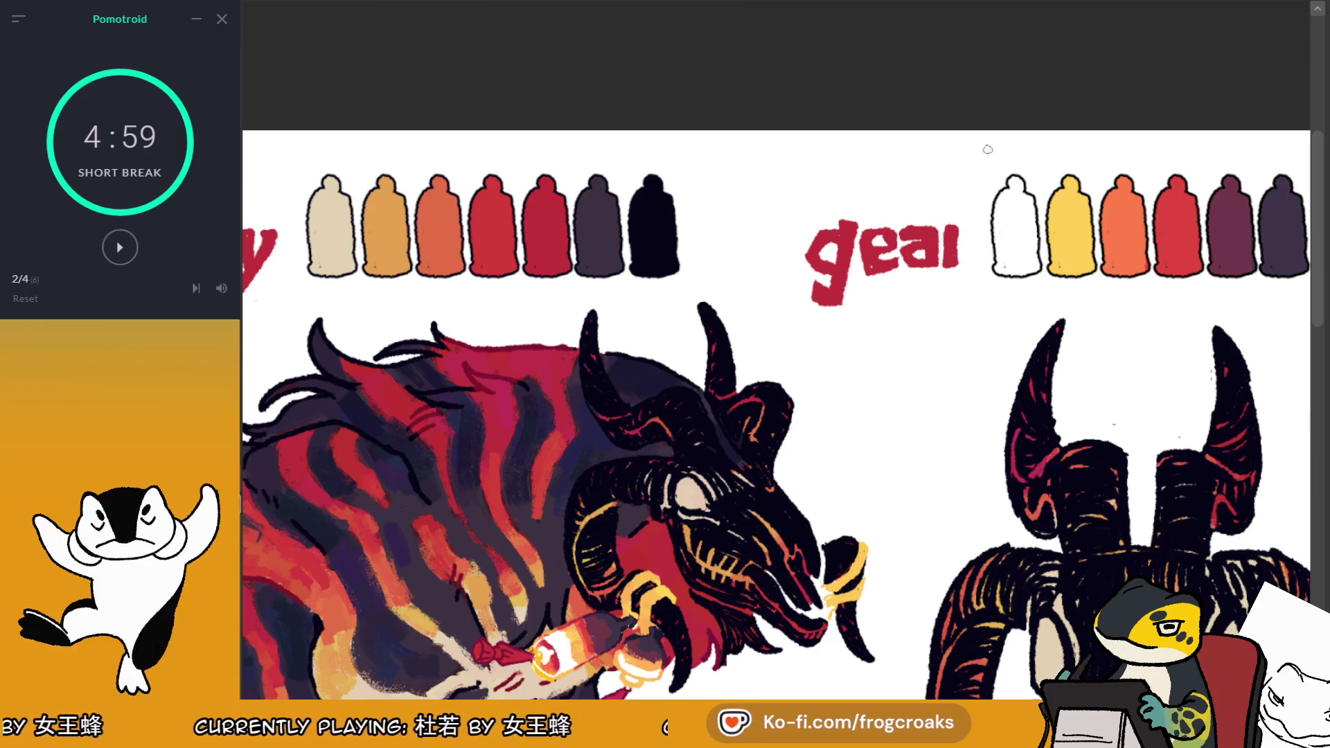
{"action": "left_click_drag", "start_coordinate": [948, 244], "coordinate": [973, 241]}
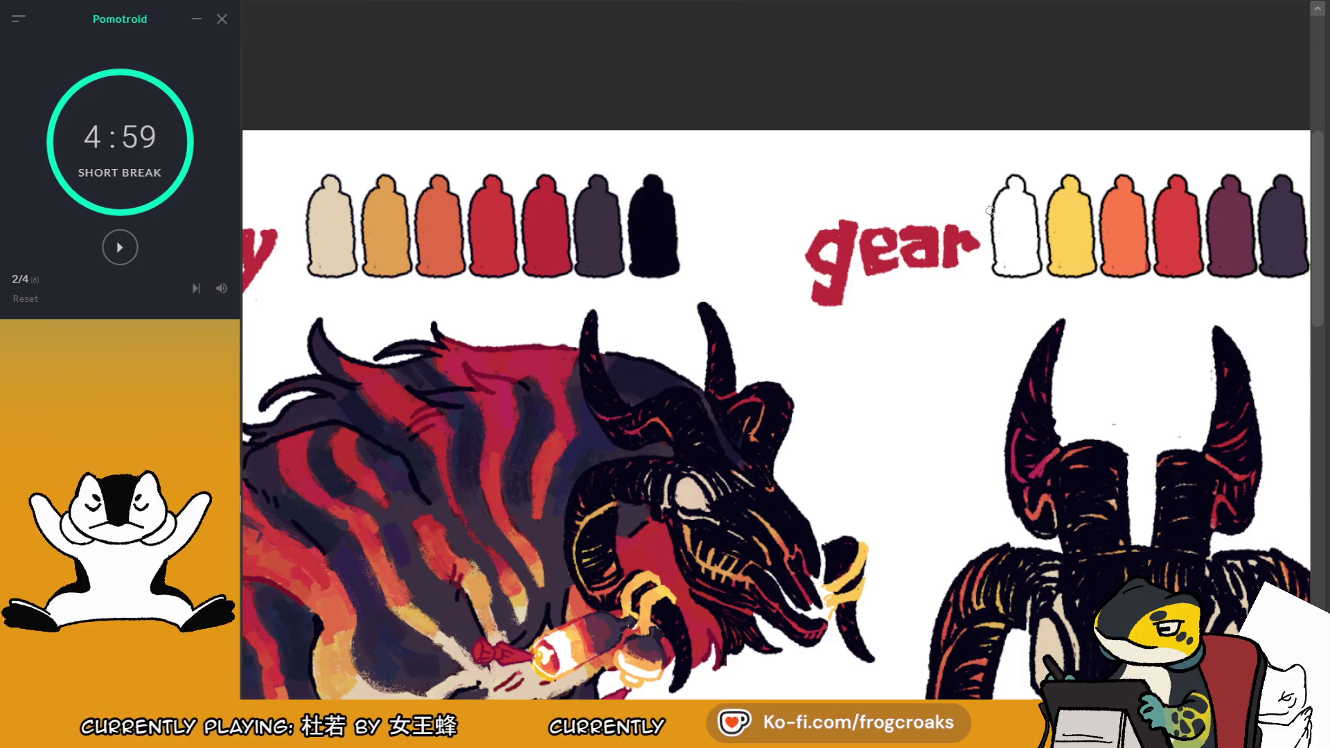
{"action": "scroll", "coordinate": [989, 210], "scroll_direction": "down", "scroll_amount": 5}
{"action": "scroll", "coordinate": [894, 300], "scroll_direction": "up", "scroll_amount": 2}
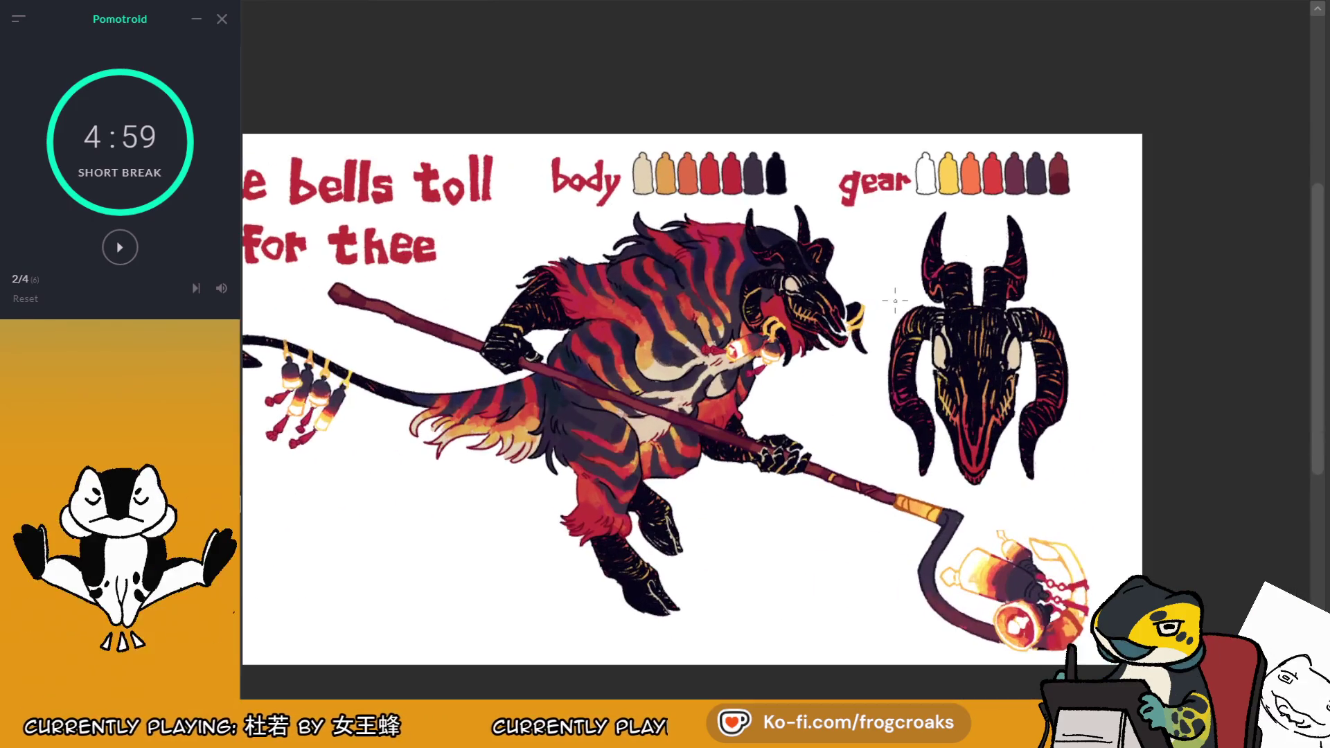
Select the 'gear' lettering, nudge it slightly left and deselect
{"action": "left_click_drag", "start_coordinate": [831, 163], "coordinate": [915, 211]}
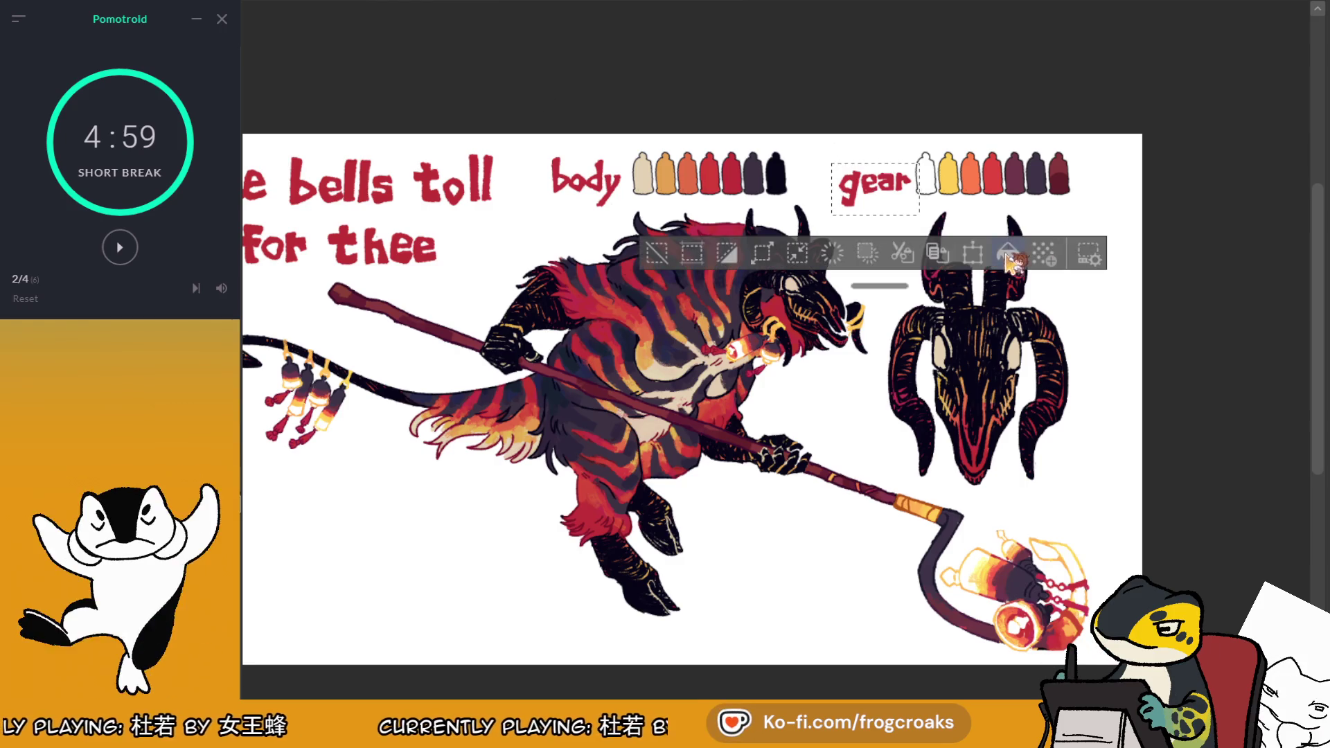
{"action": "left_click", "coordinate": [1010, 254]}
{"action": "left_click_drag", "start_coordinate": [901, 211], "coordinate": [897, 211]}
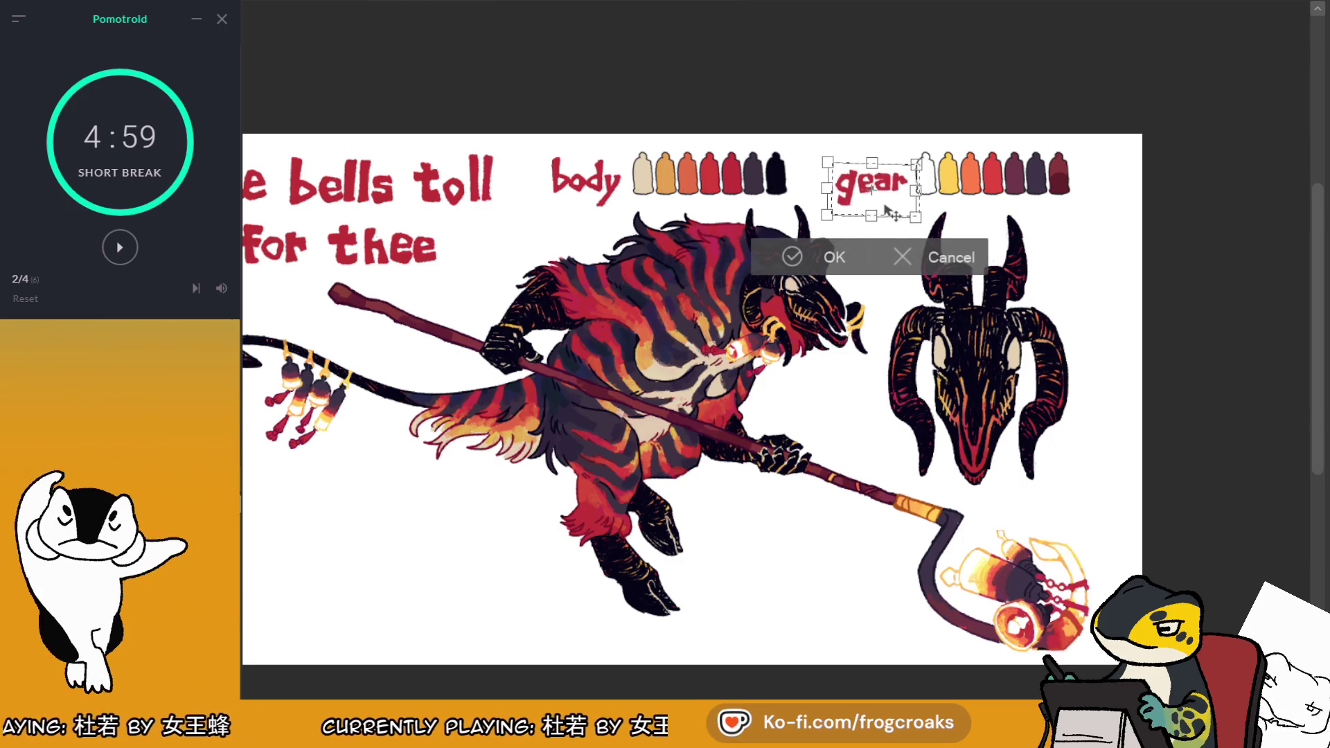
{"action": "left_click", "coordinate": [790, 254]}
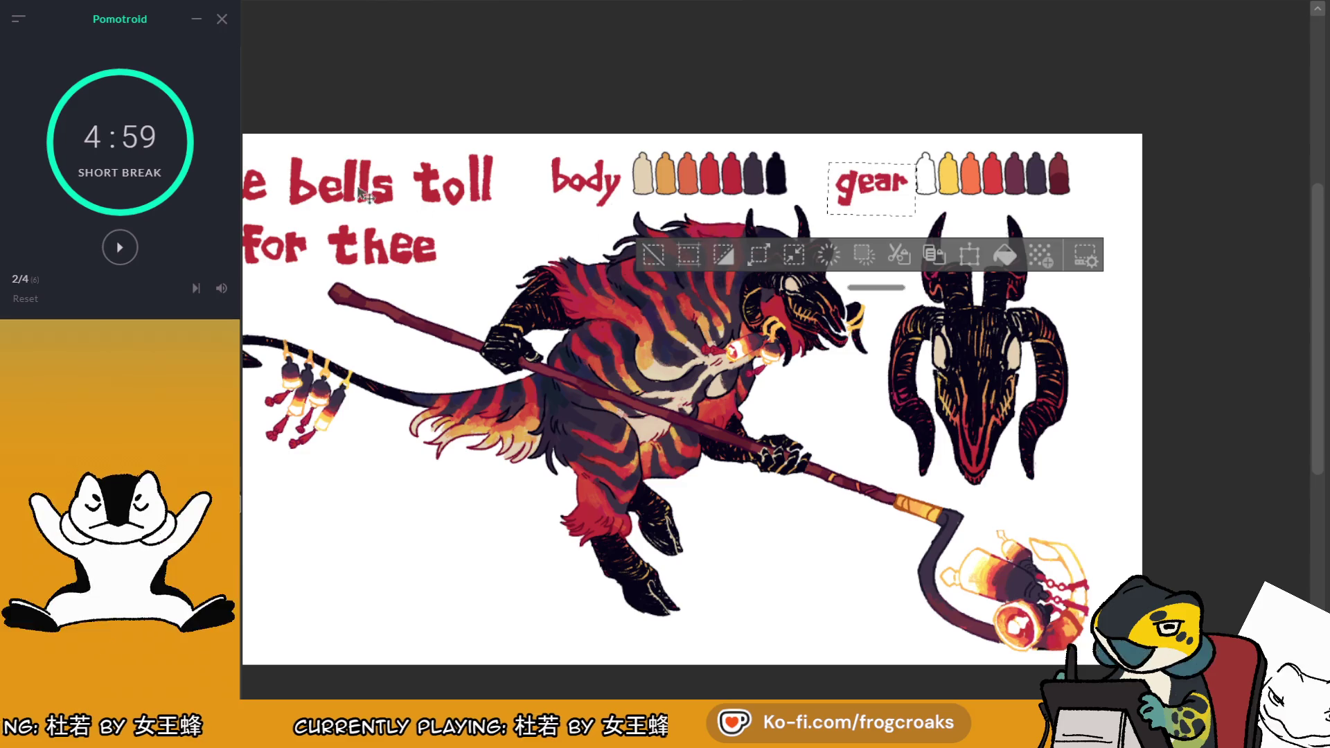
{"action": "left_click", "coordinate": [652, 255]}
Erase the stray marks around the g of 'gear'
{"action": "scroll", "coordinate": [901, 207], "scroll_direction": "up", "scroll_amount": 3}
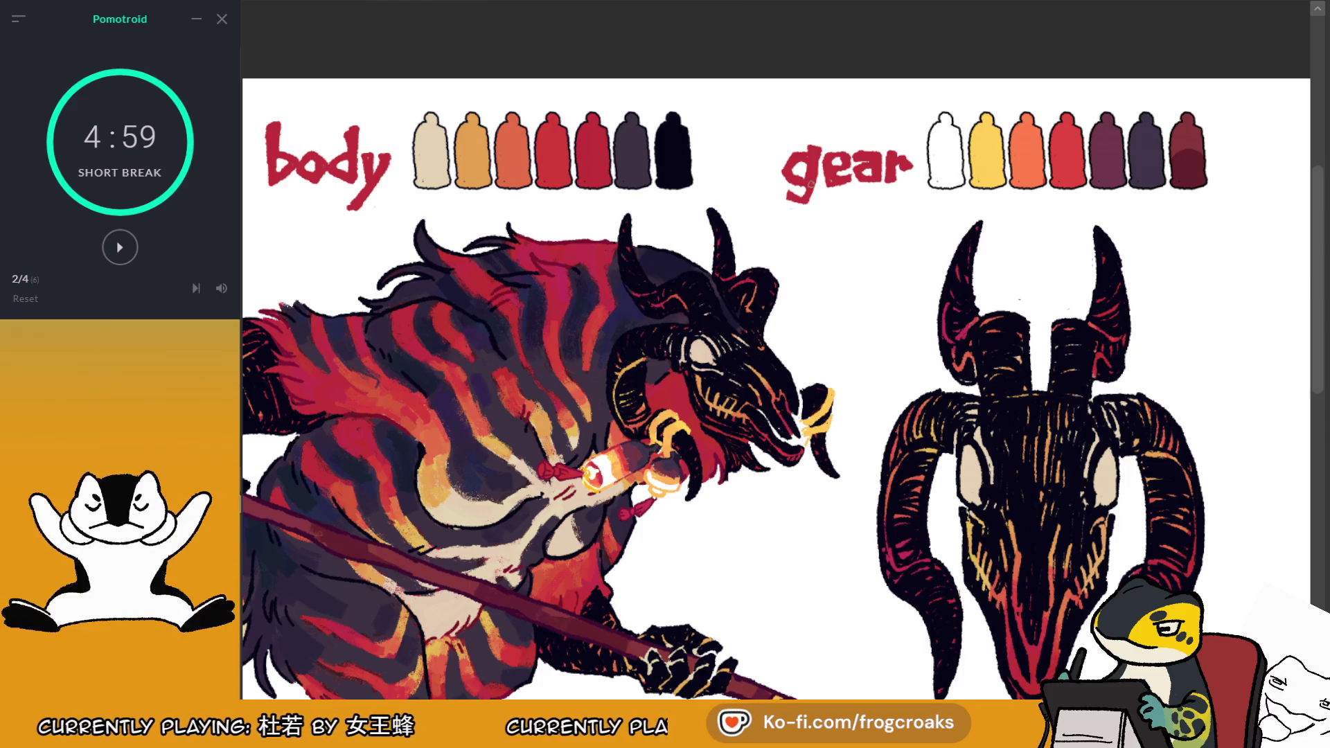
{"action": "mouse_move", "coordinate": [780, 155]}
{"action": "left_mouse_down"}
{"action": "mouse_move", "coordinate": [789, 196]}
{"action": "mouse_move", "coordinate": [790, 174]}
{"action": "mouse_move", "coordinate": [814, 162]}
{"action": "mouse_move", "coordinate": [797, 201]}
{"action": "left_mouse_up"}
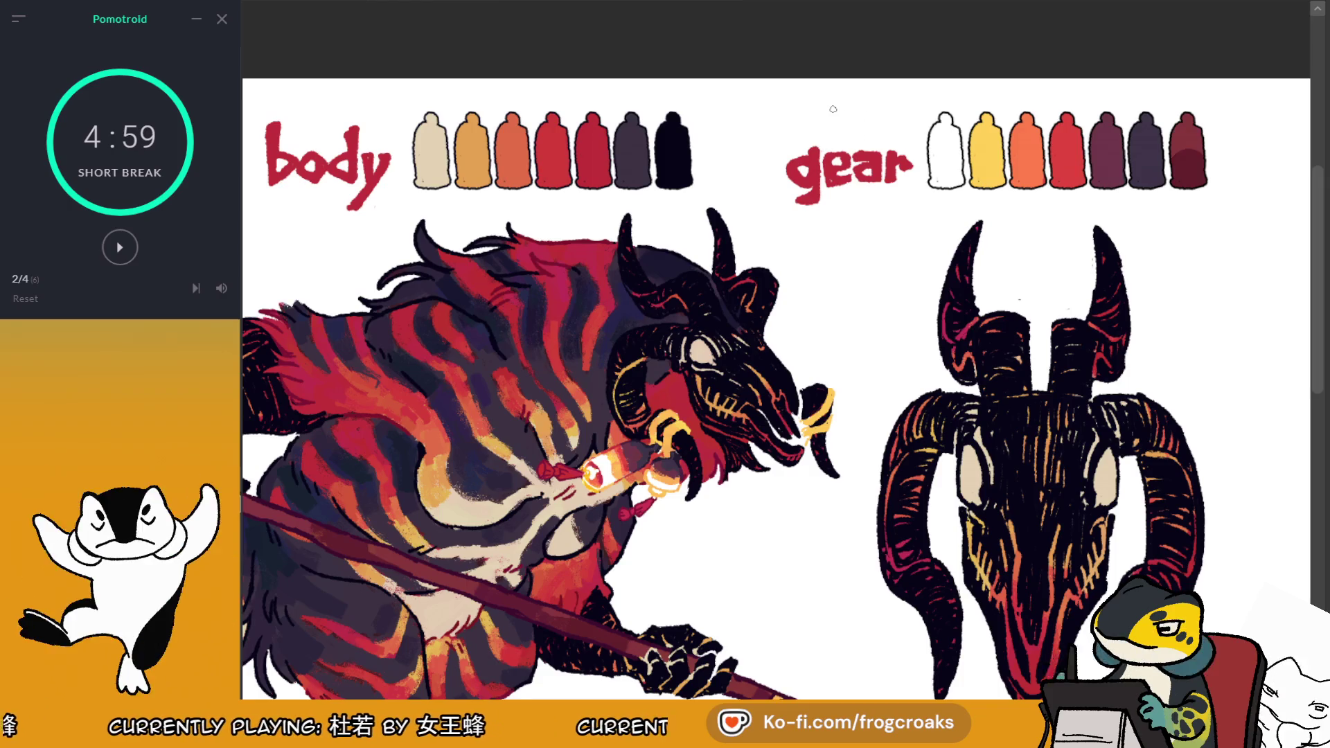
{"action": "scroll", "coordinate": [823, 145], "scroll_direction": "down", "scroll_amount": 5}
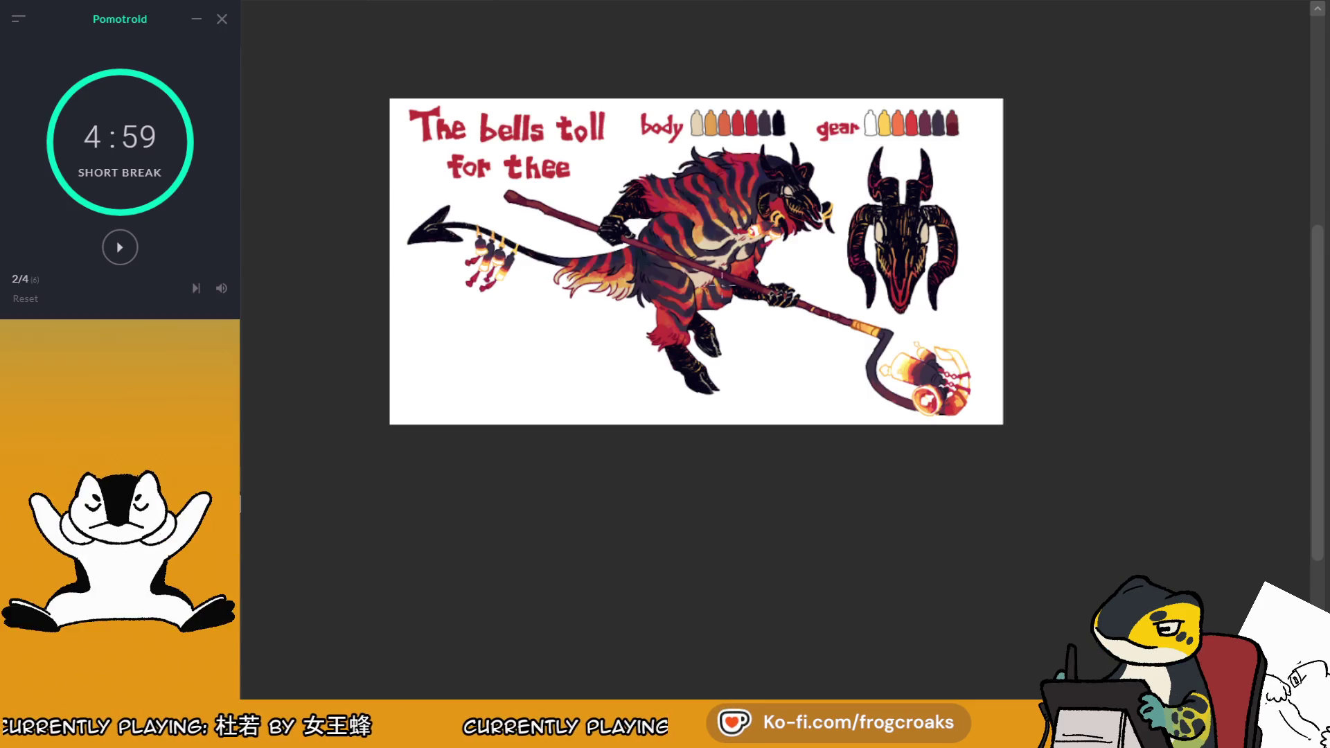
Scale up the striped fur at the tail base with Ctrl+T and commit the enlargement
{"action": "scroll", "coordinate": [467, 322], "scroll_direction": "up", "scroll_amount": 4}
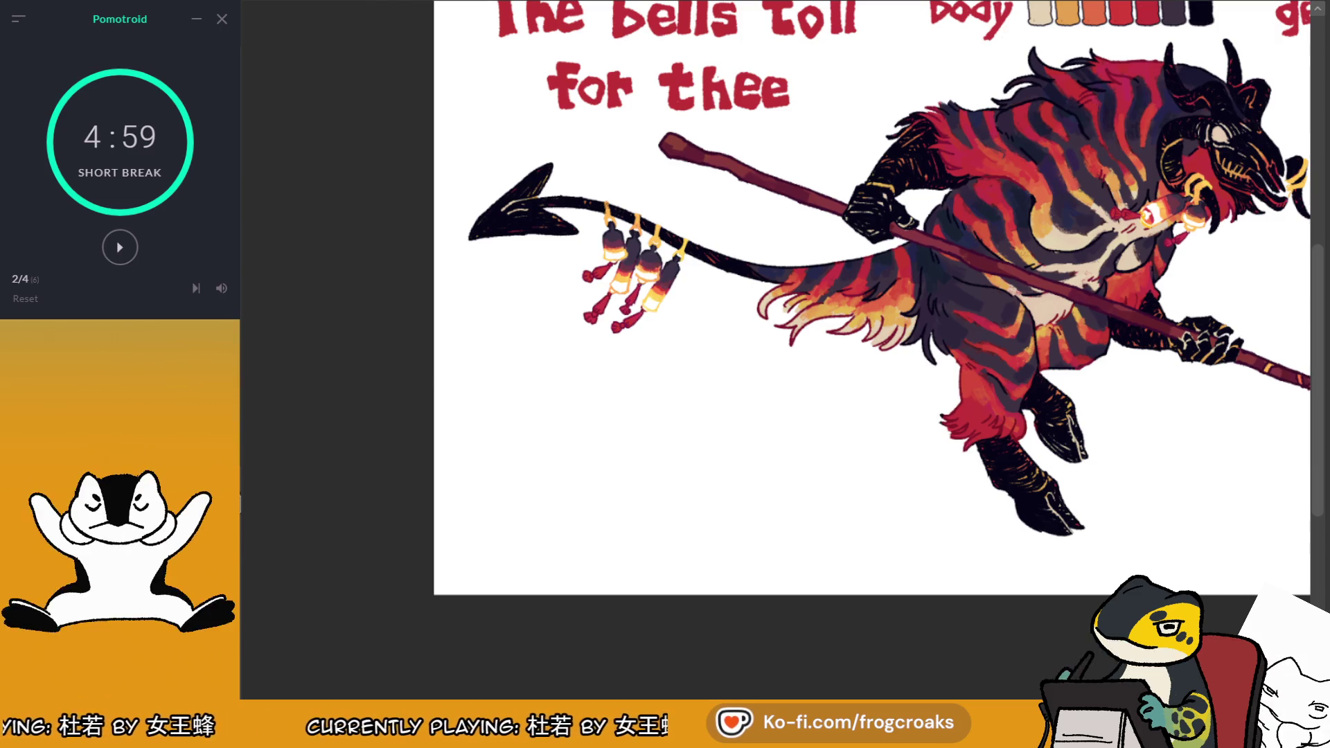
{"action": "key", "text": "ctrl+t"}
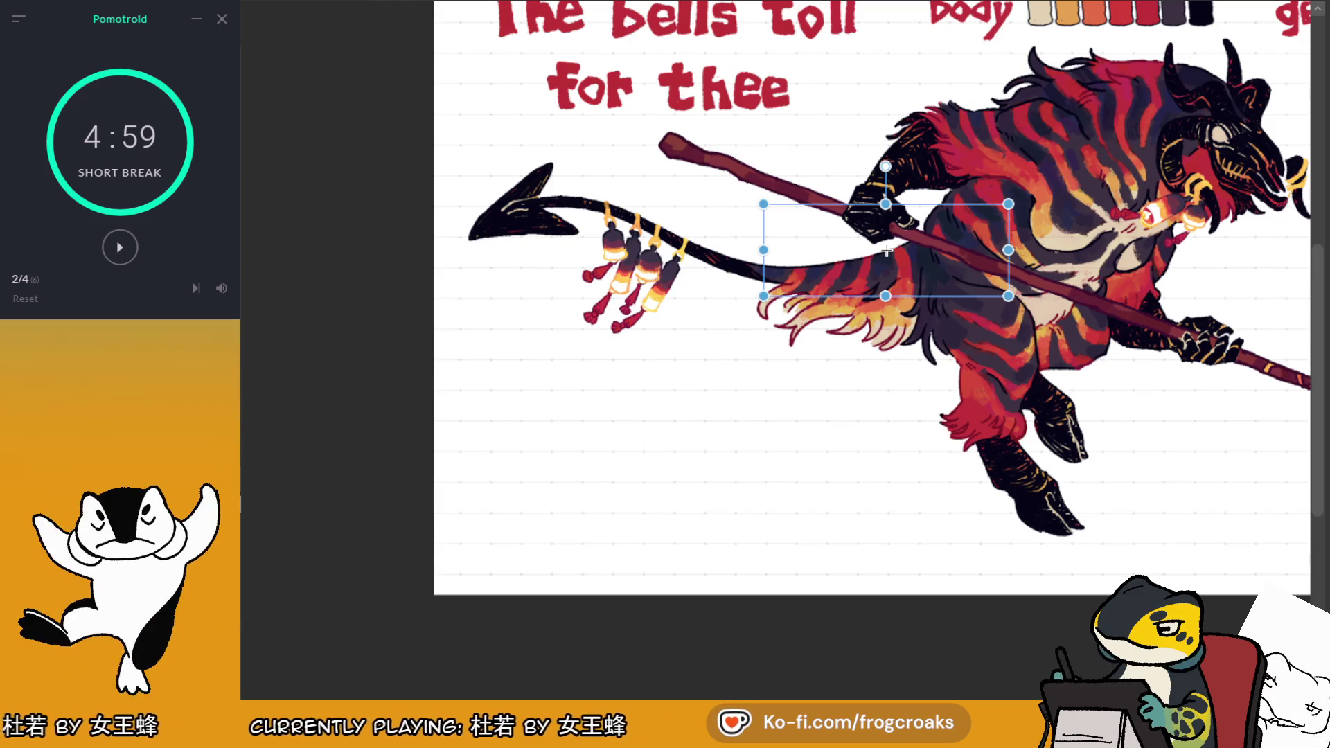
{"action": "key", "text": "Escape"}
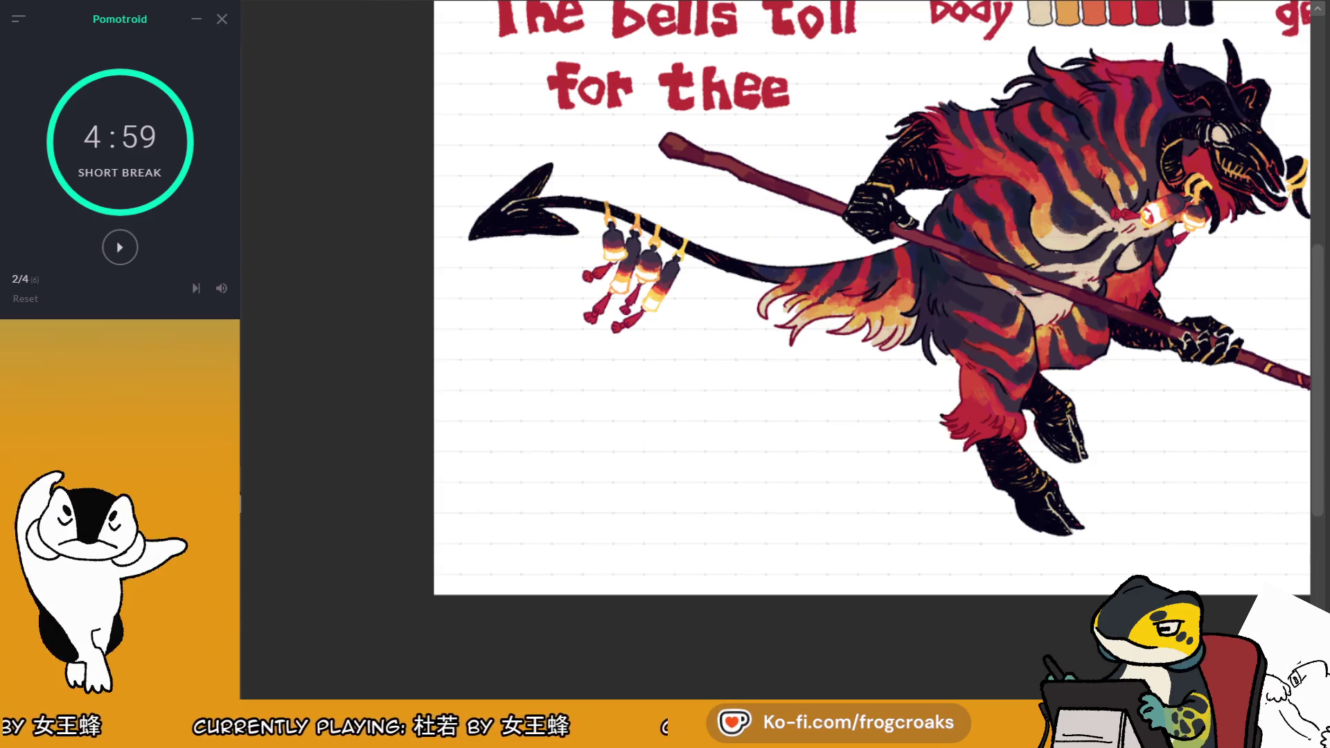
{"action": "key", "text": "ctrl+t"}
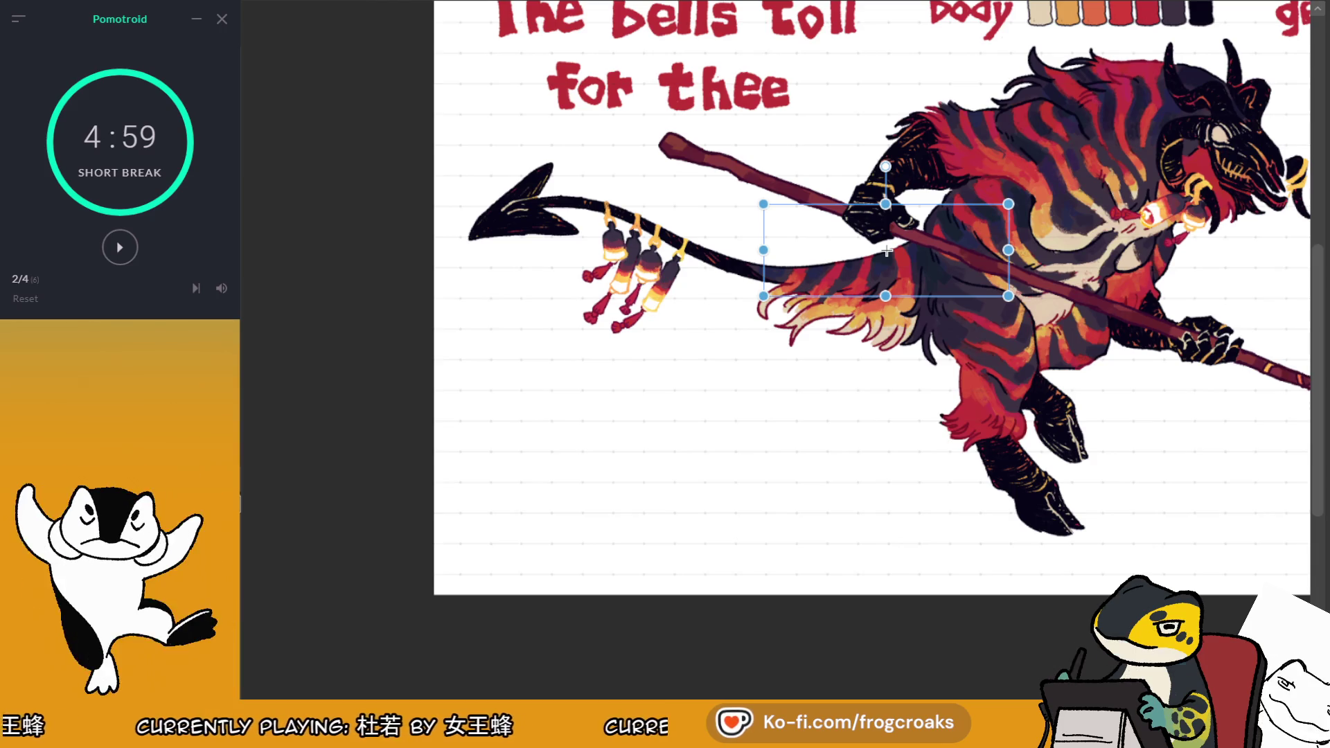
{"action": "key", "text": "ctrl+minus"}
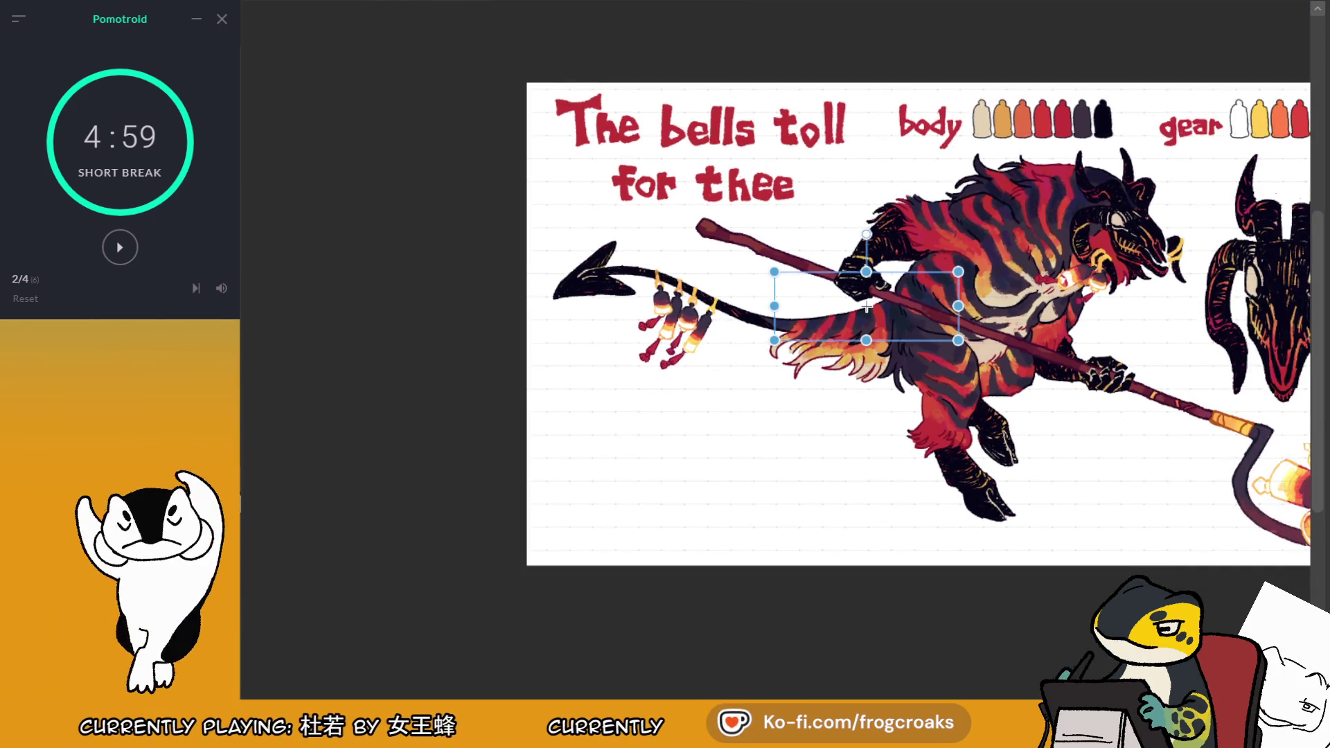
{"action": "key", "text": "ctrl+plus"}
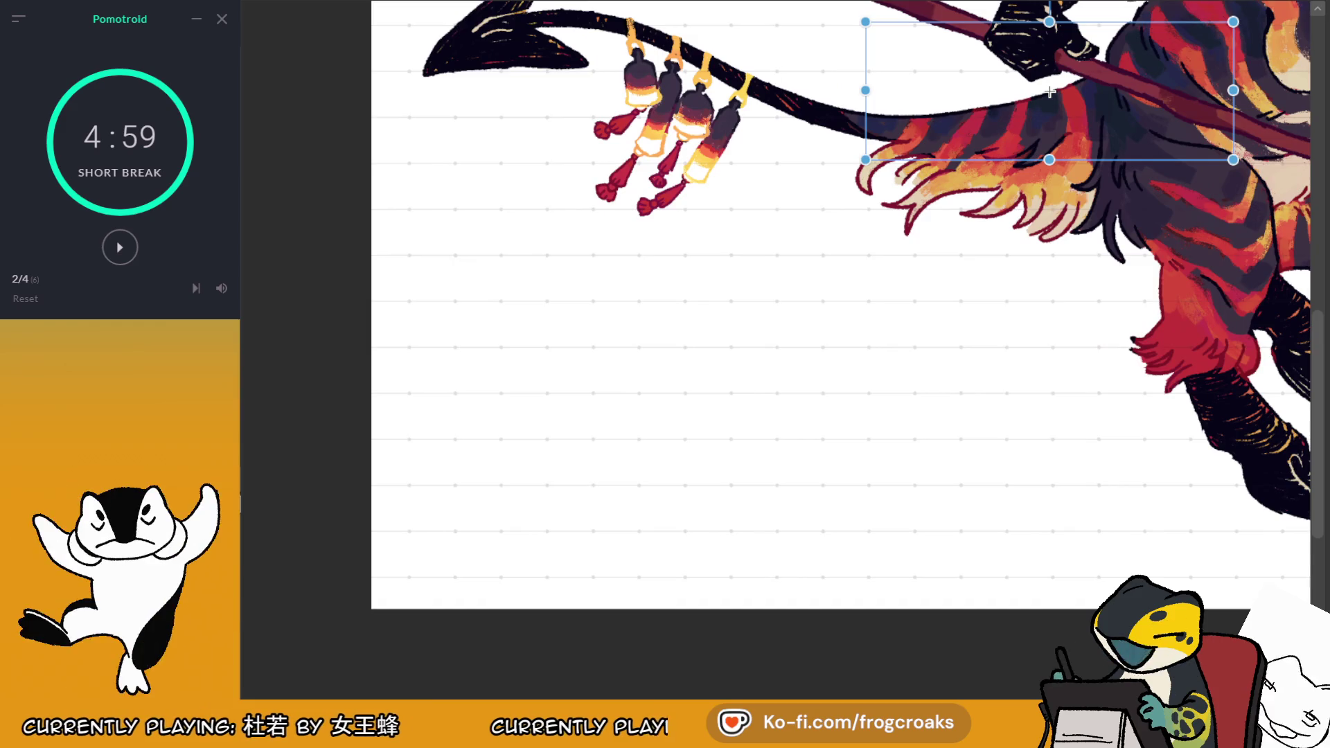
{"action": "key", "text": "ctrl+minus"}
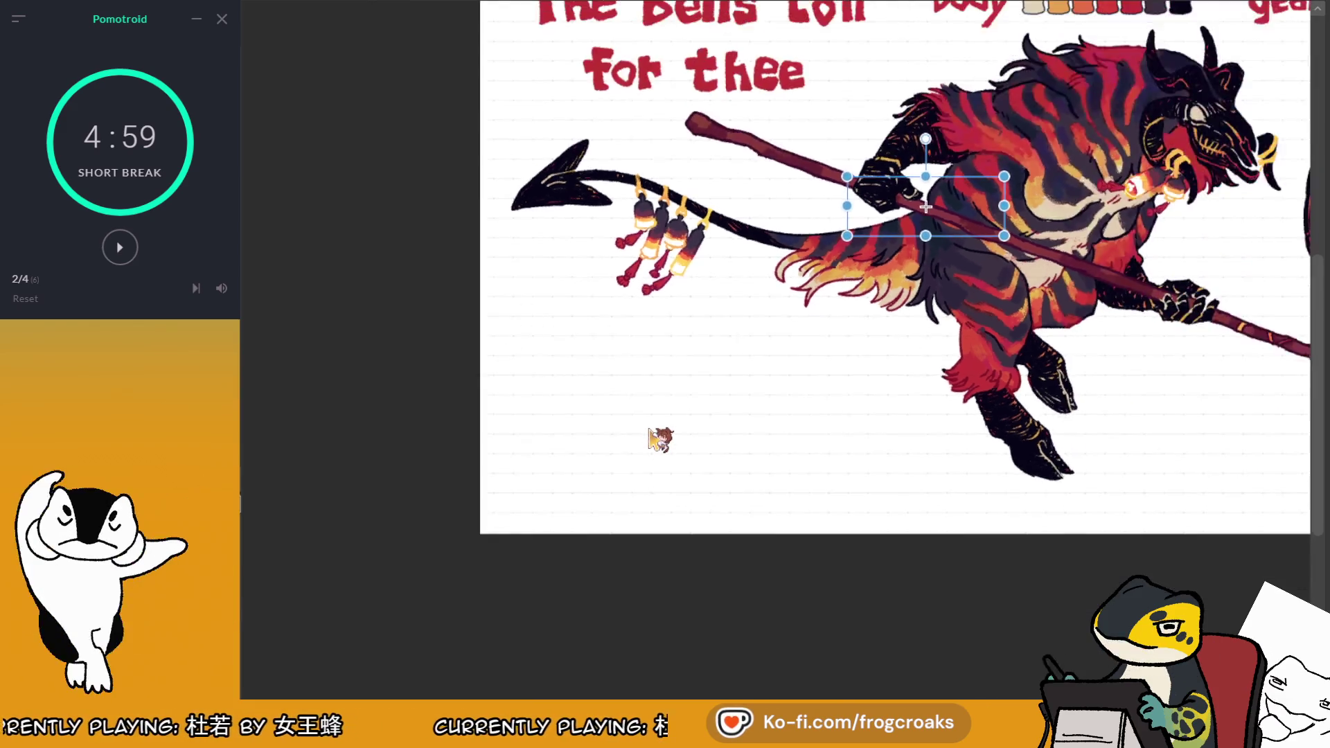
{"action": "key", "text": "ctrl+minus"}
{"action": "left_click_drag", "start_coordinate": [781, 301], "coordinate": [761, 306]}
{"action": "key", "text": "Return"}
{"action": "key", "text": "ctrl+plus"}
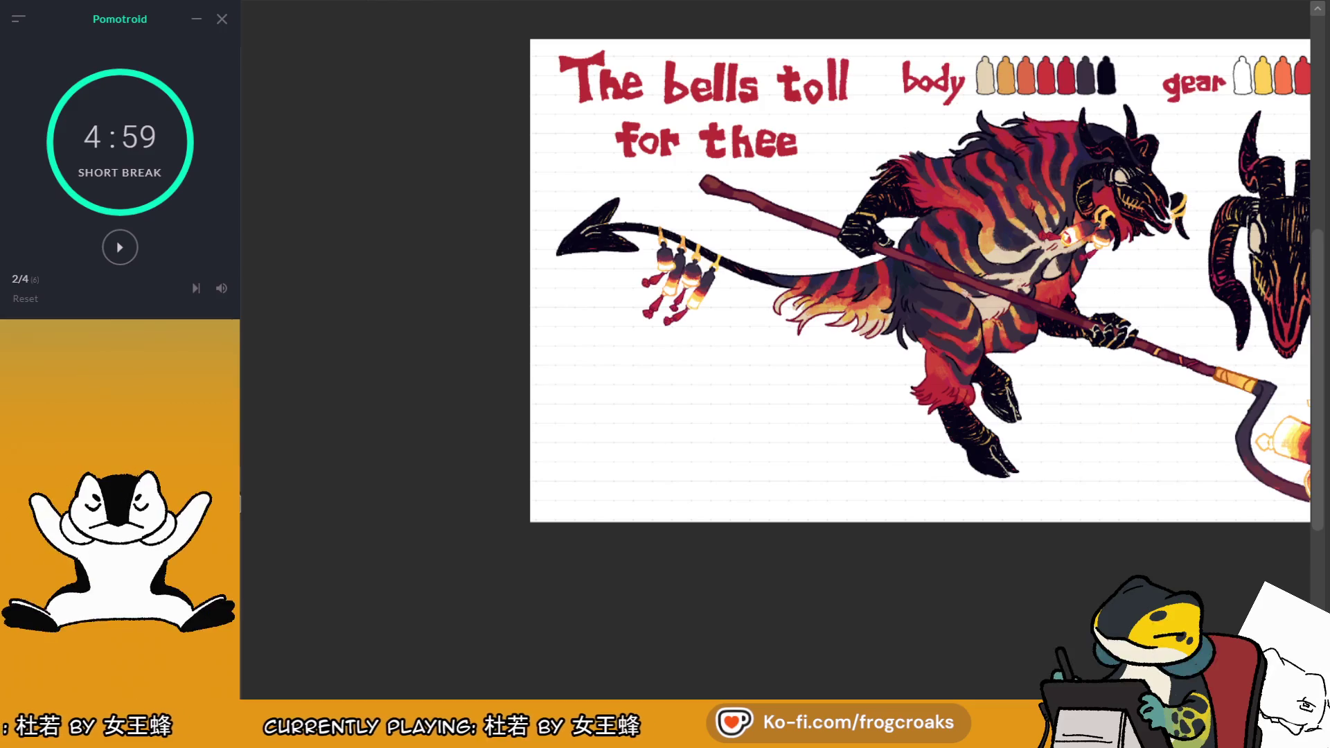
{"action": "key", "text": "ctrl+minus"}
{"action": "key", "text": "ctrl+plus"}
{"action": "key", "text": "ctrl+plus"}
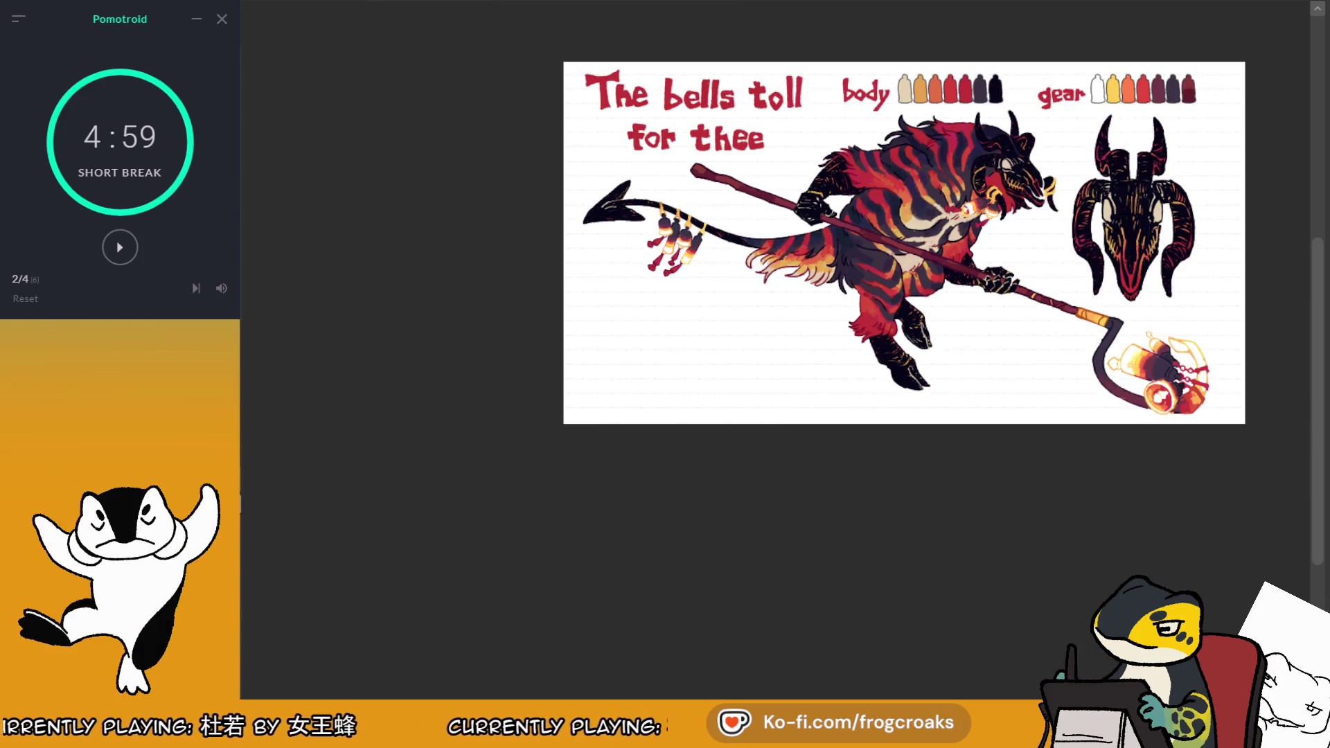
{"action": "scroll", "coordinate": [1108, 263], "scroll_direction": "up", "scroll_amount": 2}
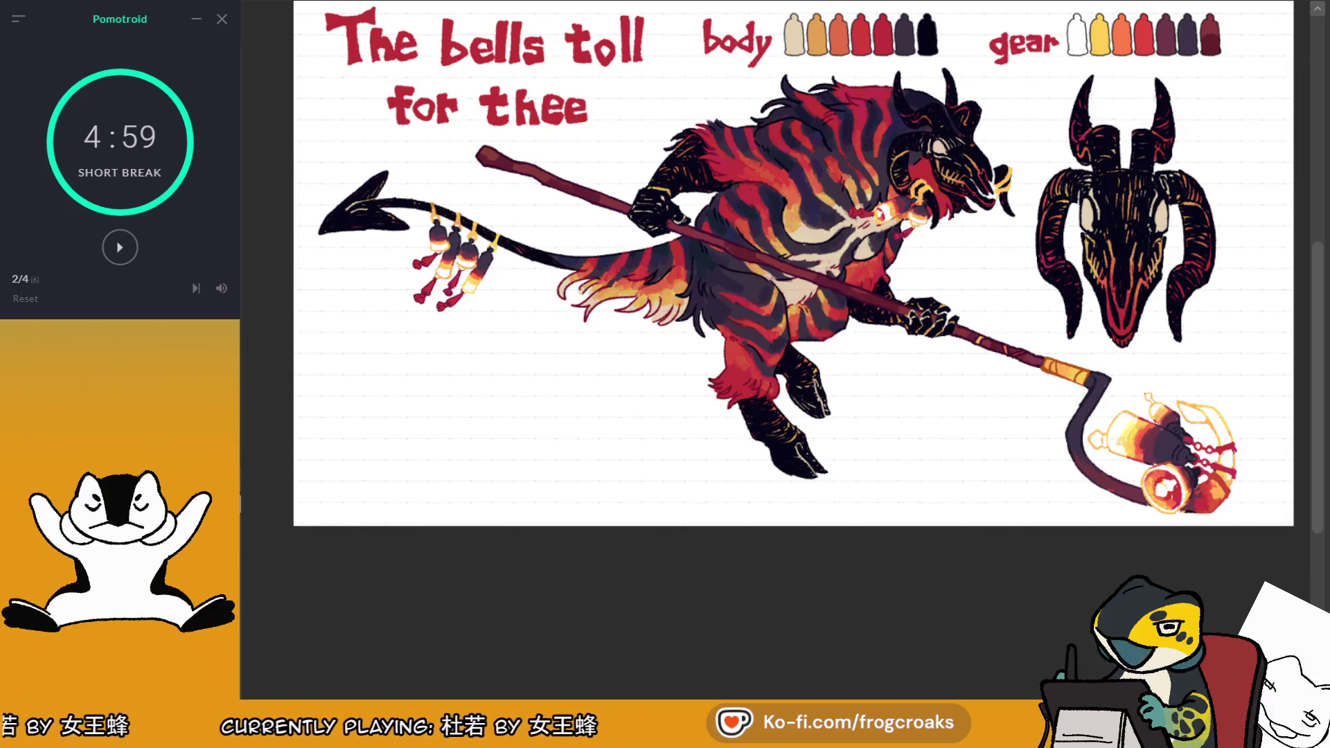
Hand-letter 'A demon' in red below the tail, redrawing the misshapen A
{"action": "scroll", "coordinate": [1155, 392], "scroll_direction": "down", "scroll_amount": 2}
{"action": "scroll", "coordinate": [537, 377], "scroll_direction": "up", "scroll_amount": 4}
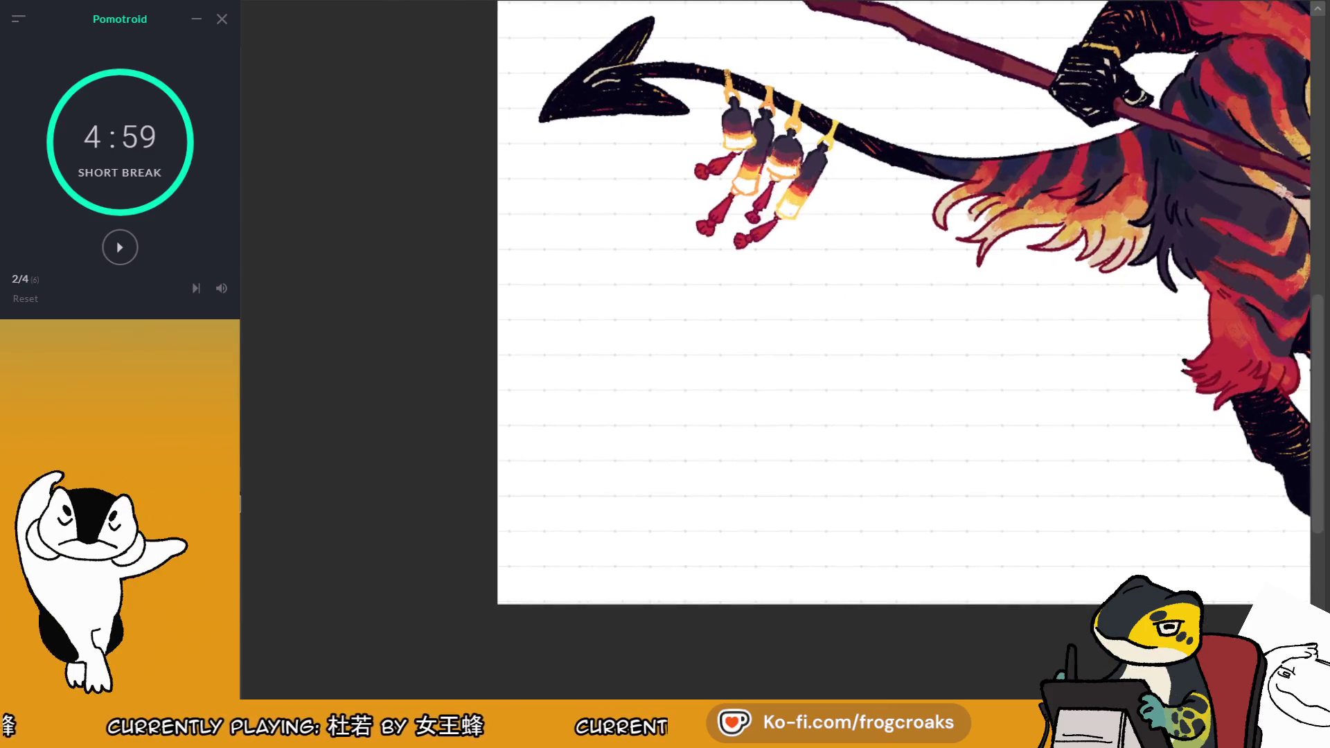
{"action": "scroll", "coordinate": [796, 312], "scroll_direction": "up", "scroll_amount": 3}
{"action": "mouse_move", "coordinate": [404, 295]}
{"action": "left_mouse_down"}
{"action": "mouse_move", "coordinate": [432, 294]}
{"action": "mouse_move", "coordinate": [408, 256]}
{"action": "mouse_move", "coordinate": [443, 298]}
{"action": "left_mouse_up"}
{"action": "key", "text": "ctrl+z"}
{"action": "mouse_move", "coordinate": [408, 274]}
{"action": "left_mouse_down"}
{"action": "mouse_move", "coordinate": [448, 297]}
{"action": "mouse_move", "coordinate": [438, 269]}
{"action": "left_mouse_up"}
{"action": "key", "text": "ctrl+z"}
{"action": "mouse_move", "coordinate": [497, 223]}
{"action": "left_mouse_down"}
{"action": "mouse_move", "coordinate": [499, 300]}
{"action": "mouse_move", "coordinate": [518, 267]}
{"action": "mouse_move", "coordinate": [548, 301]}
{"action": "left_mouse_up"}
{"action": "mouse_move", "coordinate": [548, 277]}
{"action": "left_mouse_down"}
{"action": "mouse_move", "coordinate": [585, 300]}
{"action": "mouse_move", "coordinate": [602, 266]}
{"action": "mouse_move", "coordinate": [626, 301]}
{"action": "mouse_move", "coordinate": [651, 300]}
{"action": "left_mouse_up"}
{"action": "key", "text": "ctrl+z"}
{"action": "key", "text": "ctrl+z"}
Finish the first caption line with 'who hunts souls'
{"action": "scroll", "coordinate": [659, 263], "scroll_direction": "down", "scroll_amount": 5}
{"action": "scroll", "coordinate": [704, 261], "scroll_direction": "up", "scroll_amount": 4}
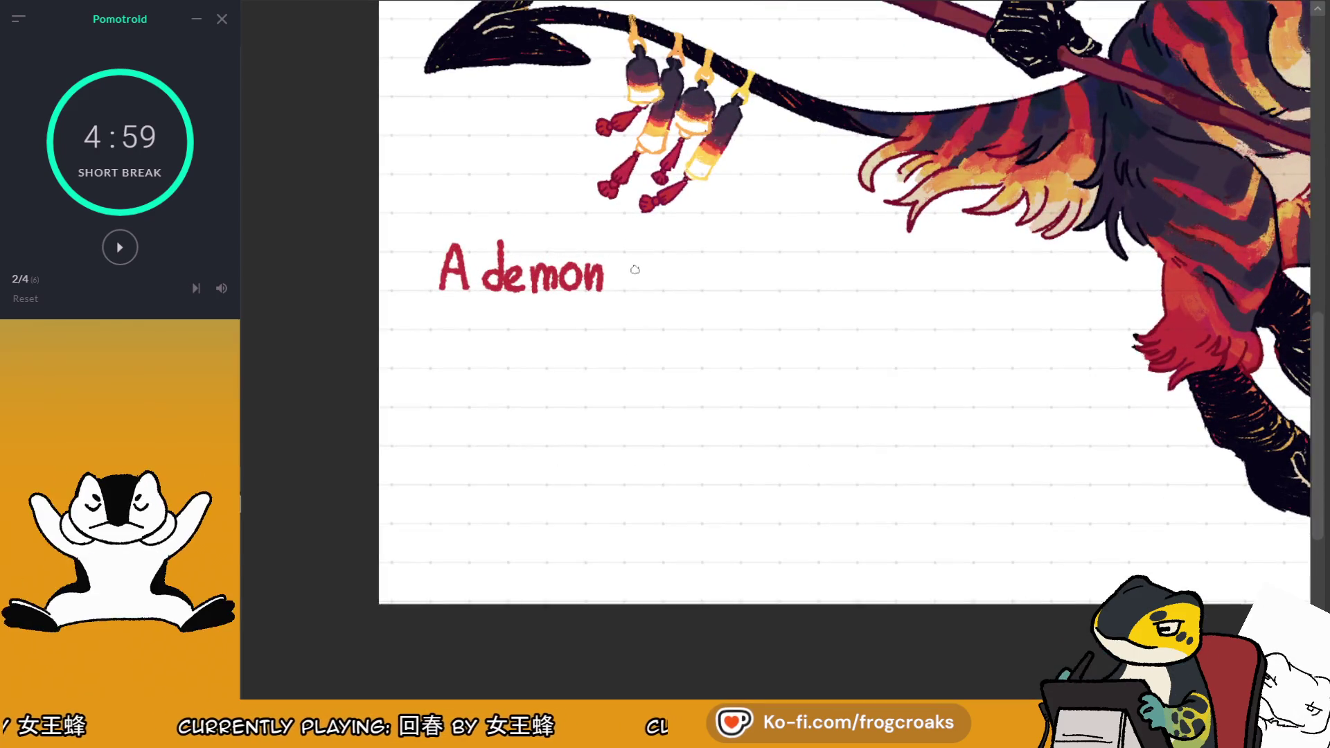
{"action": "mouse_move", "coordinate": [651, 287]}
{"action": "left_mouse_down"}
{"action": "mouse_move", "coordinate": [659, 272]}
{"action": "mouse_move", "coordinate": [687, 289]}
{"action": "left_mouse_up"}
{"action": "key", "text": "ctrl+z"}
{"action": "key", "text": "ctrl+z"}
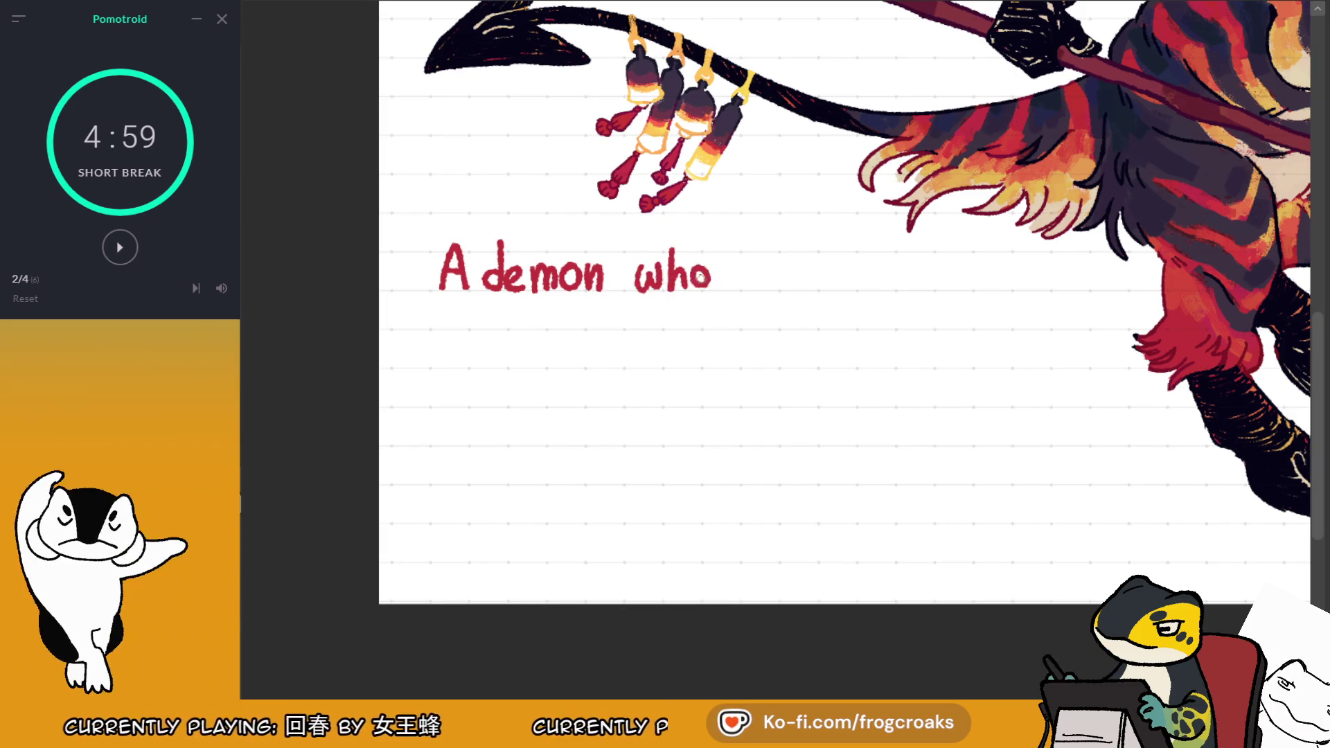
{"action": "mouse_move", "coordinate": [763, 267]}
{"action": "left_mouse_down"}
{"action": "mouse_move", "coordinate": [781, 290]}
{"action": "mouse_move", "coordinate": [838, 290]}
{"action": "mouse_move", "coordinate": [882, 266]}
{"action": "mouse_move", "coordinate": [909, 277]}
{"action": "mouse_move", "coordinate": [928, 258]}
{"action": "mouse_move", "coordinate": [941, 288]}
{"action": "left_mouse_up"}
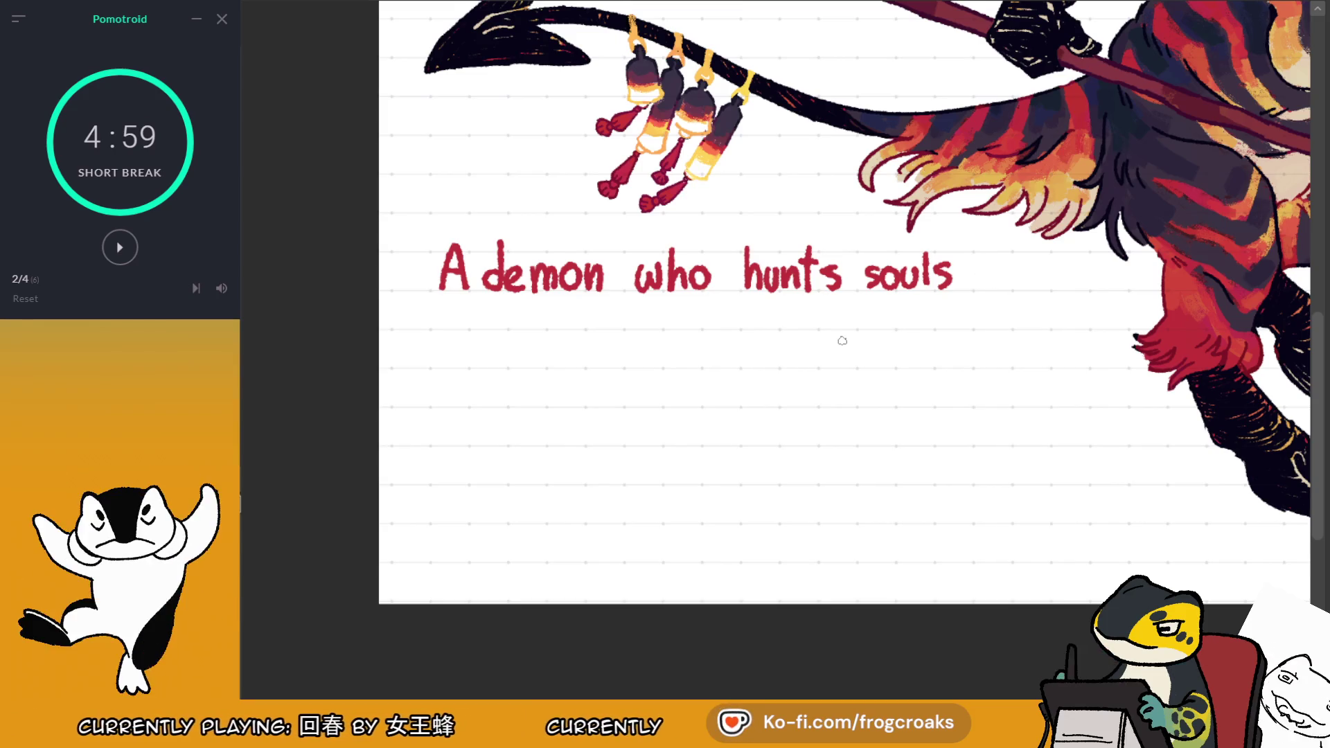
{"action": "scroll", "coordinate": [842, 340], "scroll_direction": "down", "scroll_amount": 3}
{"action": "scroll", "coordinate": [842, 341], "scroll_direction": "up", "scroll_amount": 3}
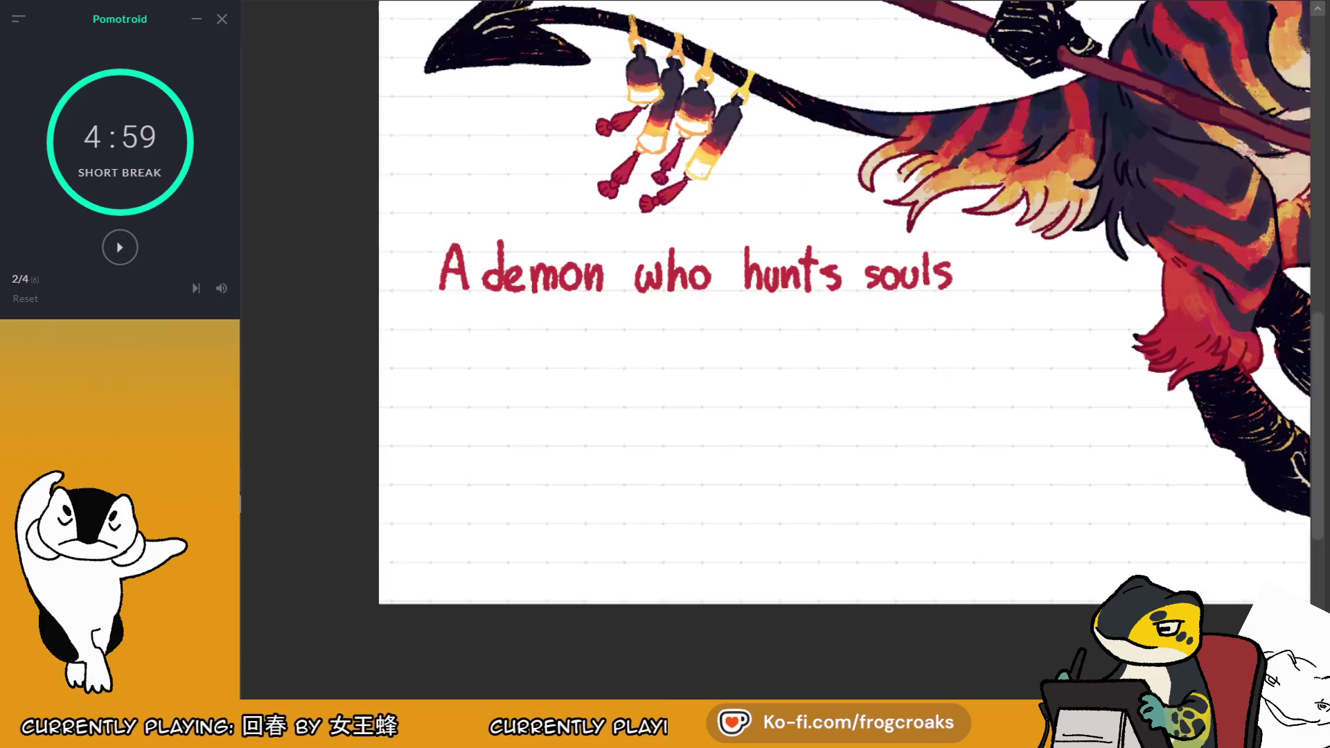
Letter the second line 'near death' beneath the first
{"action": "mouse_move", "coordinate": [470, 325]}
{"action": "left_mouse_down"}
{"action": "mouse_move", "coordinate": [484, 310]}
{"action": "mouse_move", "coordinate": [505, 329]}
{"action": "left_mouse_up"}
{"action": "left_click_drag", "start_coordinate": [509, 309], "coordinate": [544, 325]}
{"action": "key", "text": "ctrl+z"}
{"action": "key", "text": "ctrl+z"}
{"action": "key", "text": "ctrl+z"}
{"action": "key", "text": "ctrl+z"}
{"action": "key", "text": "ctrl+z"}
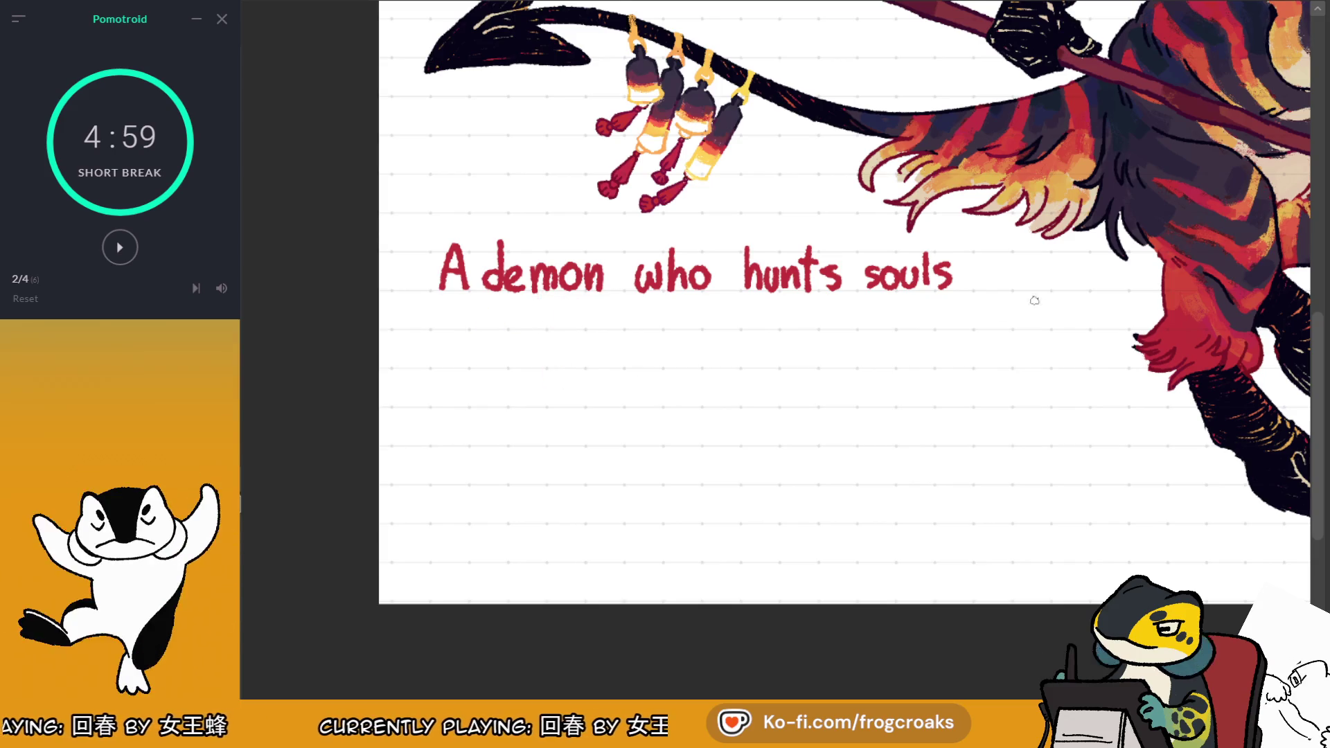
{"action": "mouse_move", "coordinate": [483, 305]}
{"action": "left_mouse_down"}
{"action": "mouse_move", "coordinate": [504, 331]}
{"action": "mouse_move", "coordinate": [557, 330]}
{"action": "mouse_move", "coordinate": [579, 308]}
{"action": "mouse_move", "coordinate": [615, 331]}
{"action": "mouse_move", "coordinate": [701, 313]}
{"action": "mouse_move", "coordinate": [707, 327]}
{"action": "mouse_move", "coordinate": [654, 313]}
{"action": "mouse_move", "coordinate": [684, 330]}
{"action": "left_mouse_up"}
{"action": "key", "text": "ctrl+z"}
{"action": "key", "text": "ctrl+z"}
{"action": "key", "text": "ctrl+z"}
{"action": "left_click_drag", "start_coordinate": [672, 309], "coordinate": [700, 318]}
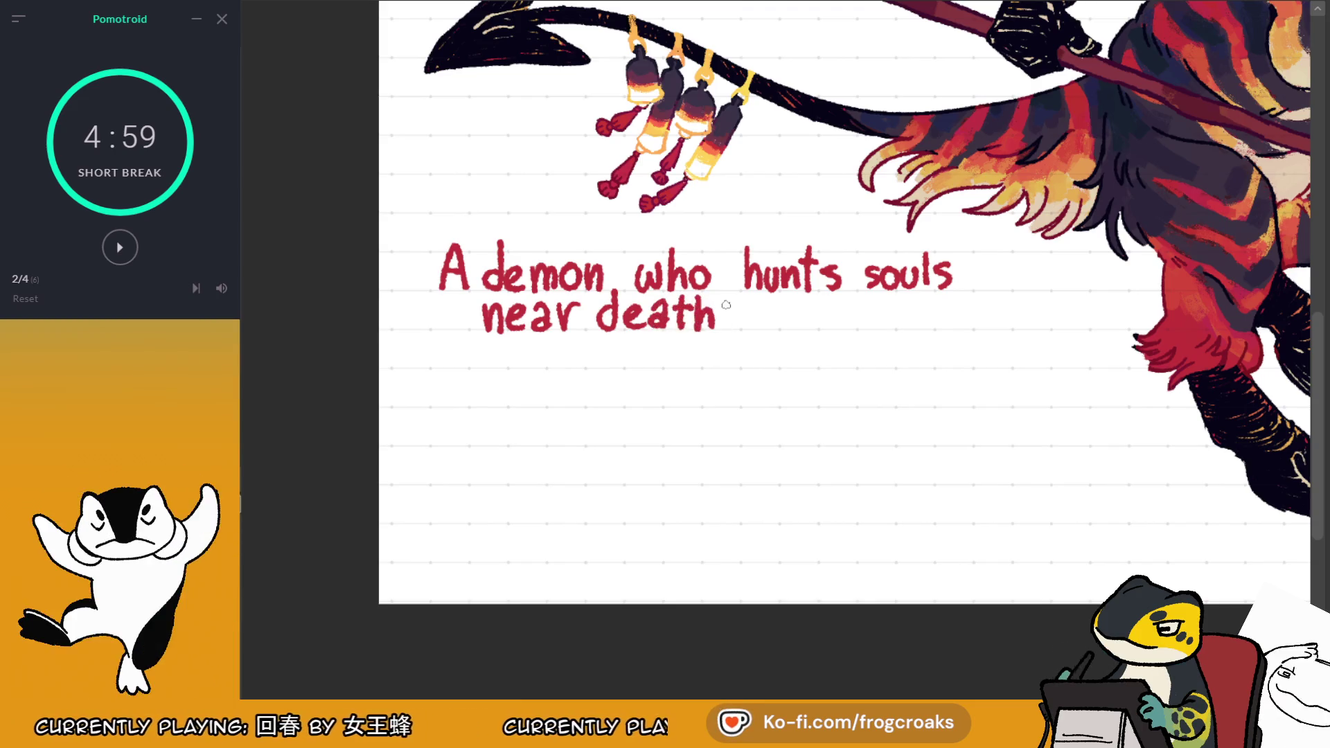
{"action": "scroll", "coordinate": [725, 305], "scroll_direction": "down", "scroll_amount": 5}
{"action": "scroll", "coordinate": [783, 275], "scroll_direction": "up", "scroll_amount": 3}
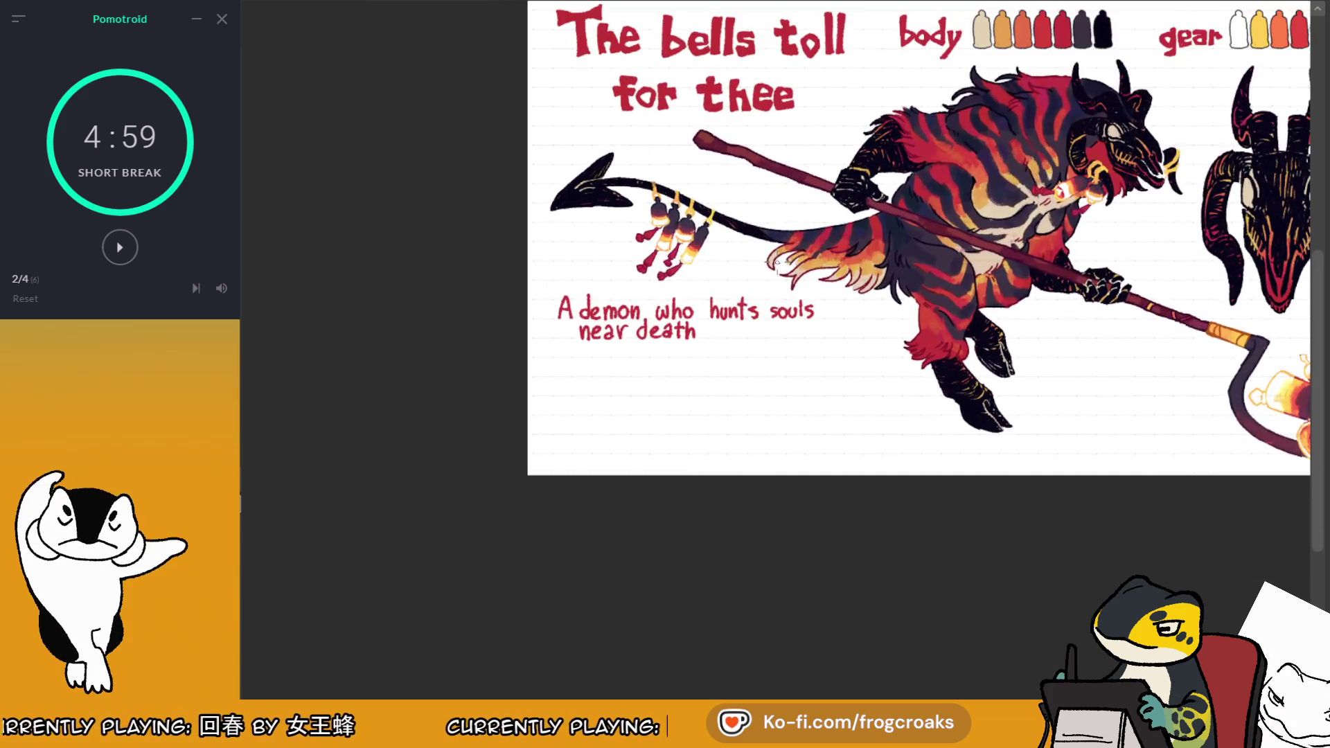
Undo the last strokes and nudge 'hunts souls' slightly left
{"action": "key", "text": "ctrl+z"}
{"action": "key", "text": "ctrl+z"}
{"action": "key", "text": "ctrl+z"}
{"action": "key", "text": "ctrl+z"}
{"action": "key", "text": "ctrl+z"}
{"action": "scroll", "coordinate": [779, 270], "scroll_direction": "up", "scroll_amount": 2}
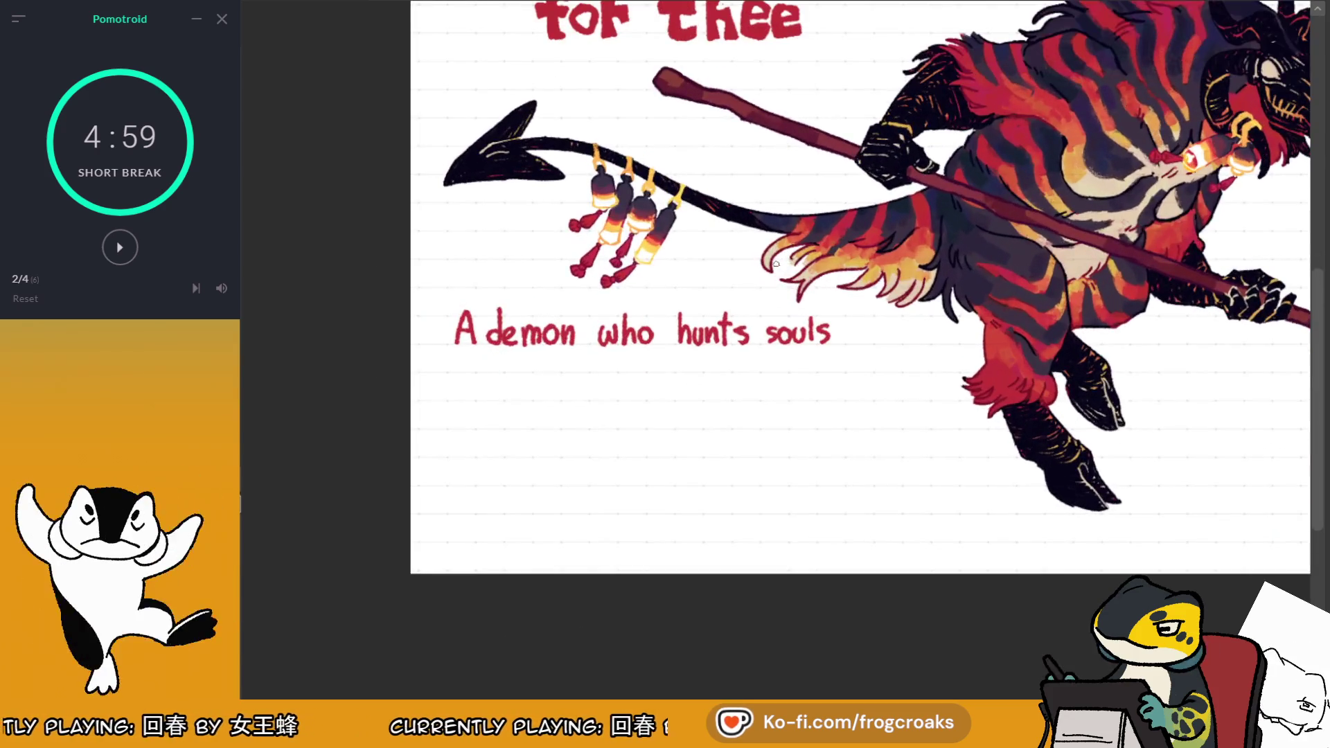
{"action": "left_click_drag", "start_coordinate": [661, 295], "coordinate": [910, 397]}
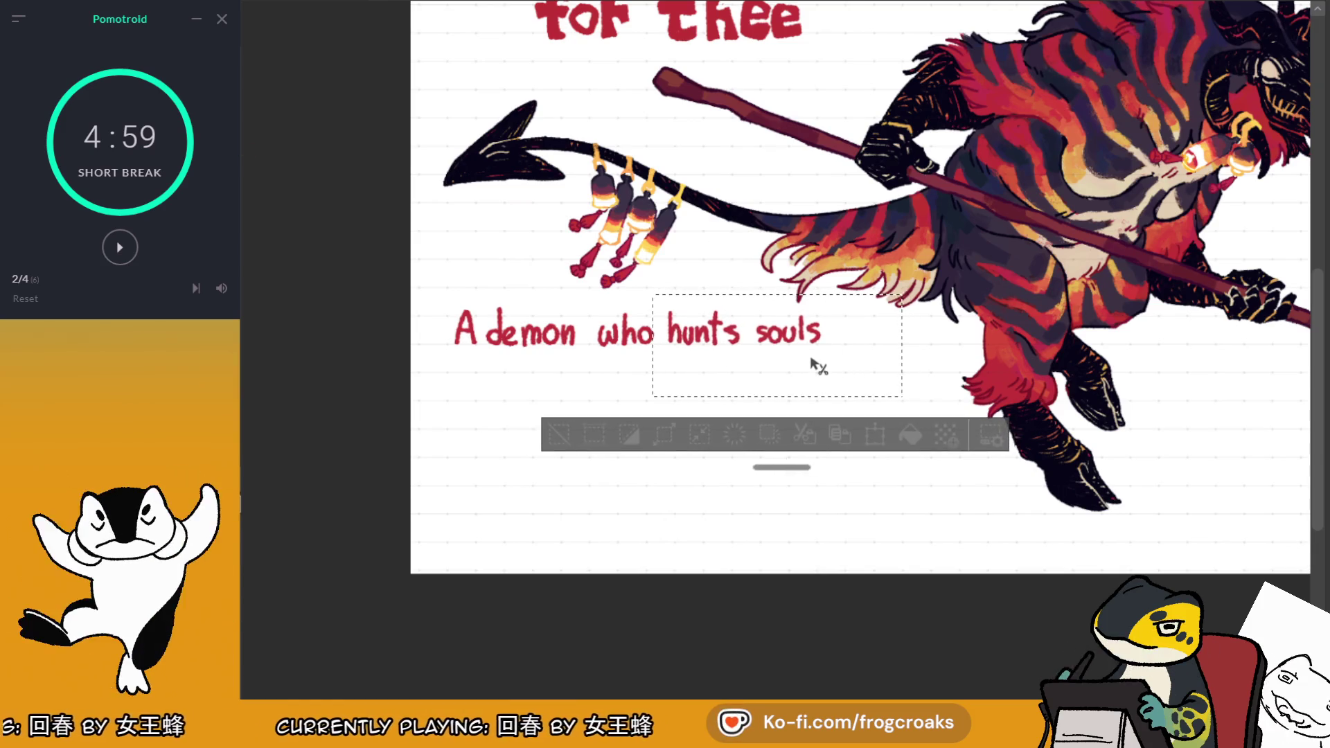
{"action": "left_click_drag", "start_coordinate": [820, 362], "coordinate": [812, 362]}
{"action": "left_click", "coordinate": [559, 435]}
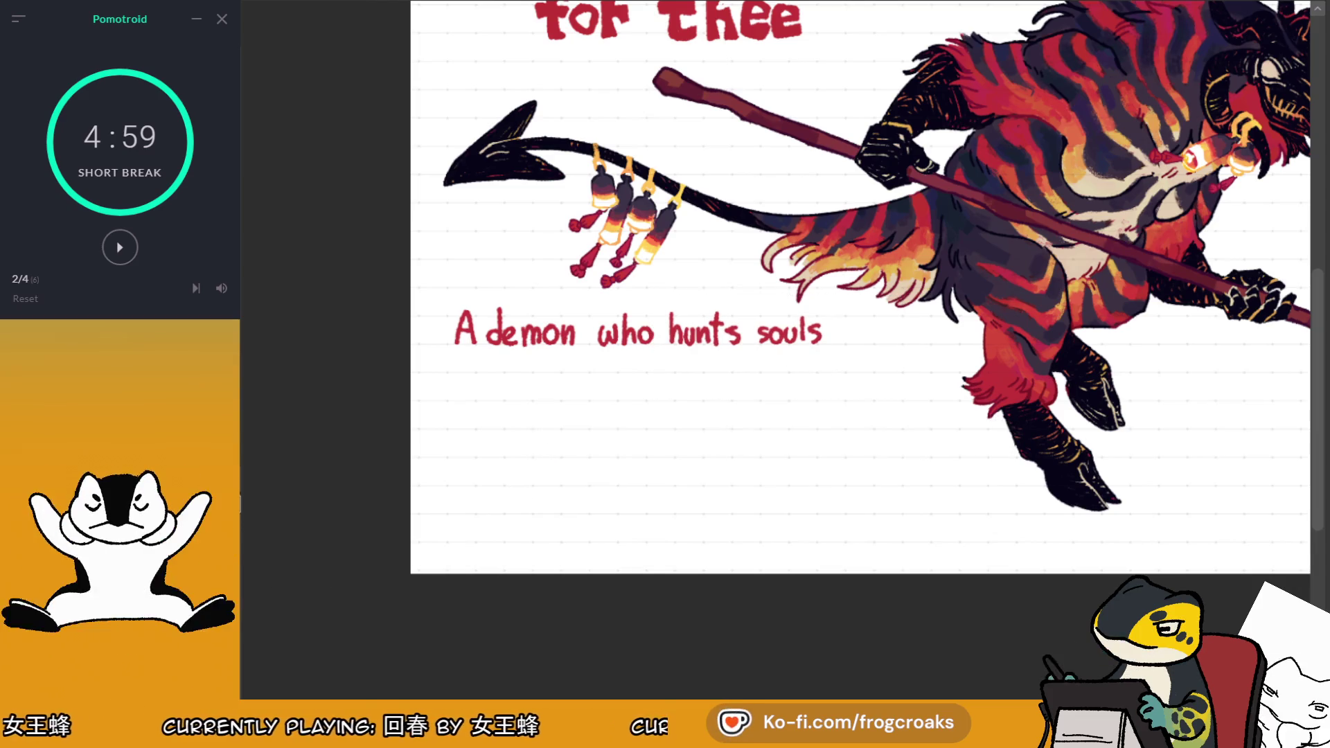
Try lettering the second line as 'near their death'
{"action": "scroll", "coordinate": [782, 346], "scroll_direction": "up", "scroll_amount": 5}
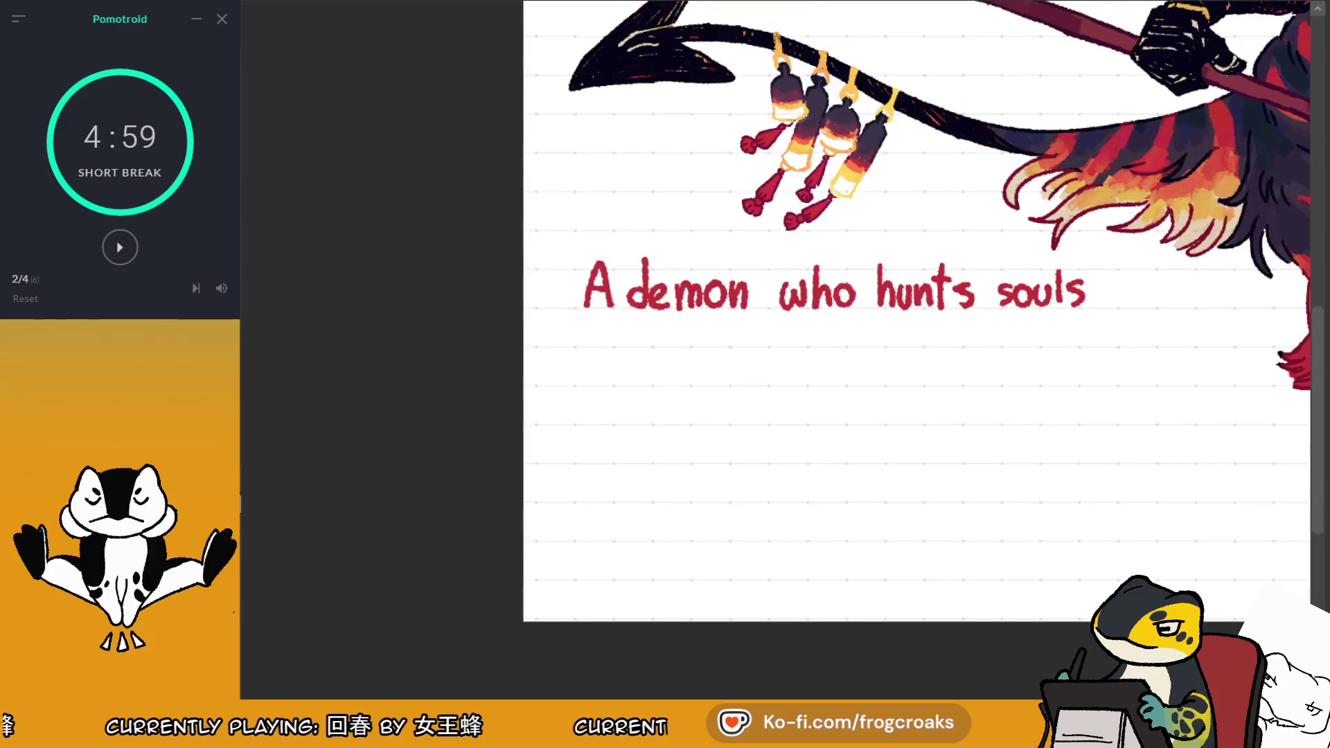
{"action": "scroll", "coordinate": [783, 346], "scroll_direction": "down", "scroll_amount": 5}
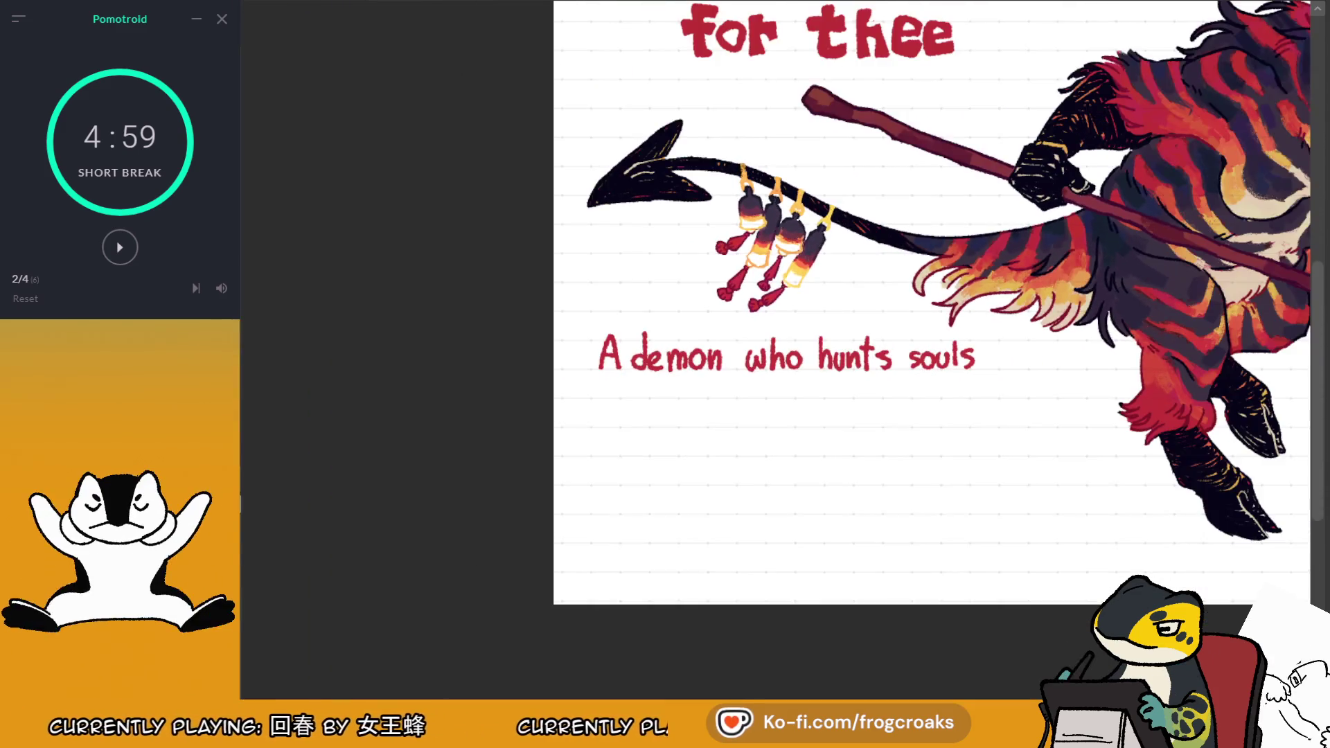
{"action": "scroll", "coordinate": [782, 347], "scroll_direction": "up", "scroll_amount": 5}
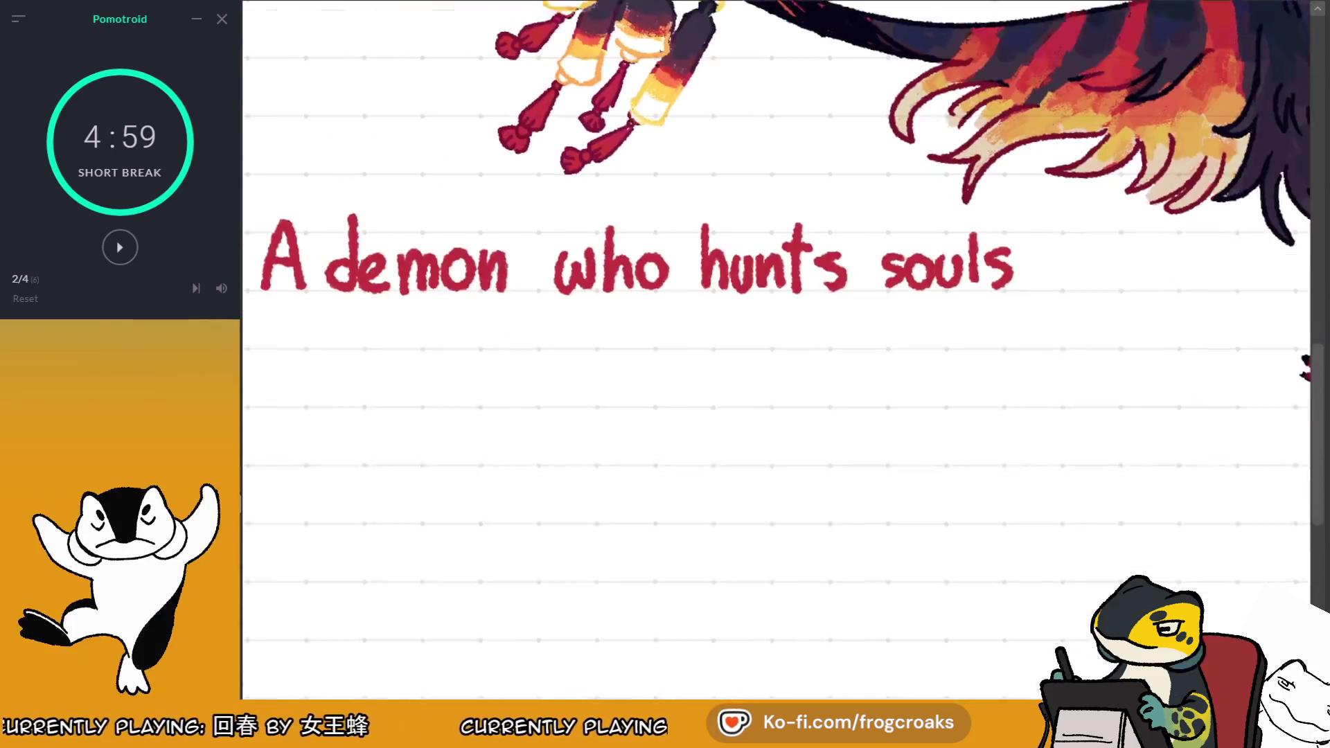
{"action": "mouse_move", "coordinate": [392, 270]}
{"action": "left_mouse_down"}
{"action": "mouse_move", "coordinate": [391, 308]}
{"action": "mouse_move", "coordinate": [474, 289]}
{"action": "mouse_move", "coordinate": [480, 304]}
{"action": "mouse_move", "coordinate": [511, 269]}
{"action": "mouse_move", "coordinate": [579, 273]}
{"action": "mouse_move", "coordinate": [563, 302]}
{"action": "left_mouse_up"}
{"action": "mouse_move", "coordinate": [581, 244]}
{"action": "left_mouse_down"}
{"action": "mouse_move", "coordinate": [579, 285]}
{"action": "mouse_move", "coordinate": [639, 305]}
{"action": "mouse_move", "coordinate": [673, 277]}
{"action": "mouse_move", "coordinate": [721, 304]}
{"action": "left_mouse_up"}
{"action": "mouse_move", "coordinate": [717, 251]}
{"action": "left_mouse_down"}
{"action": "mouse_move", "coordinate": [719, 308]}
{"action": "mouse_move", "coordinate": [810, 307]}
{"action": "left_mouse_up"}
{"action": "mouse_move", "coordinate": [832, 253]}
{"action": "left_mouse_down"}
{"action": "mouse_move", "coordinate": [832, 307]}
{"action": "mouse_move", "coordinate": [859, 307]}
{"action": "left_mouse_up"}
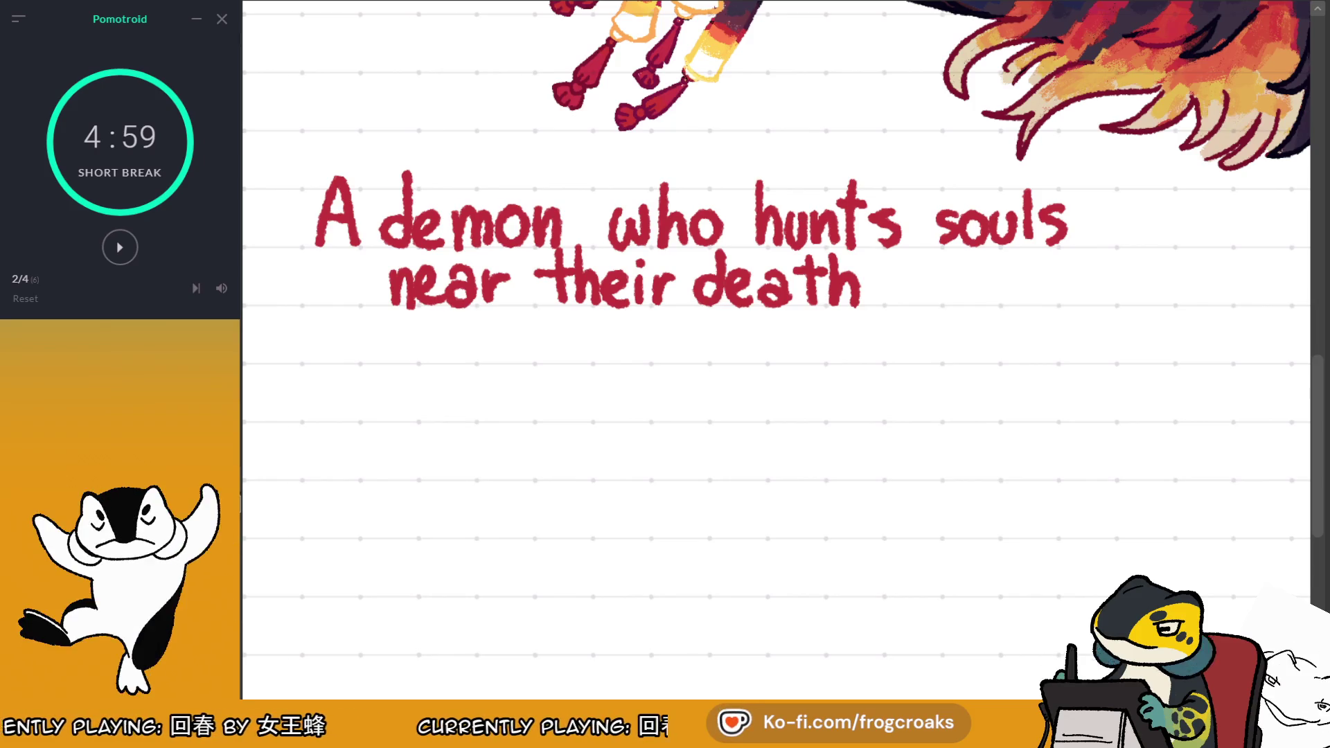
Undo and erase the 'their death' attempt and the word 'near' to clear the line
{"action": "key", "text": "ctrl+z"}
{"action": "key", "text": "ctrl+z"}
{"action": "key", "text": "ctrl+z"}
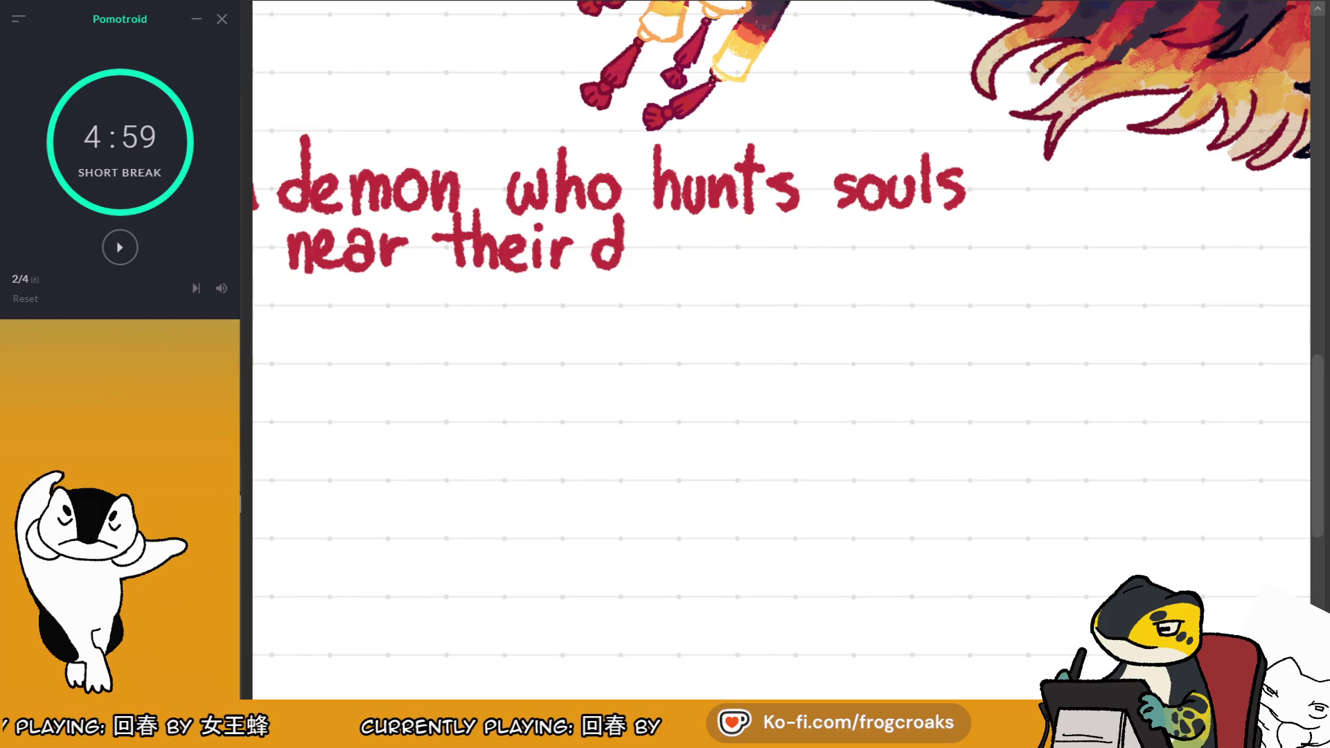
{"action": "key", "text": "ctrl+z"}
{"action": "key", "text": "ctrl+z"}
{"action": "key", "text": "ctrl+z"}
{"action": "mouse_move", "coordinate": [713, 274]}
{"action": "left_mouse_down"}
{"action": "mouse_move", "coordinate": [692, 299]}
{"action": "mouse_move", "coordinate": [748, 305]}
{"action": "left_mouse_up"}
{"action": "key", "text": "ctrl+z"}
{"action": "key", "text": "ctrl+z"}
{"action": "key", "text": "ctrl+z"}
{"action": "key", "text": "ctrl+z"}
{"action": "key", "text": "ctrl+z"}
{"action": "key", "text": "ctrl+z"}
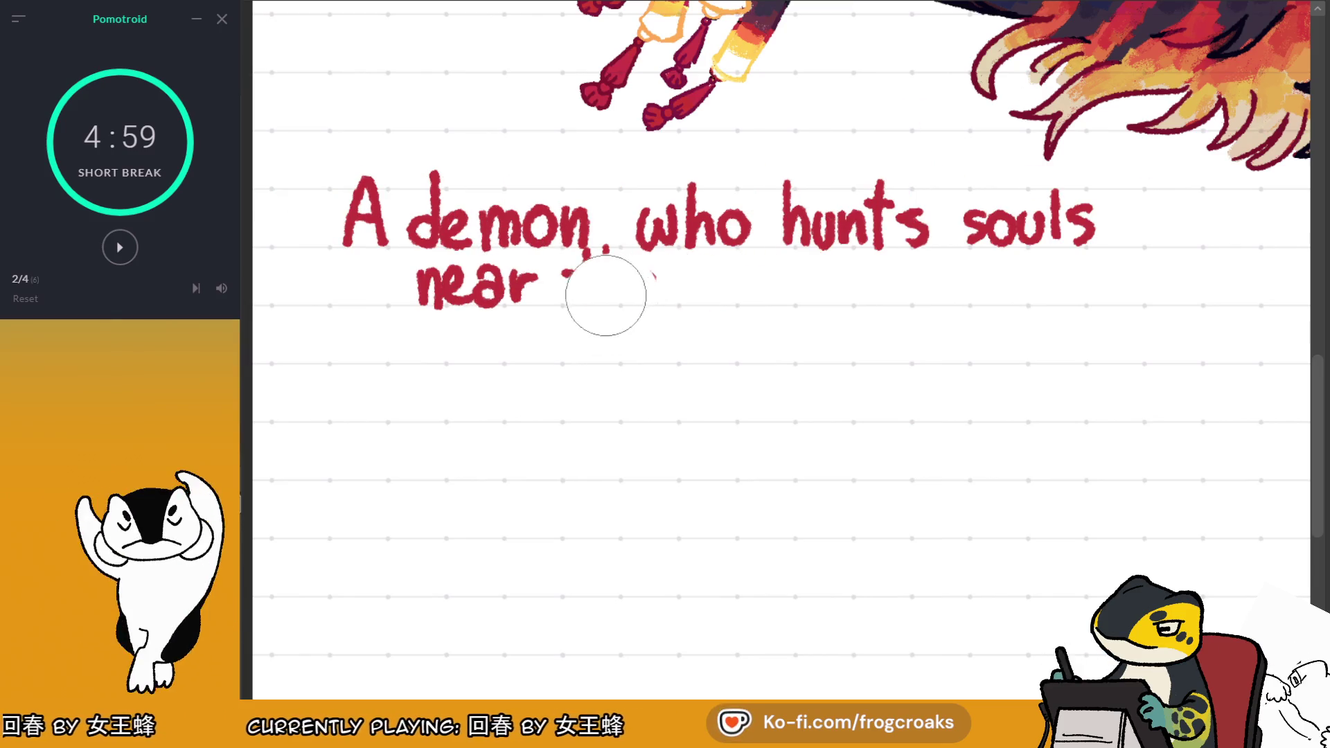
{"action": "left_click_drag", "start_coordinate": [613, 275], "coordinate": [589, 305]}
{"action": "left_click_drag", "start_coordinate": [617, 251], "coordinate": [616, 290]}
{"action": "key", "text": "ctrl+z"}
{"action": "key", "text": "ctrl+z"}
{"action": "key", "text": "ctrl+z"}
{"action": "mouse_move", "coordinate": [526, 291]}
{"action": "left_mouse_down"}
{"action": "mouse_move", "coordinate": [443, 305]}
{"action": "mouse_move", "coordinate": [442, 291]}
{"action": "mouse_move", "coordinate": [440, 303]}
{"action": "left_mouse_up"}
{"action": "key", "text": "e"}
{"action": "key", "text": "ctrl+z"}
{"action": "key", "text": "ctrl+z"}
{"action": "key", "text": "ctrl+z"}
Letter the second line as 'close to death's door.'
{"action": "mouse_move", "coordinate": [449, 253]}
{"action": "left_mouse_down"}
{"action": "mouse_move", "coordinate": [450, 304]}
{"action": "mouse_move", "coordinate": [471, 274]}
{"action": "mouse_move", "coordinate": [517, 300]}
{"action": "mouse_move", "coordinate": [594, 268]}
{"action": "mouse_move", "coordinate": [580, 305]}
{"action": "left_mouse_up"}
{"action": "mouse_move", "coordinate": [606, 272]}
{"action": "left_mouse_down"}
{"action": "mouse_move", "coordinate": [590, 295]}
{"action": "mouse_move", "coordinate": [613, 269]}
{"action": "mouse_move", "coordinate": [678, 299]}
{"action": "left_mouse_up"}
{"action": "mouse_move", "coordinate": [682, 246]}
{"action": "left_mouse_down"}
{"action": "mouse_move", "coordinate": [684, 304]}
{"action": "mouse_move", "coordinate": [747, 305]}
{"action": "left_mouse_up"}
{"action": "mouse_move", "coordinate": [741, 273]}
{"action": "left_mouse_down"}
{"action": "mouse_move", "coordinate": [773, 265]}
{"action": "mouse_move", "coordinate": [762, 306]}
{"action": "left_mouse_up"}
{"action": "mouse_move", "coordinate": [780, 253]}
{"action": "left_mouse_down"}
{"action": "mouse_move", "coordinate": [778, 277]}
{"action": "mouse_move", "coordinate": [807, 274]}
{"action": "mouse_move", "coordinate": [821, 300]}
{"action": "mouse_move", "coordinate": [890, 304]}
{"action": "left_mouse_up"}
{"action": "mouse_move", "coordinate": [899, 255]}
{"action": "left_mouse_down"}
{"action": "mouse_move", "coordinate": [900, 305]}
{"action": "mouse_move", "coordinate": [926, 279]}
{"action": "mouse_move", "coordinate": [952, 277]}
{"action": "left_mouse_up"}
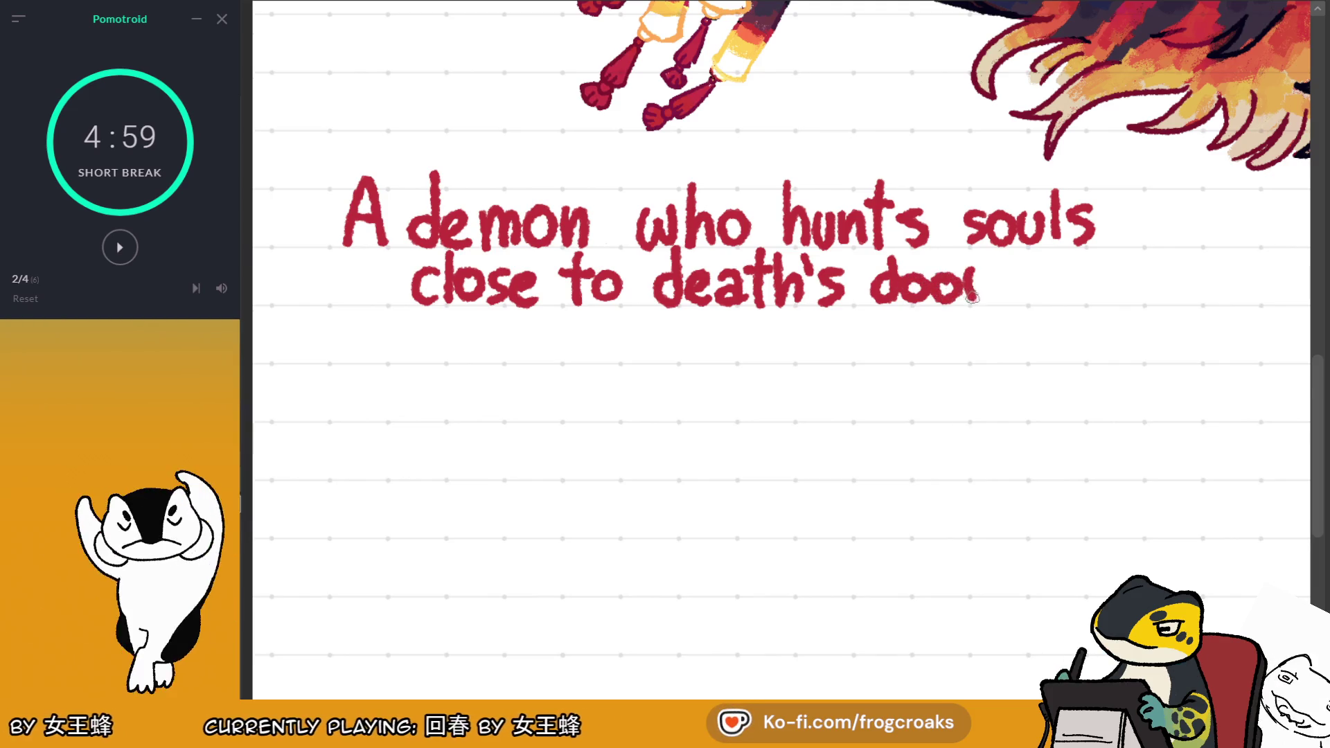
{"action": "key", "text": "ctrl+z"}
{"action": "left_click", "coordinate": [1001, 298]}
Scroll to review the rewritten caption line
{"action": "scroll", "coordinate": [1009, 281], "scroll_direction": "down", "scroll_amount": 5}
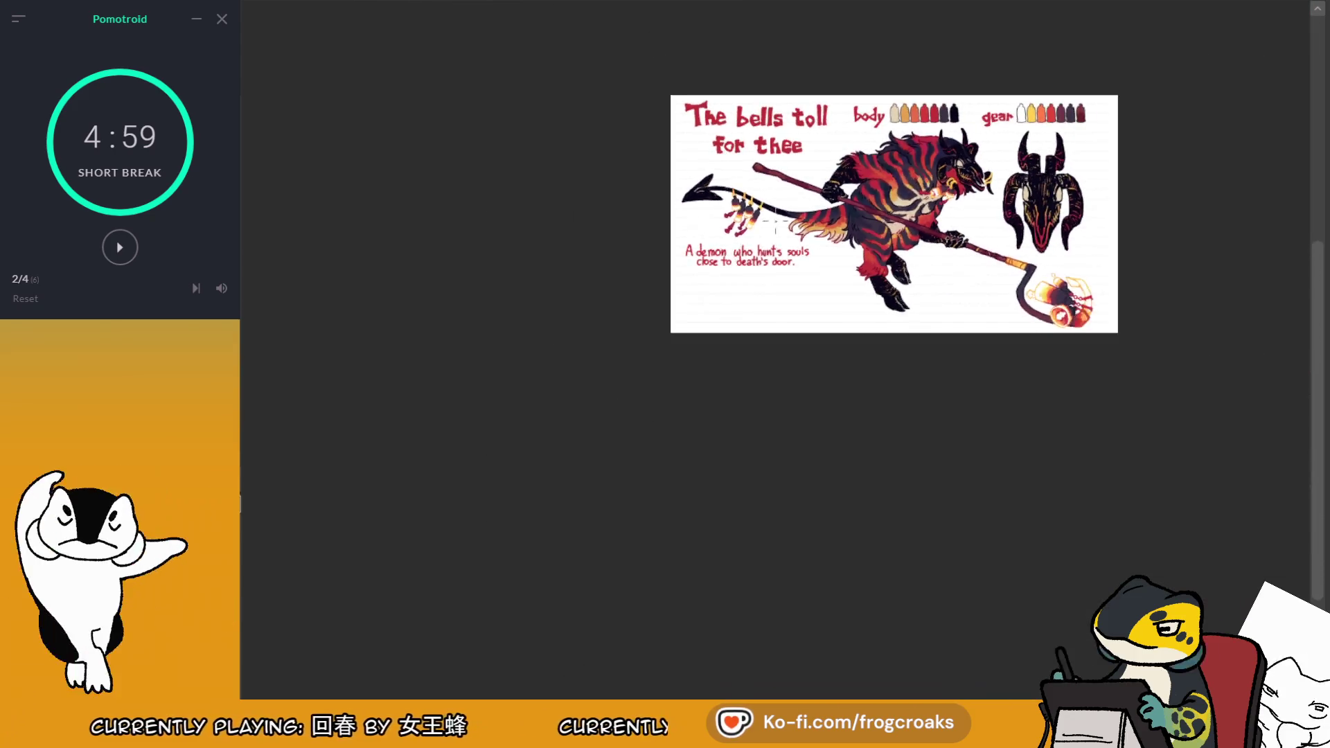
Try starting a new line with 'Only th', then undo it
{"action": "scroll", "coordinate": [546, 313], "scroll_direction": "up", "scroll_amount": 4}
{"action": "scroll", "coordinate": [484, 360], "scroll_direction": "up", "scroll_amount": 3}
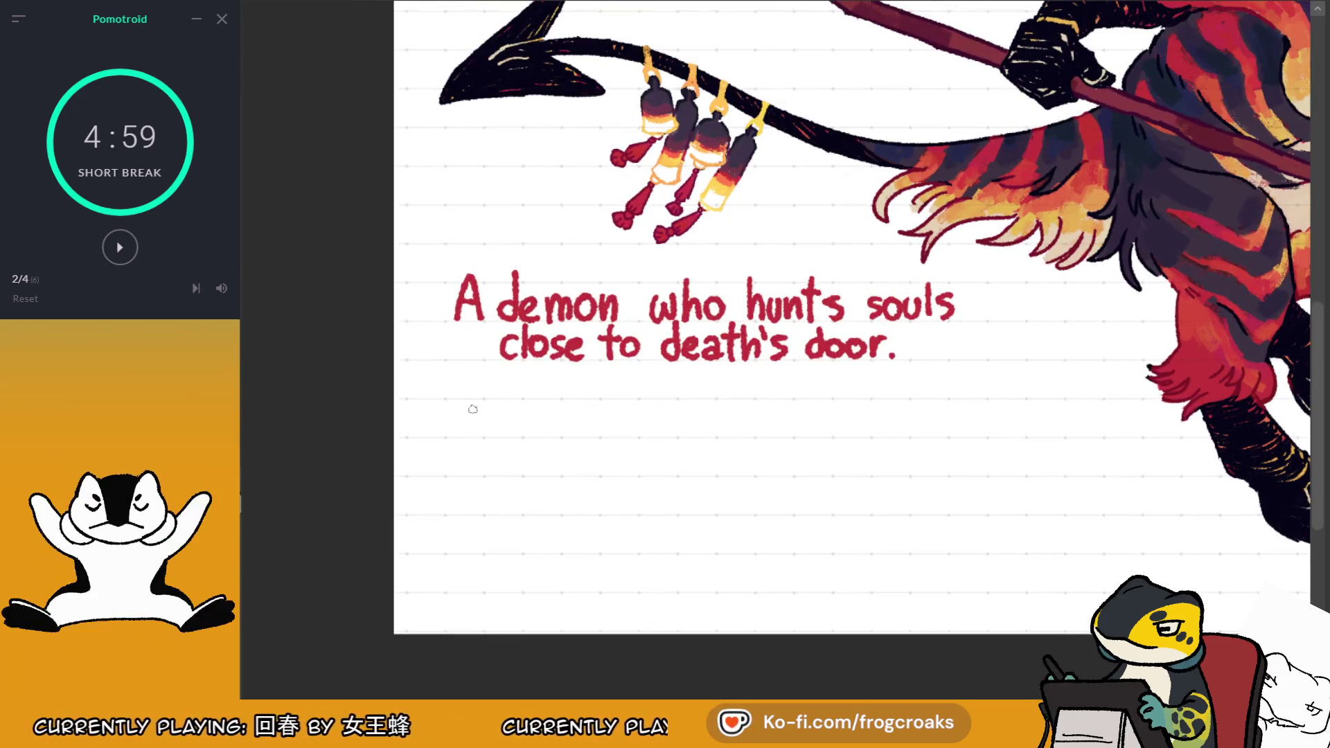
{"action": "key", "text": "ctrl+z"}
{"action": "left_click_drag", "start_coordinate": [469, 402], "coordinate": [518, 454]}
{"action": "key", "text": "ctrl+z"}
{"action": "key", "text": "ctrl+z"}
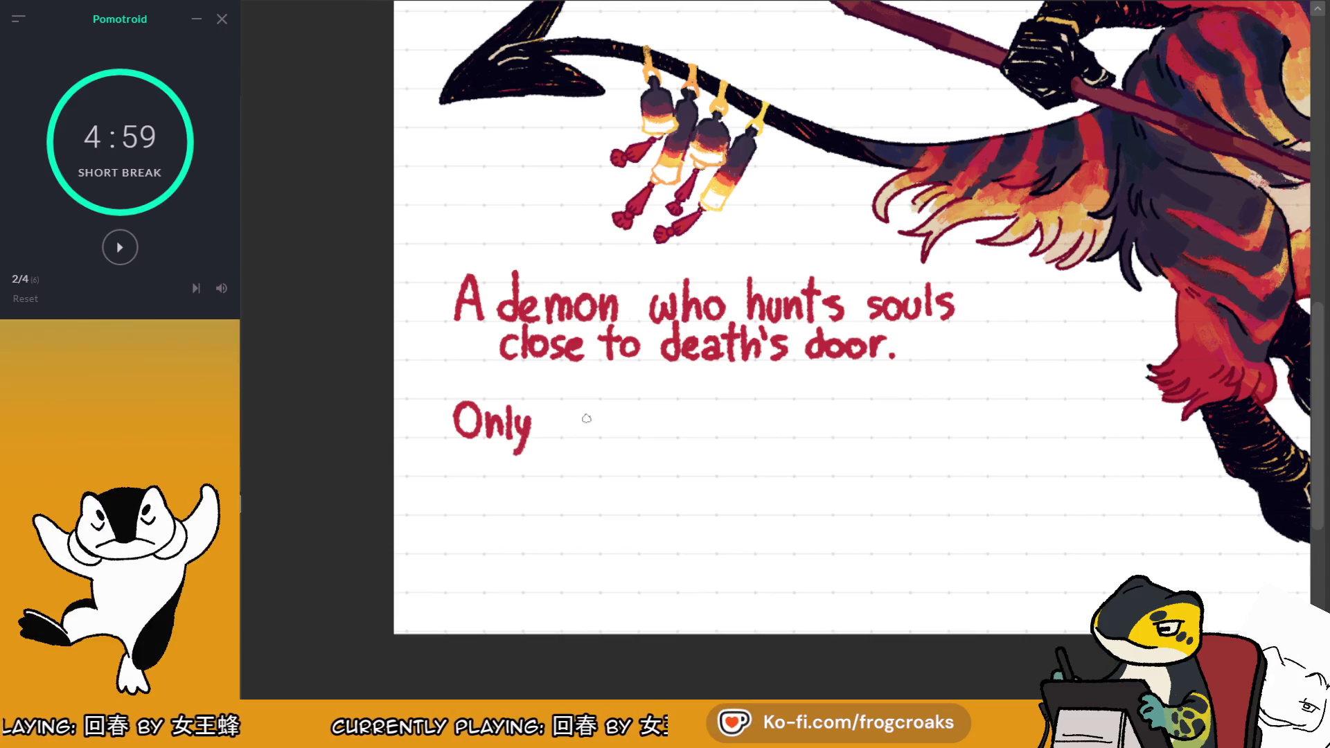
{"action": "mouse_move", "coordinate": [563, 400]}
{"action": "left_mouse_down"}
{"action": "mouse_move", "coordinate": [565, 435]}
{"action": "mouse_move", "coordinate": [654, 430]}
{"action": "left_mouse_up"}
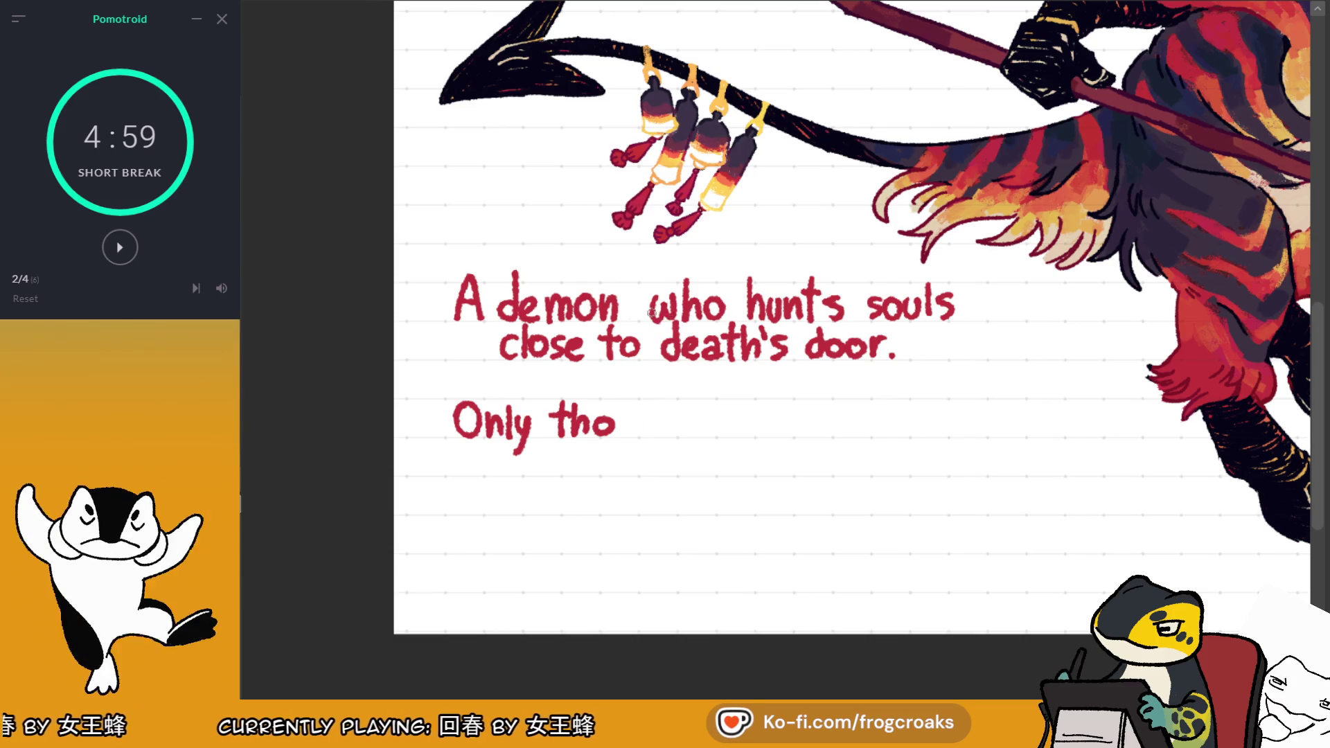
{"action": "key", "text": "ctrl+z"}
{"action": "key", "text": "ctrl+z"}
{"action": "key", "text": "ctrl+z"}
{"action": "key", "text": "ctrl+z"}
{"action": "key", "text": "ctrl+z"}
{"action": "key", "text": "ctrl+z"}
Begin the new caption line below with 'The bells are silent'
{"action": "left_click_drag", "start_coordinate": [651, 313], "coordinate": [329, 410]}
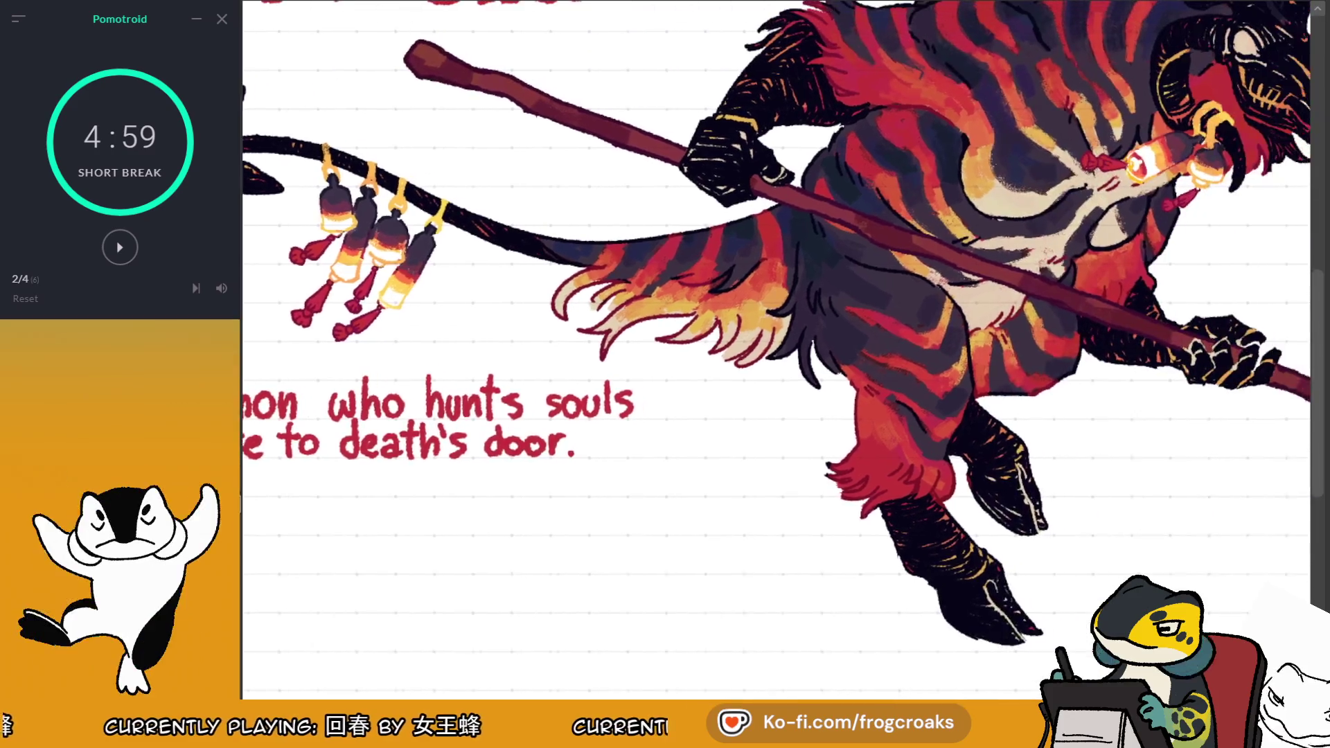
{"action": "left_click_drag", "start_coordinate": [776, 347], "coordinate": [663, 391]}
{"action": "left_click_drag", "start_coordinate": [762, 347], "coordinate": [374, 333]}
{"action": "mouse_move", "coordinate": [623, 346]}
{"action": "left_mouse_down"}
{"action": "mouse_move", "coordinate": [741, 374]}
{"action": "mouse_move", "coordinate": [1143, 353]}
{"action": "left_mouse_up"}
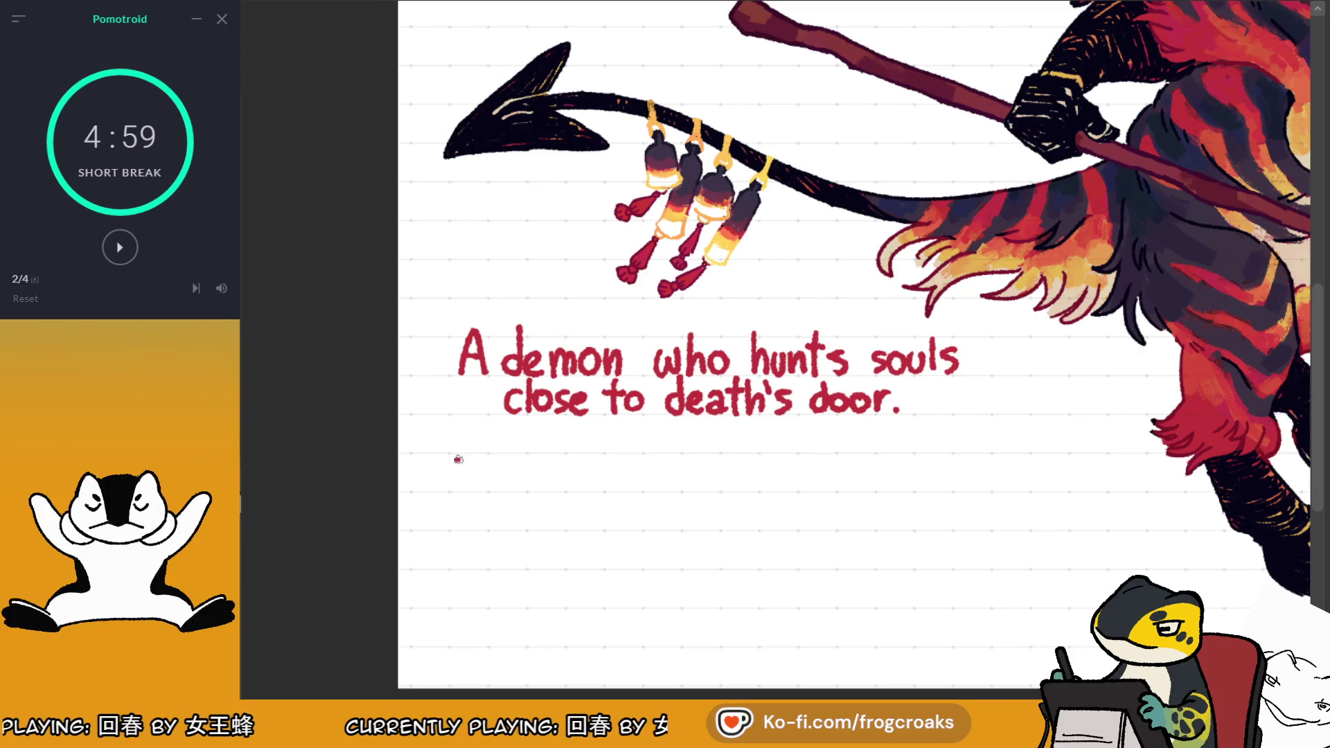
{"action": "mouse_move", "coordinate": [467, 479]}
{"action": "left_mouse_down"}
{"action": "mouse_move", "coordinate": [467, 498]}
{"action": "mouse_move", "coordinate": [493, 464]}
{"action": "mouse_move", "coordinate": [485, 494]}
{"action": "left_mouse_up"}
{"action": "key", "text": "ctrl+z"}
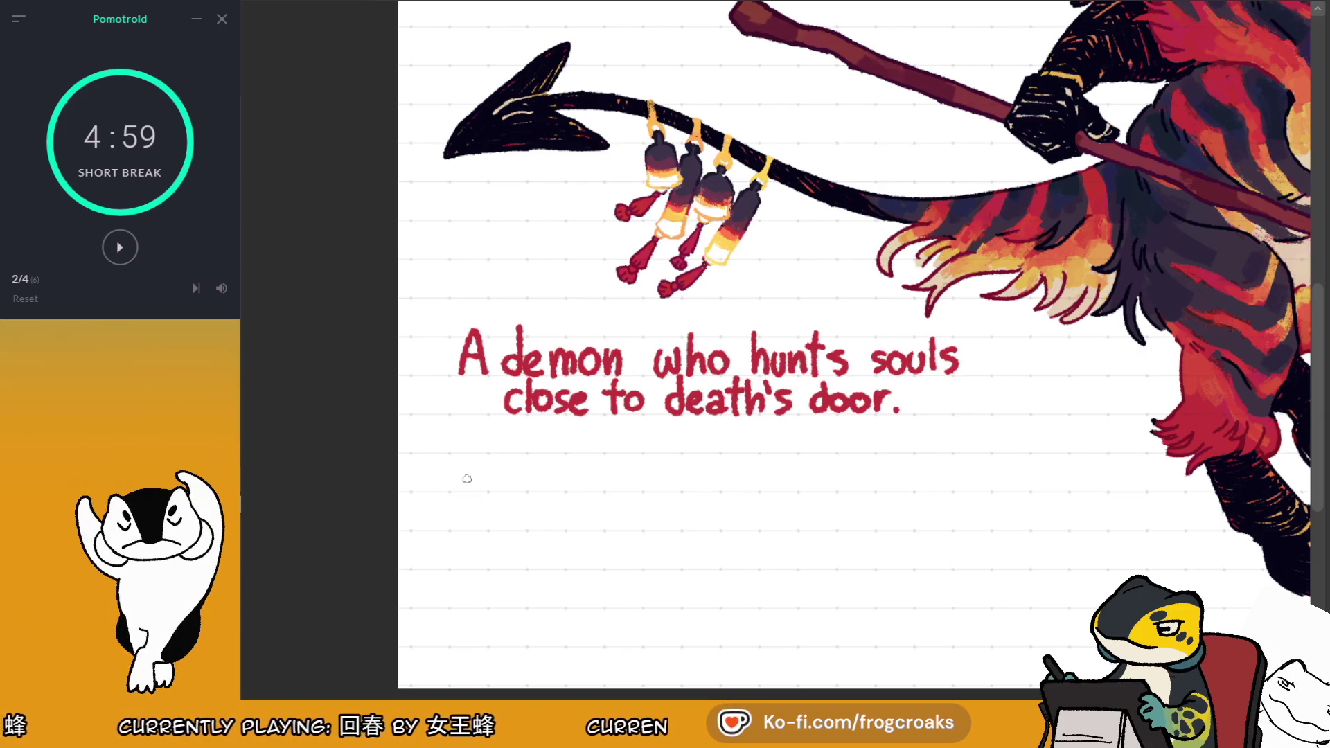
{"action": "mouse_move", "coordinate": [449, 457]}
{"action": "left_mouse_down"}
{"action": "mouse_move", "coordinate": [475, 455]}
{"action": "mouse_move", "coordinate": [463, 489]}
{"action": "left_mouse_up"}
{"action": "mouse_move", "coordinate": [478, 452]}
{"action": "left_mouse_down"}
{"action": "mouse_move", "coordinate": [482, 488]}
{"action": "mouse_move", "coordinate": [739, 492]}
{"action": "mouse_move", "coordinate": [752, 469]}
{"action": "mouse_move", "coordinate": [784, 493]}
{"action": "left_mouse_up"}
{"action": "mouse_move", "coordinate": [781, 465]}
{"action": "left_mouse_down"}
{"action": "mouse_move", "coordinate": [796, 463]}
{"action": "mouse_move", "coordinate": [794, 493]}
{"action": "left_mouse_up"}
Continue with 'to all but those who are ready to die' and zoom out to view the sheet
{"action": "mouse_move", "coordinate": [827, 450]}
{"action": "left_mouse_down"}
{"action": "mouse_move", "coordinate": [841, 491]}
{"action": "mouse_move", "coordinate": [850, 475]}
{"action": "mouse_move", "coordinate": [900, 475]}
{"action": "mouse_move", "coordinate": [840, 478]}
{"action": "mouse_move", "coordinate": [852, 473]}
{"action": "mouse_move", "coordinate": [894, 492]}
{"action": "mouse_move", "coordinate": [967, 490]}
{"action": "mouse_move", "coordinate": [997, 461]}
{"action": "mouse_move", "coordinate": [977, 492]}
{"action": "left_mouse_up"}
{"action": "key", "text": "ctrl+z"}
{"action": "key", "text": "ctrl+z"}
{"action": "key", "text": "ctrl+z"}
{"action": "key", "text": "ctrl+z"}
{"action": "key", "text": "ctrl+z"}
{"action": "key", "text": "ctrl+y"}
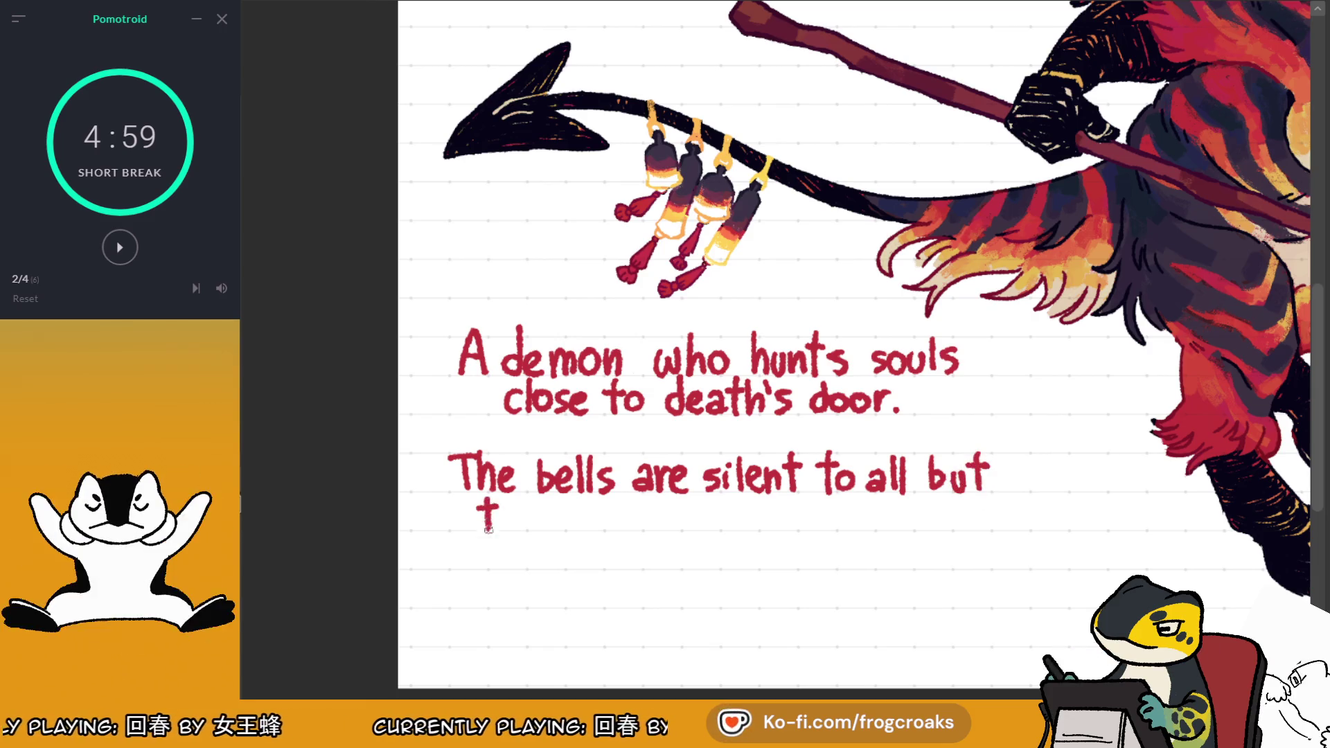
{"action": "mouse_move", "coordinate": [532, 514]}
{"action": "left_mouse_down"}
{"action": "mouse_move", "coordinate": [521, 527]}
{"action": "mouse_move", "coordinate": [537, 515]}
{"action": "mouse_move", "coordinate": [599, 530]}
{"action": "mouse_move", "coordinate": [623, 506]}
{"action": "mouse_move", "coordinate": [637, 531]}
{"action": "left_mouse_up"}
{"action": "mouse_move", "coordinate": [655, 514]}
{"action": "left_mouse_down"}
{"action": "mouse_move", "coordinate": [720, 514]}
{"action": "mouse_move", "coordinate": [729, 526]}
{"action": "left_mouse_up"}
{"action": "mouse_move", "coordinate": [765, 519]}
{"action": "left_mouse_down"}
{"action": "mouse_move", "coordinate": [782, 512]}
{"action": "mouse_move", "coordinate": [826, 532]}
{"action": "mouse_move", "coordinate": [819, 545]}
{"action": "left_mouse_up"}
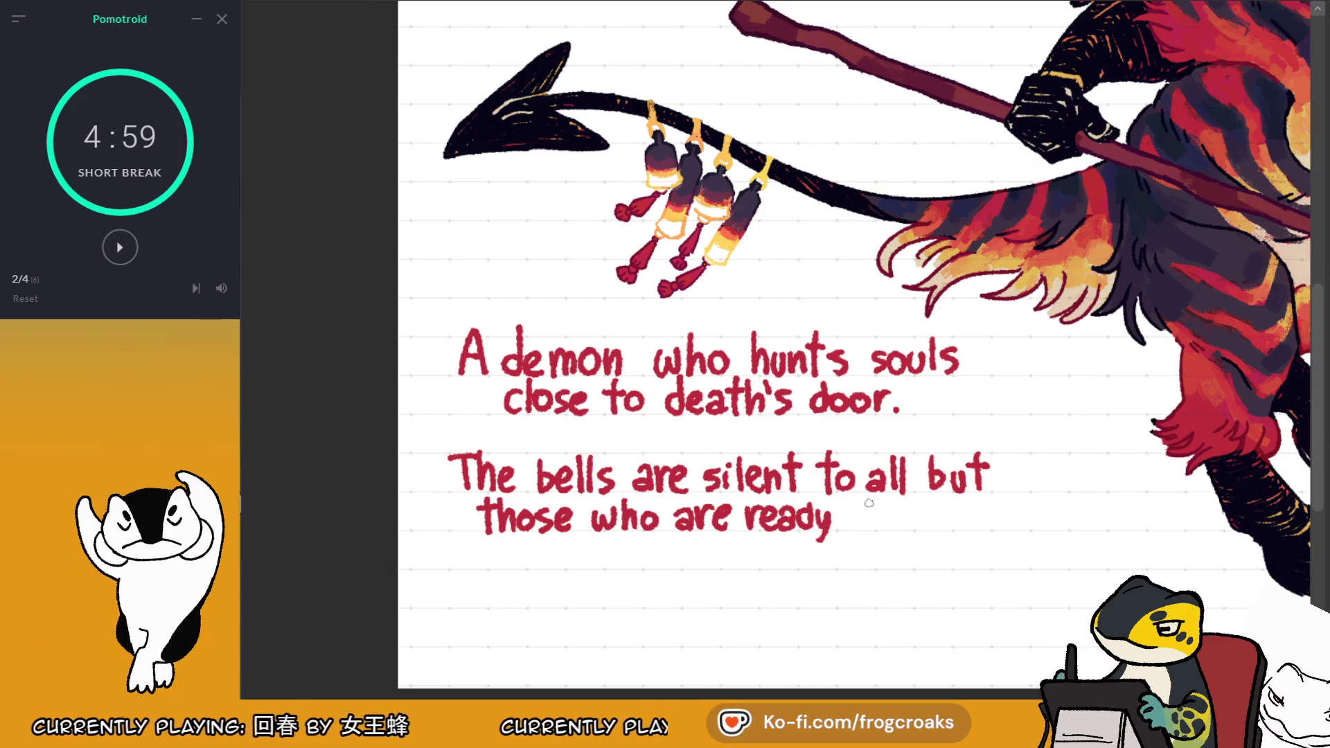
{"action": "mouse_move", "coordinate": [874, 506]}
{"action": "left_mouse_down"}
{"action": "mouse_move", "coordinate": [931, 528]}
{"action": "mouse_move", "coordinate": [934, 504]}
{"action": "left_mouse_up"}
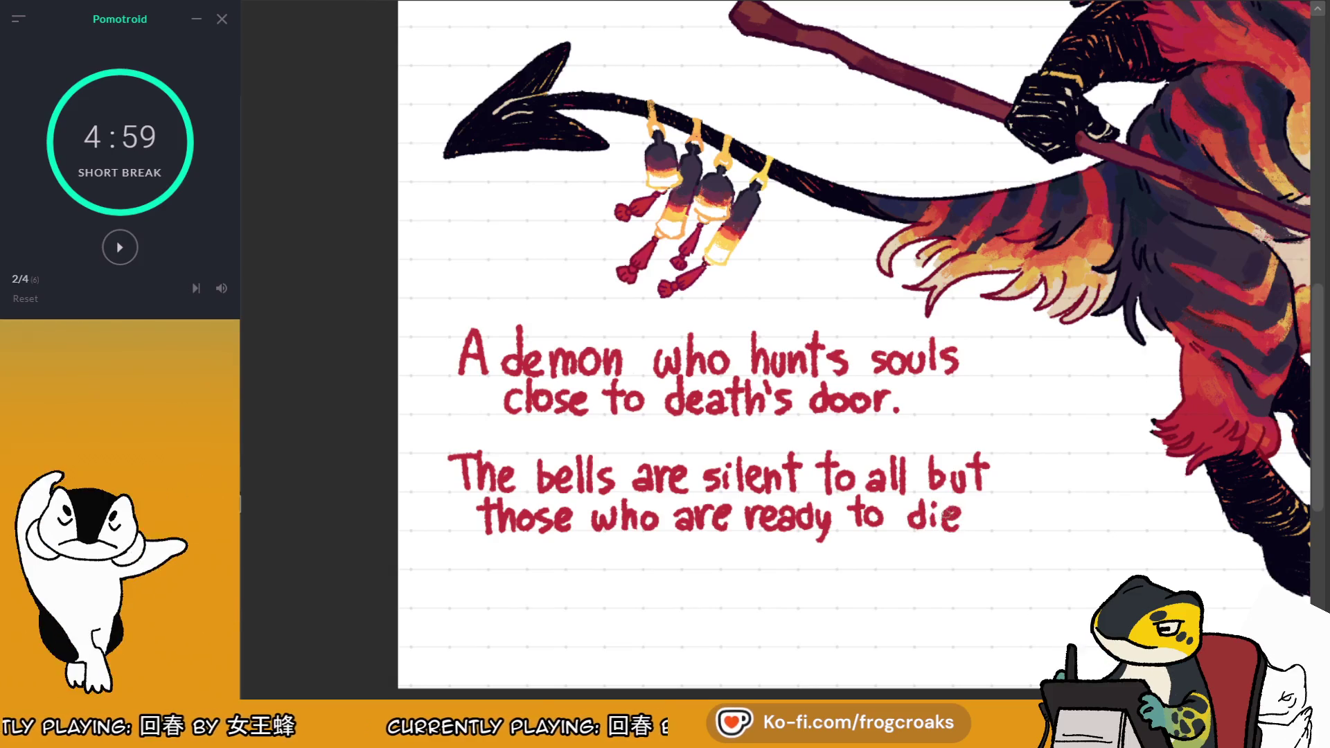
{"action": "key", "text": "ctrl+minus"}
{"action": "key", "text": "ctrl+minus"}
{"action": "key", "text": "ctrl+minus"}
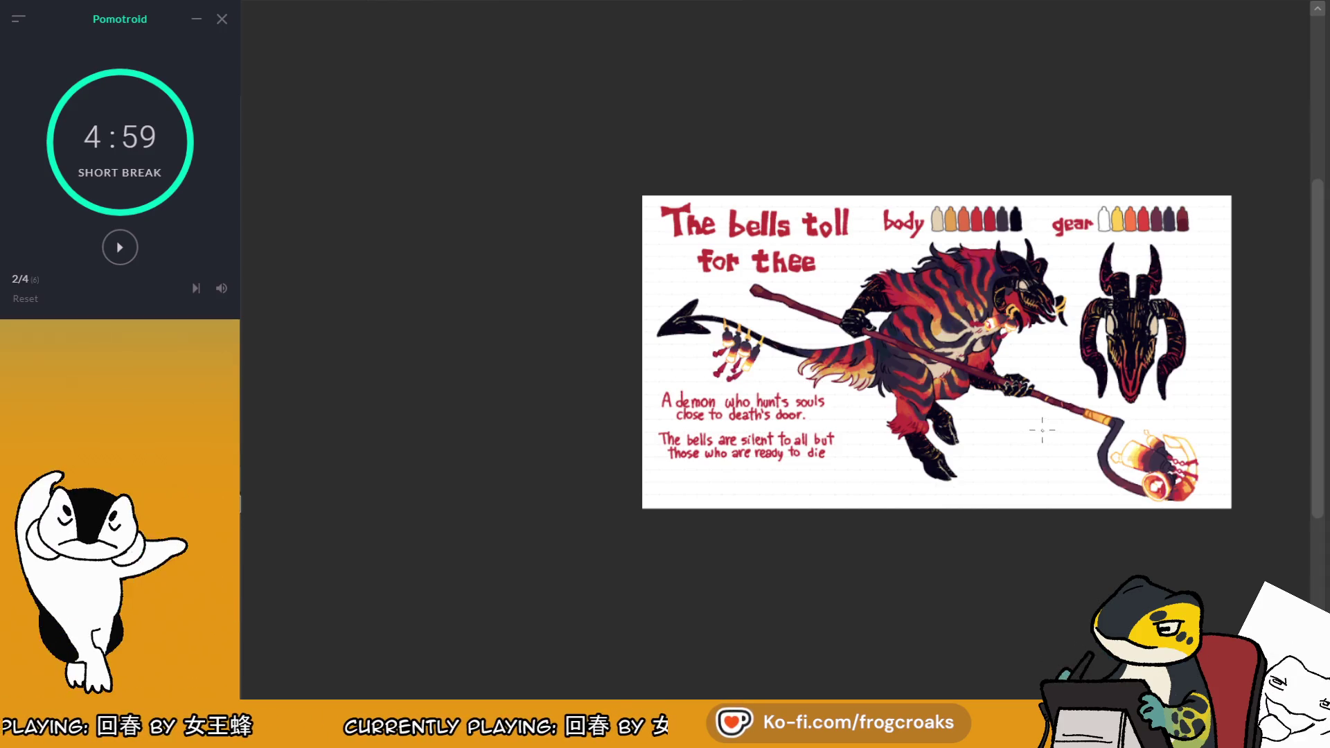
Erase and redraw the word 'die.' at the end of the lore caption
{"action": "scroll", "coordinate": [790, 465], "scroll_direction": "up", "scroll_amount": 5}
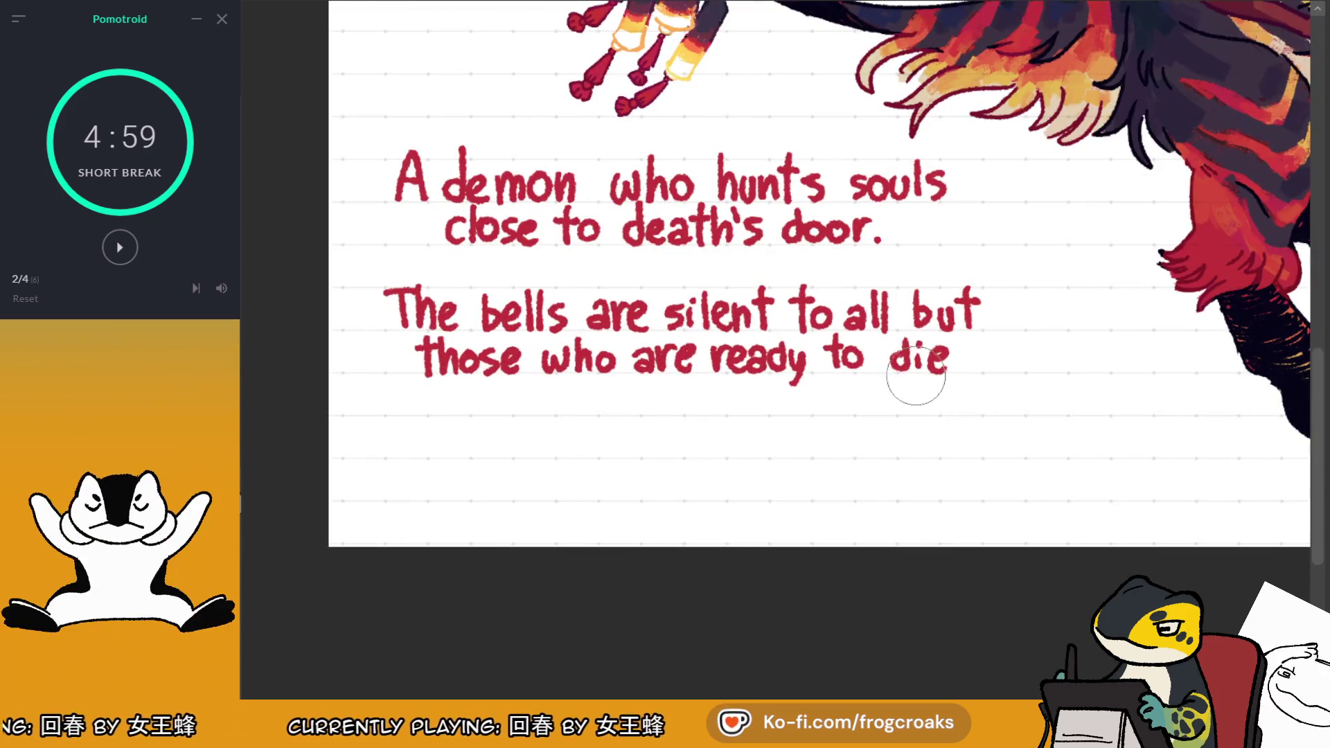
{"action": "mouse_move", "coordinate": [916, 376]}
{"action": "left_mouse_down"}
{"action": "mouse_move", "coordinate": [918, 359]}
{"action": "mouse_move", "coordinate": [906, 366]}
{"action": "mouse_move", "coordinate": [947, 354]}
{"action": "left_mouse_up"}
{"action": "key", "text": "ctrl+z"}
{"action": "left_click", "coordinate": [959, 371]}
Undo the stray red stroke beneath the lore caption
{"action": "scroll", "coordinate": [783, 346], "scroll_direction": "down", "scroll_amount": 1}
{"action": "scroll", "coordinate": [783, 346], "scroll_direction": "up", "scroll_amount": 5}
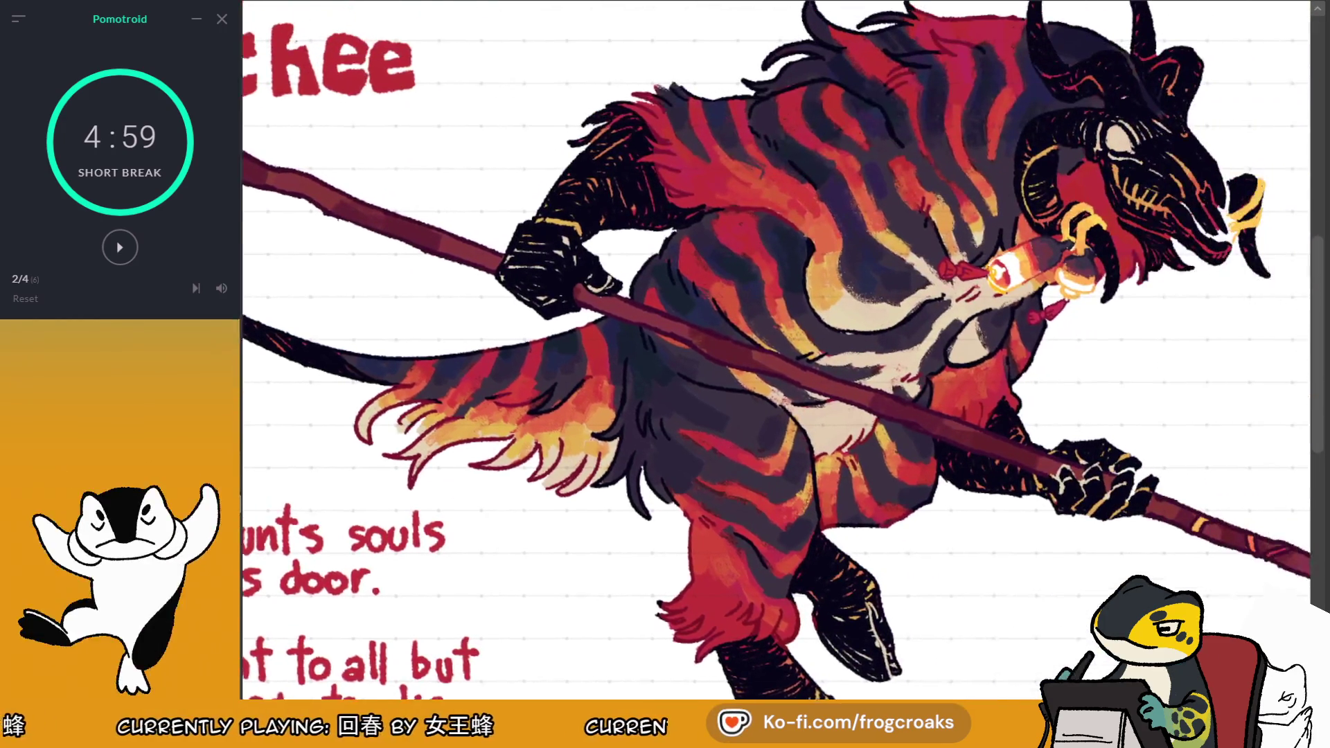
{"action": "scroll", "coordinate": [776, 346], "scroll_direction": "down", "scroll_amount": 5}
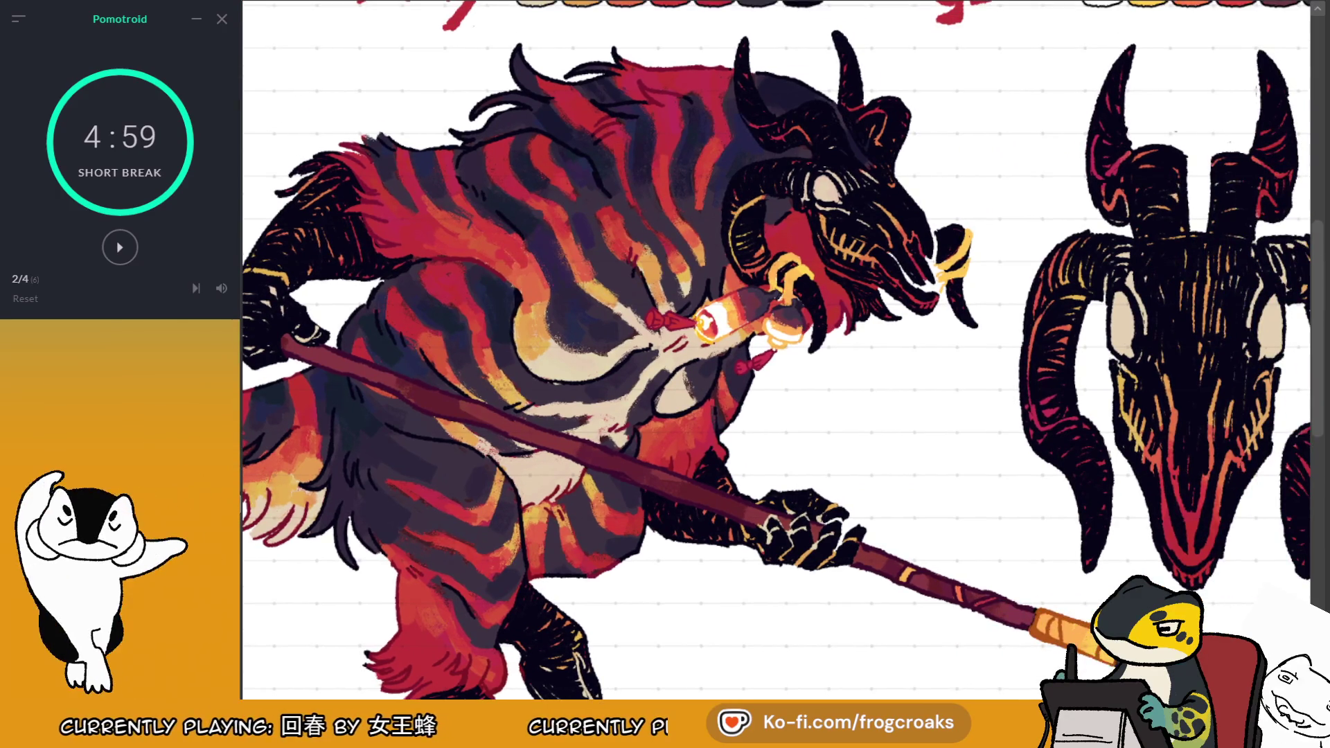
{"action": "scroll", "coordinate": [774, 350], "scroll_direction": "right", "scroll_amount": 1}
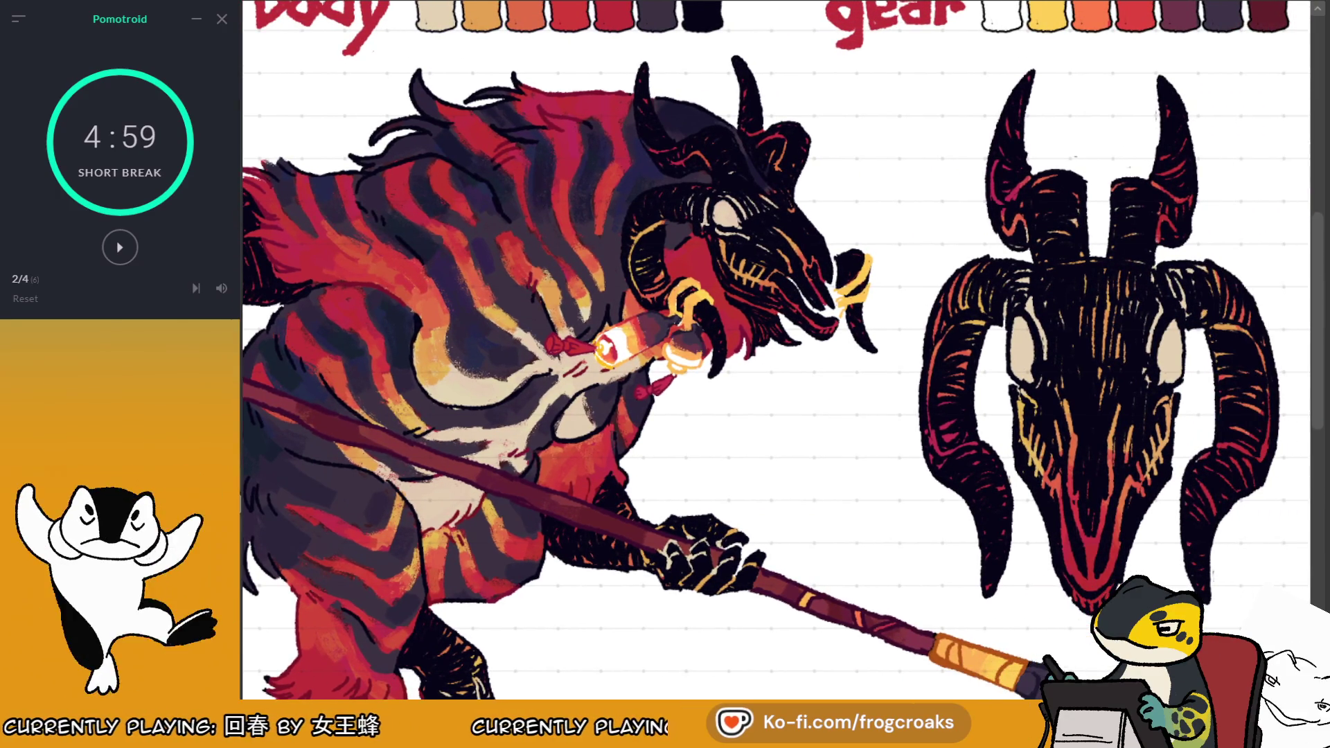
{"action": "scroll", "coordinate": [774, 349], "scroll_direction": "left", "scroll_amount": 1}
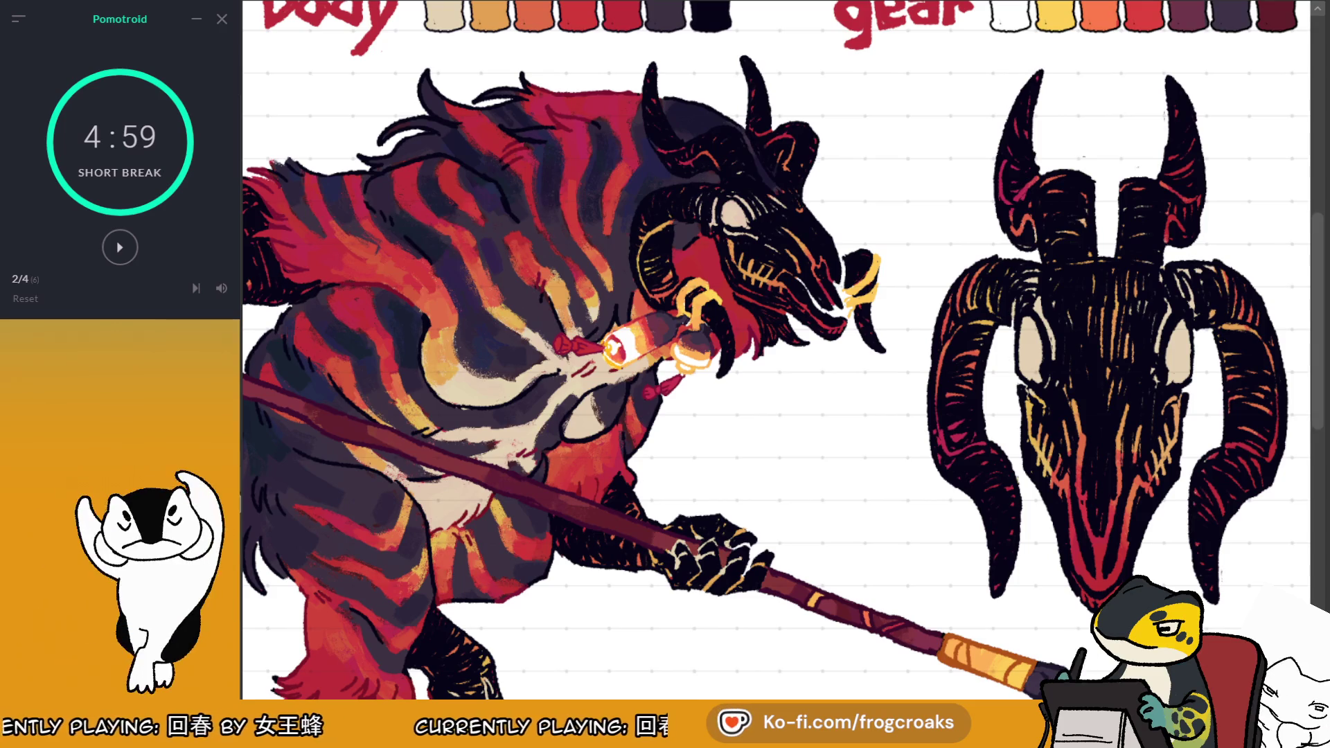
{"action": "scroll", "coordinate": [783, 350], "scroll_direction": "down", "scroll_amount": 10}
{"action": "scroll", "coordinate": [782, 350], "scroll_direction": "left", "scroll_amount": 10}
{"action": "scroll", "coordinate": [776, 350], "scroll_direction": "up", "scroll_amount": 5}
{"action": "scroll", "coordinate": [776, 350], "scroll_direction": "right", "scroll_amount": 5}
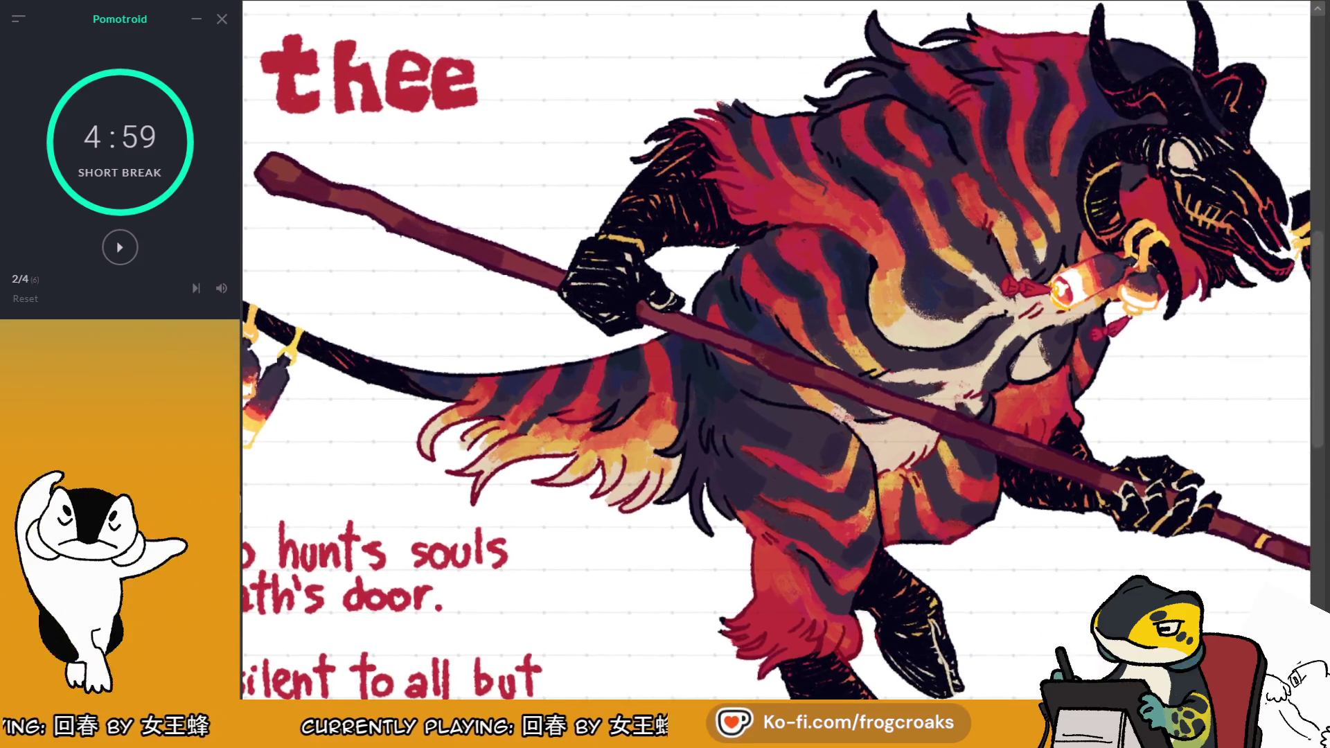
{"action": "scroll", "coordinate": [776, 349], "scroll_direction": "right", "scroll_amount": 5}
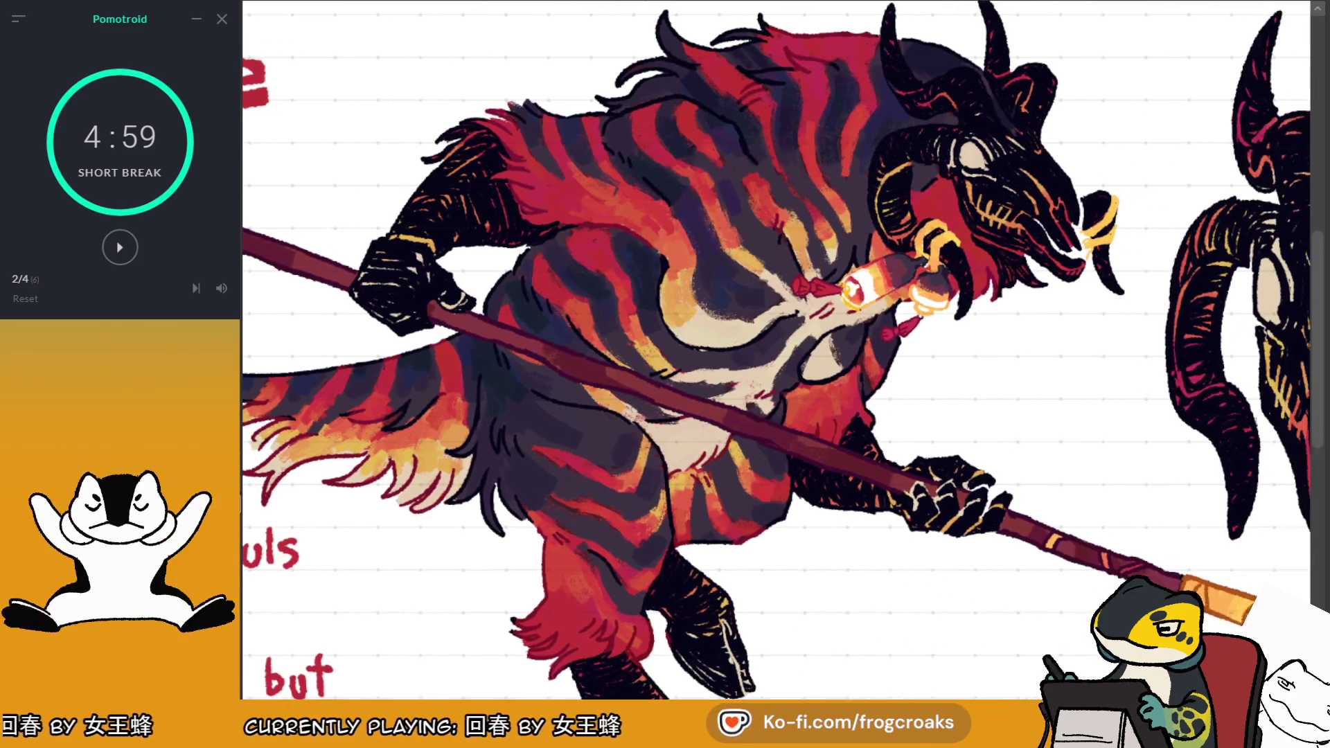
{"action": "scroll", "coordinate": [783, 350], "scroll_direction": "right", "scroll_amount": 5}
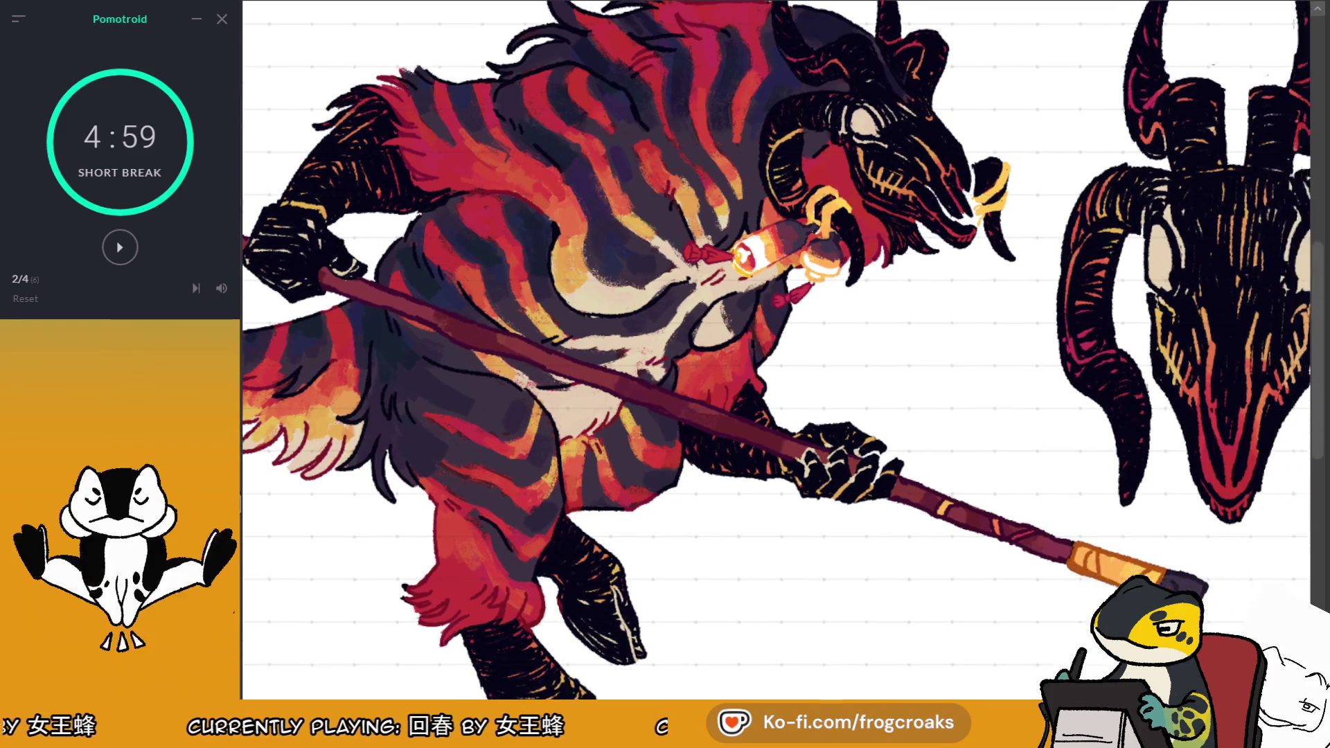
{"action": "scroll", "coordinate": [776, 349], "scroll_direction": "down", "scroll_amount": 2}
{"action": "scroll", "coordinate": [776, 350], "scroll_direction": "left", "scroll_amount": 5}
{"action": "scroll", "coordinate": [776, 349], "scroll_direction": "left", "scroll_amount": 10}
{"action": "scroll", "coordinate": [776, 350], "scroll_direction": "down", "scroll_amount": 3}
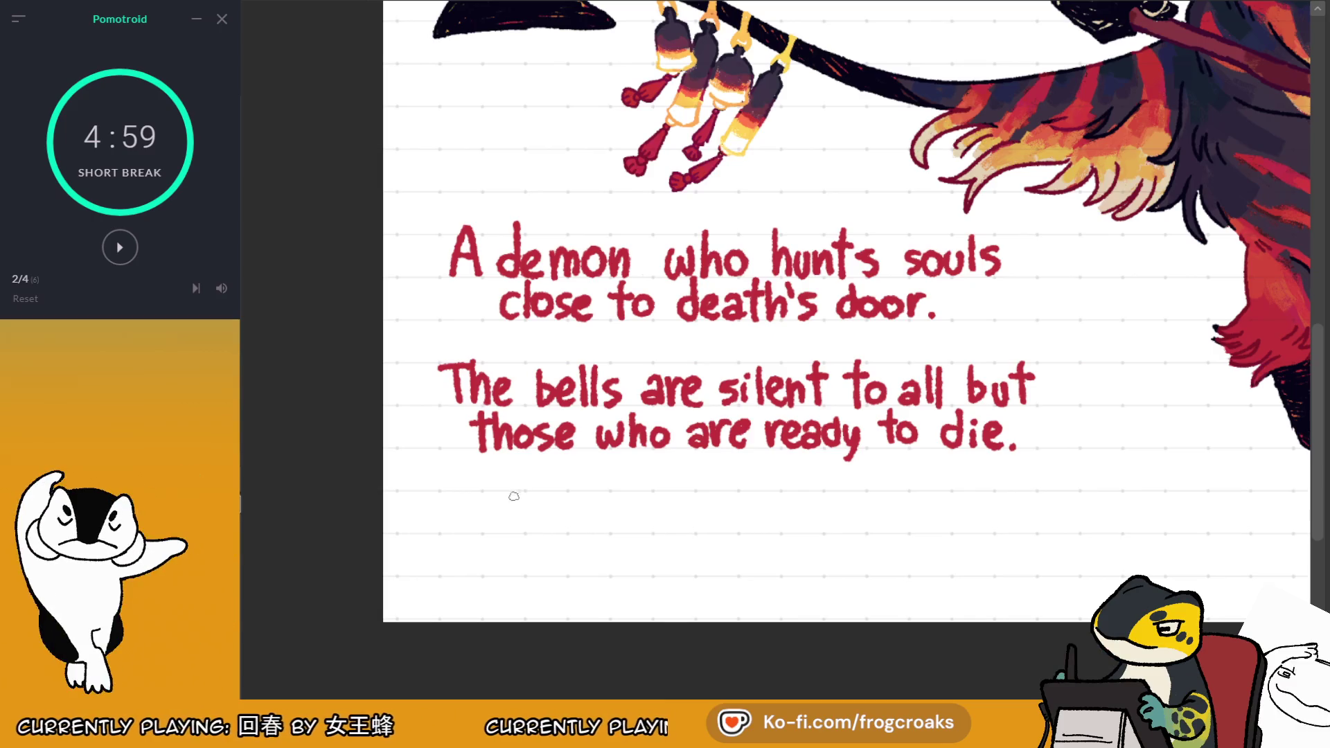
{"action": "key", "text": "ctrl+z"}
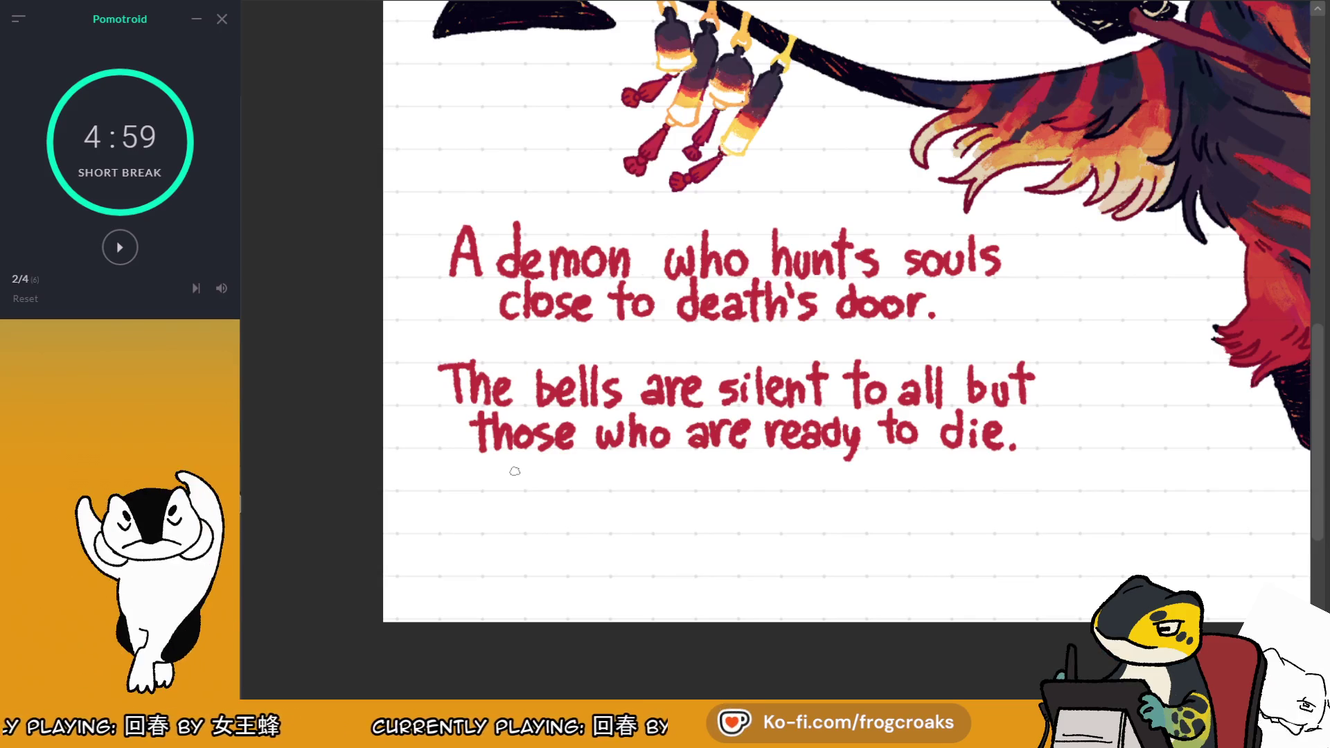
Select the lore caption block, move it right and down, and deselect
{"action": "scroll", "coordinate": [514, 471], "scroll_direction": "down", "scroll_amount": 5}
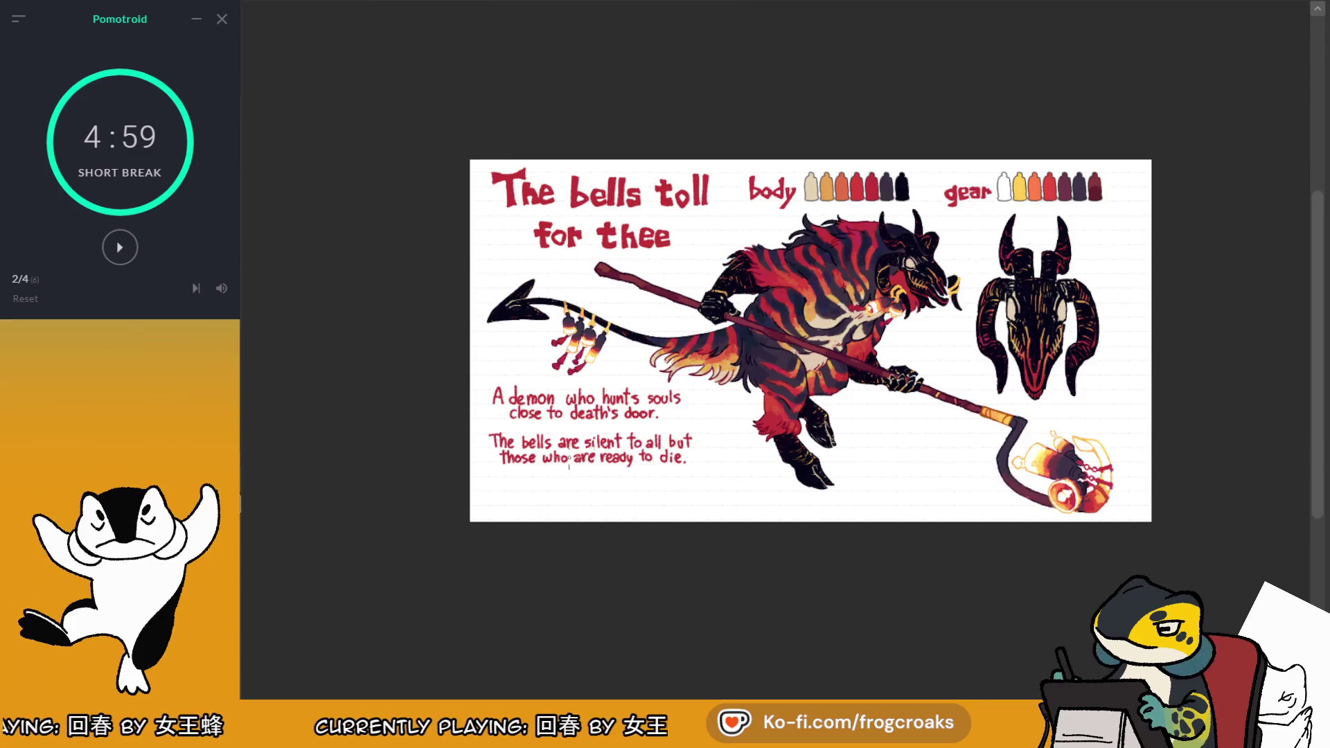
{"action": "scroll", "coordinate": [649, 451], "scroll_direction": "up", "scroll_amount": 2}
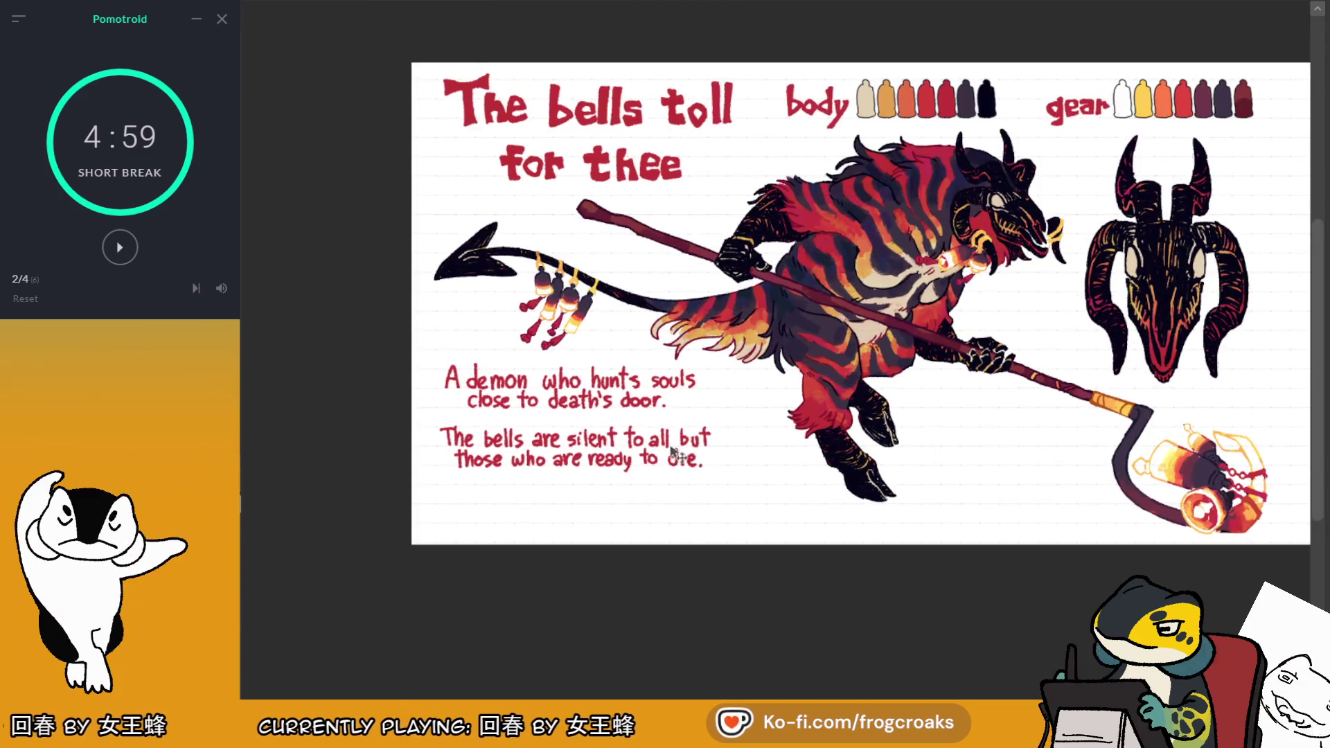
{"action": "left_click_drag", "start_coordinate": [415, 343], "coordinate": [649, 500]}
{"action": "left_click_drag", "start_coordinate": [641, 448], "coordinate": [675, 461]}
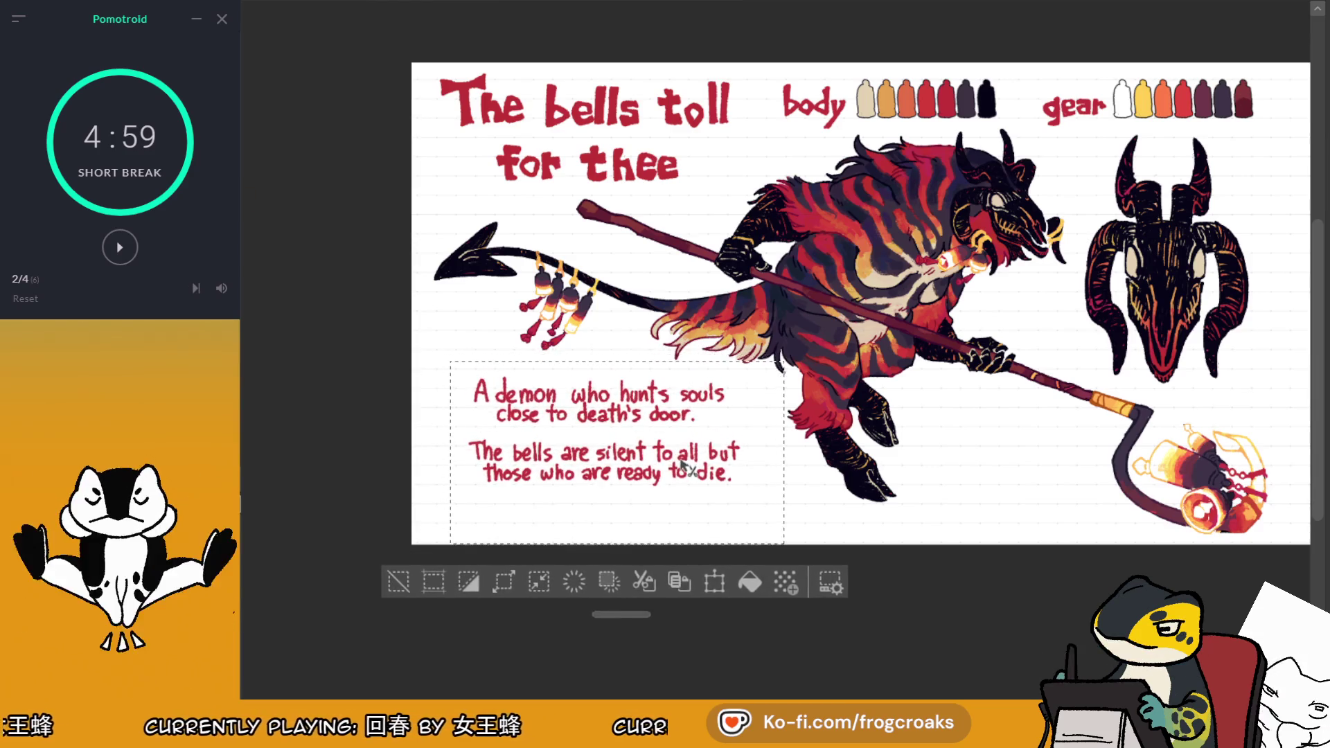
{"action": "key", "text": "ctrl+d"}
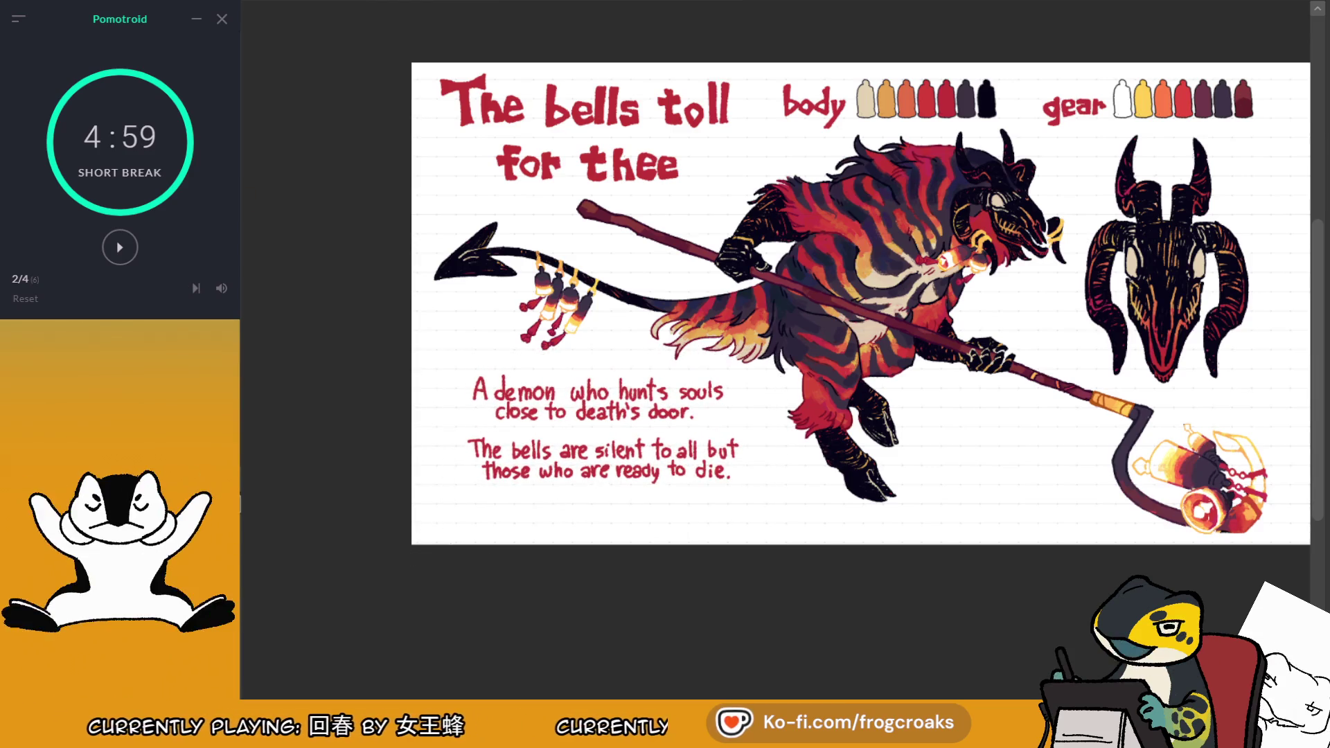
With the whole sheet in view, shift the caption block left and down and deselect
{"action": "key", "text": "ctrl+0"}
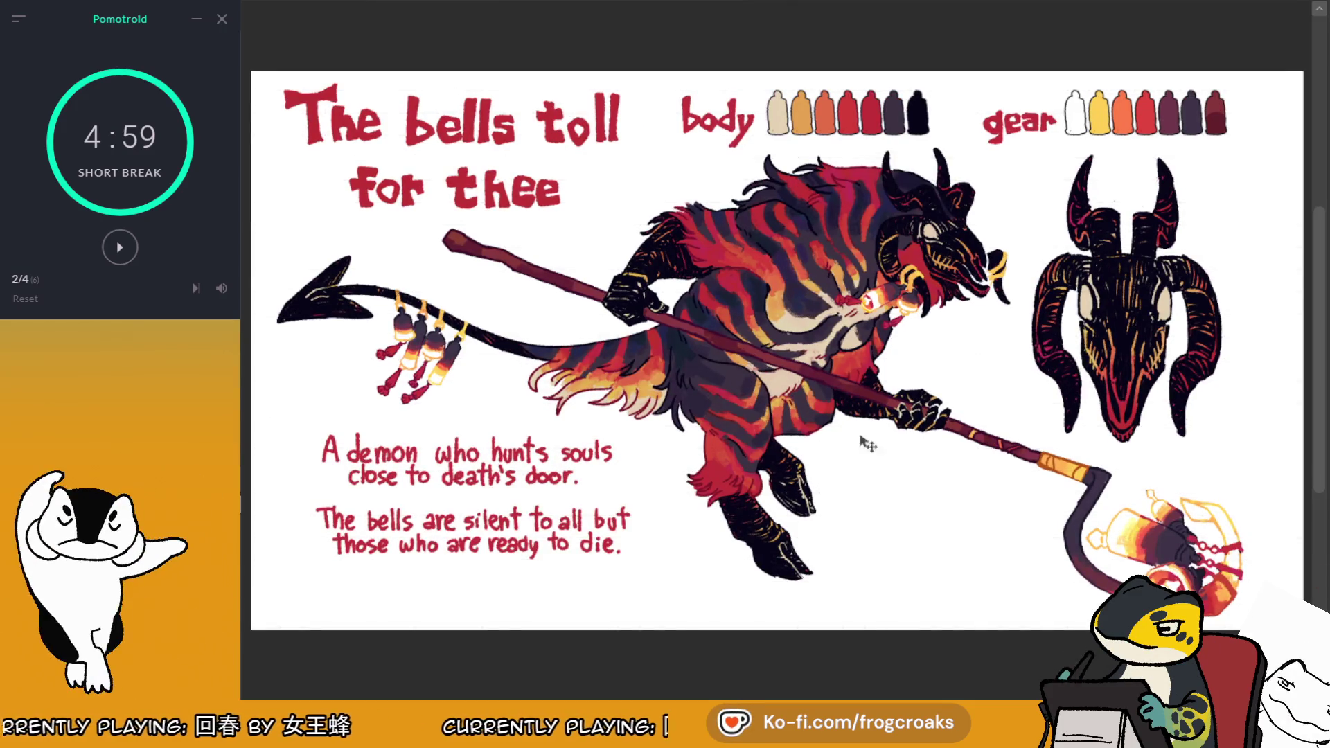
{"action": "left_click_drag", "start_coordinate": [289, 404], "coordinate": [649, 595]}
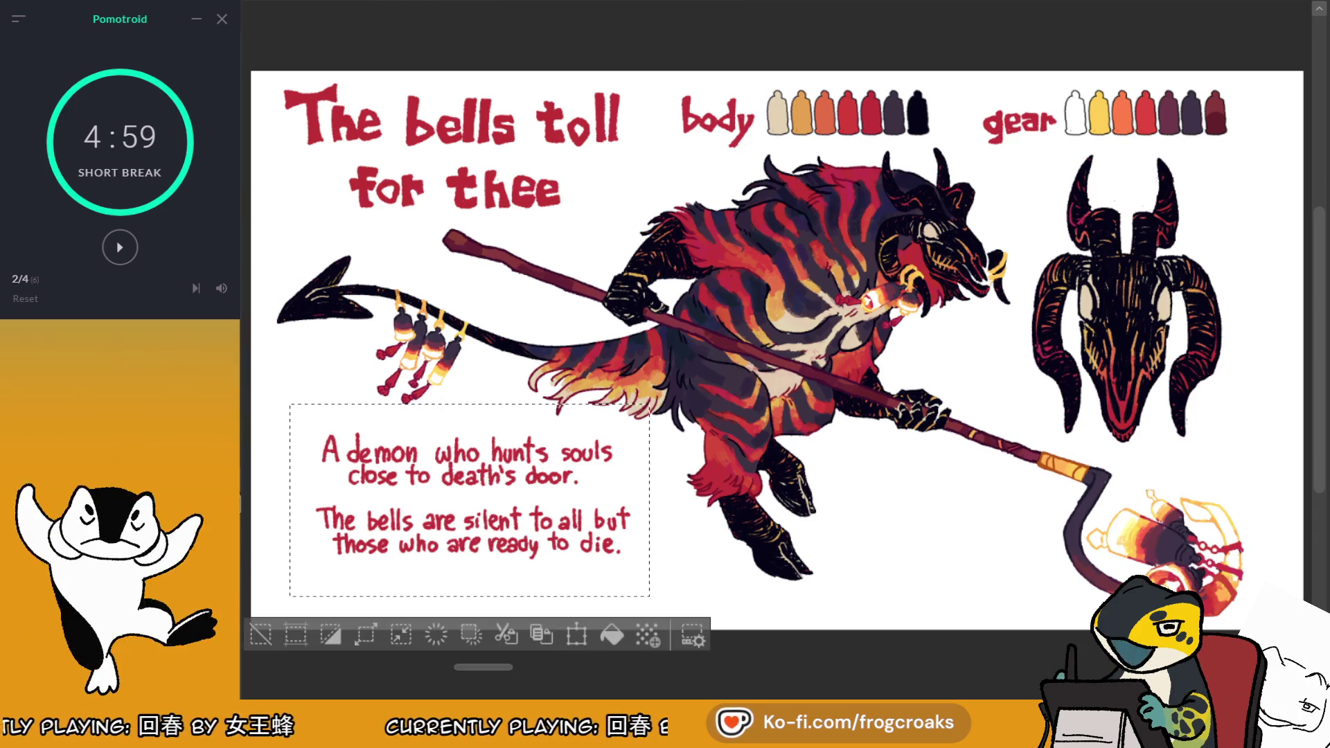
{"action": "left_click_drag", "start_coordinate": [596, 492], "coordinate": [572, 514]}
{"action": "left_click", "coordinate": [268, 648]}
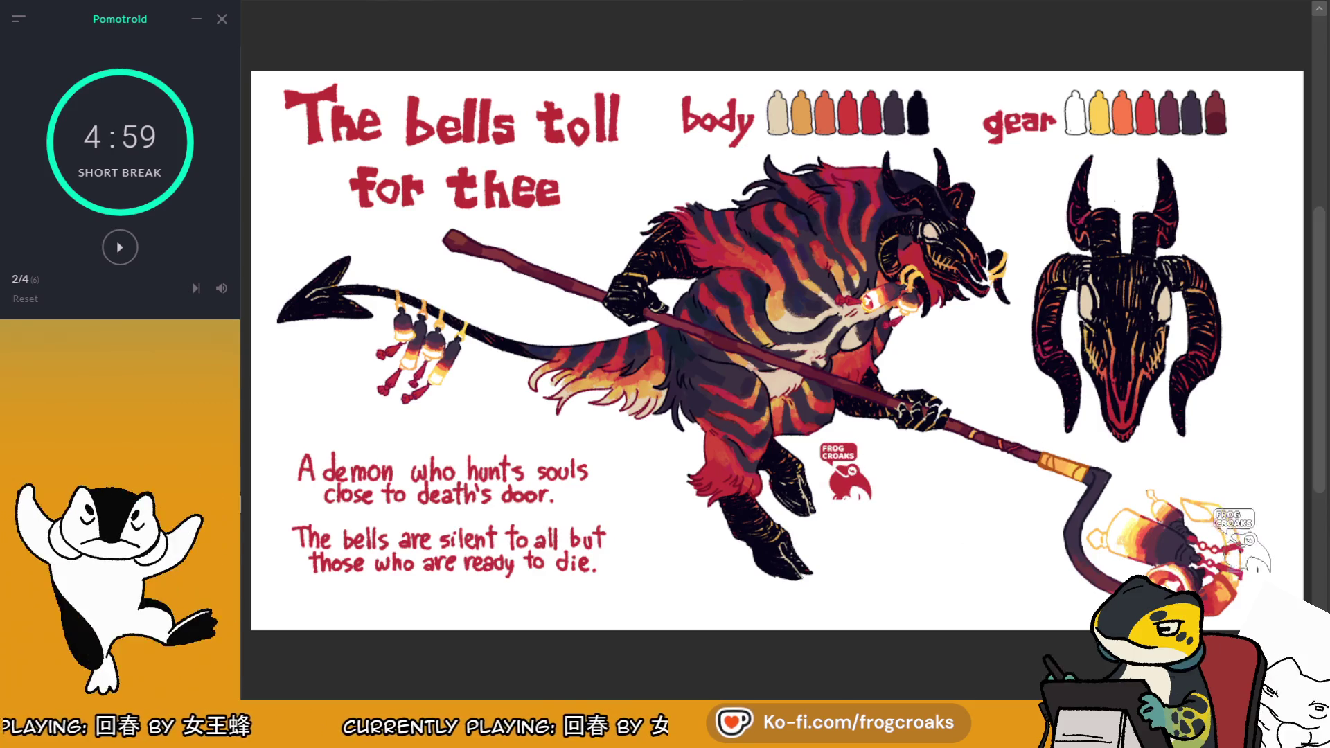
{"action": "key", "text": "ctrl+minus"}
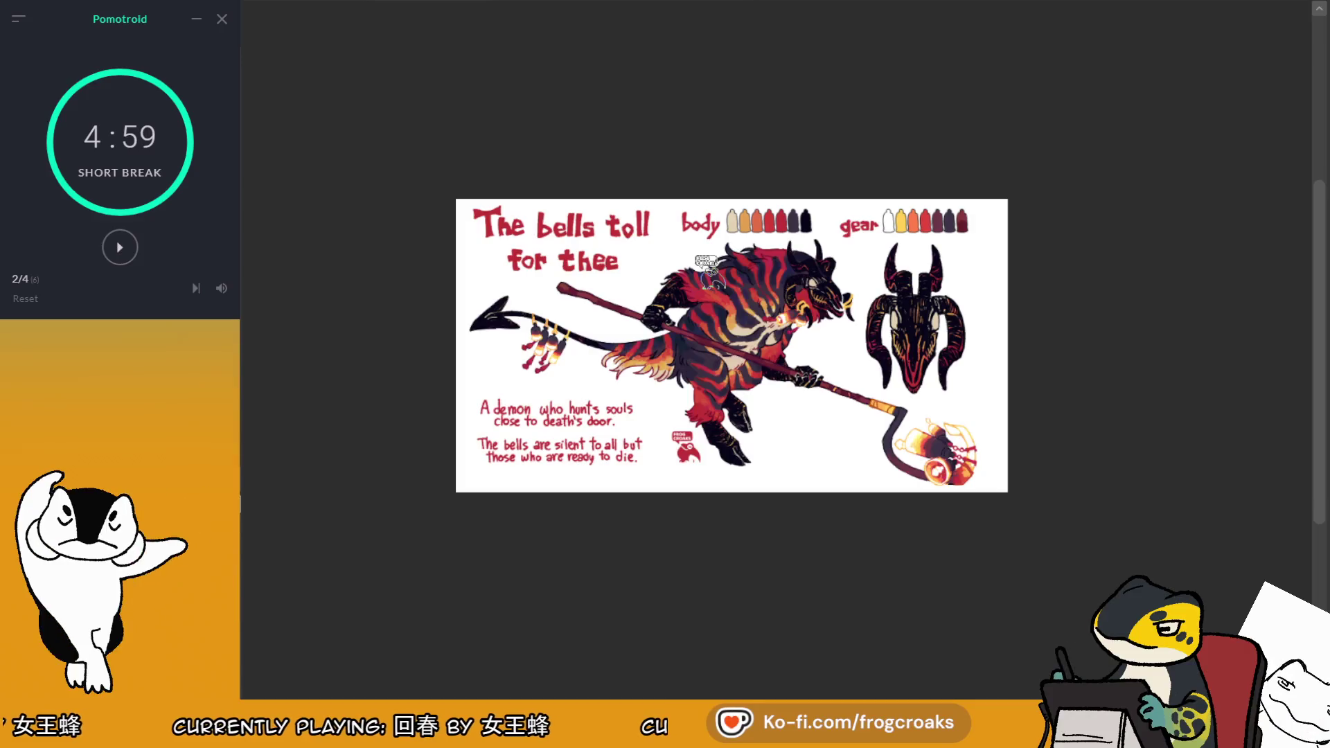
{"action": "key", "text": "ctrl+plus"}
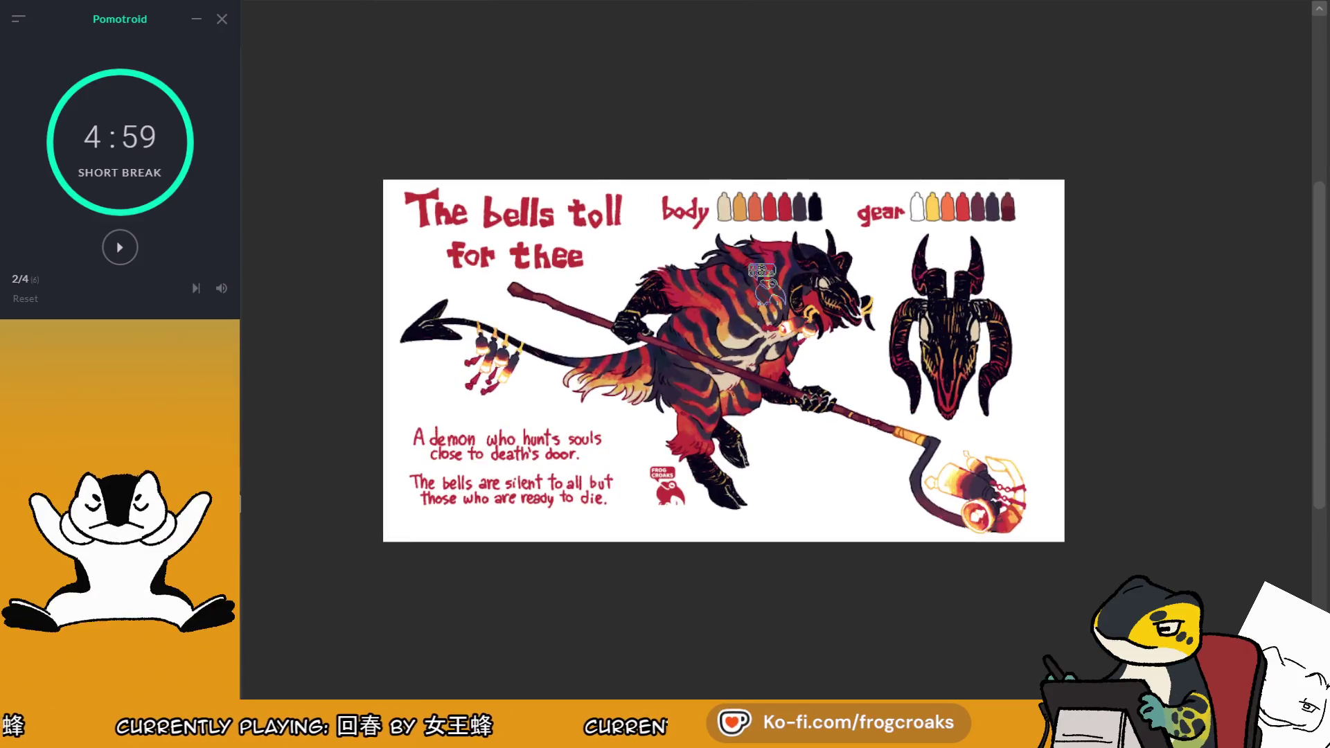
{"action": "key", "text": "ctrl+minus"}
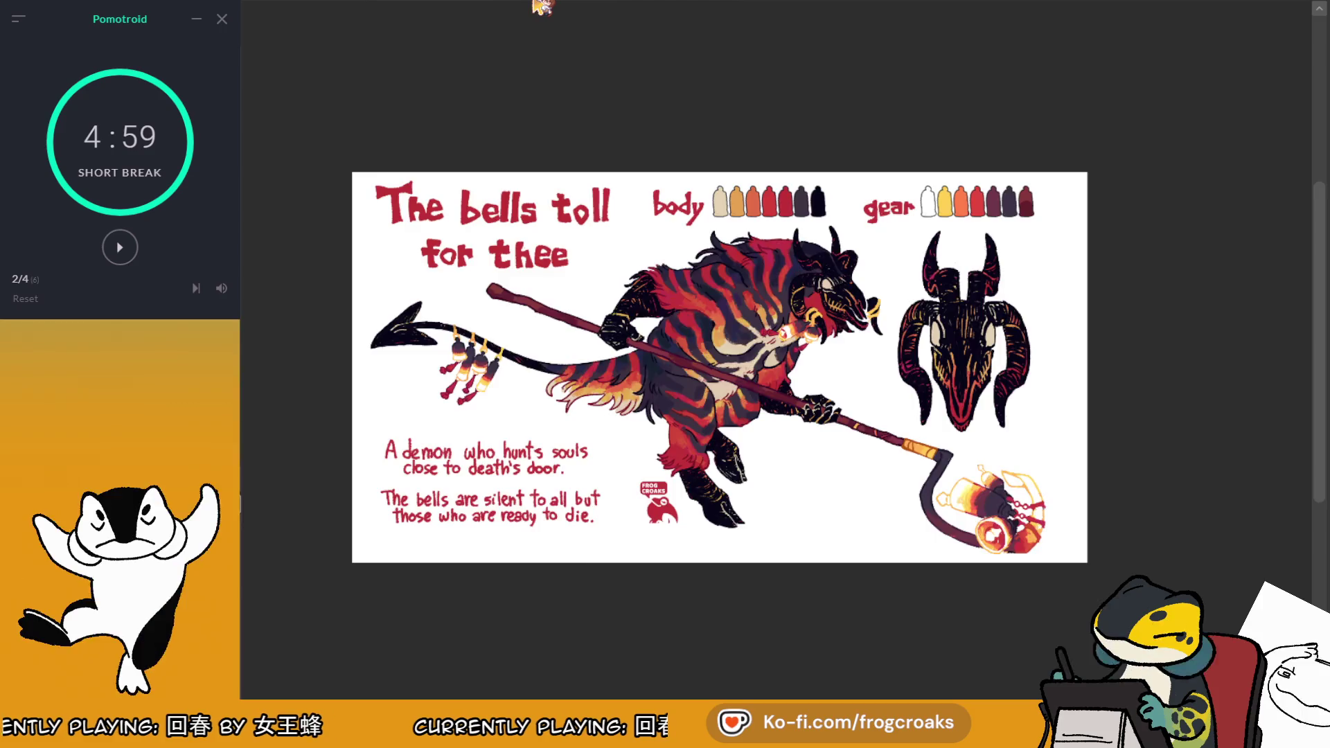
{"action": "key", "text": "ctrl+Tab"}
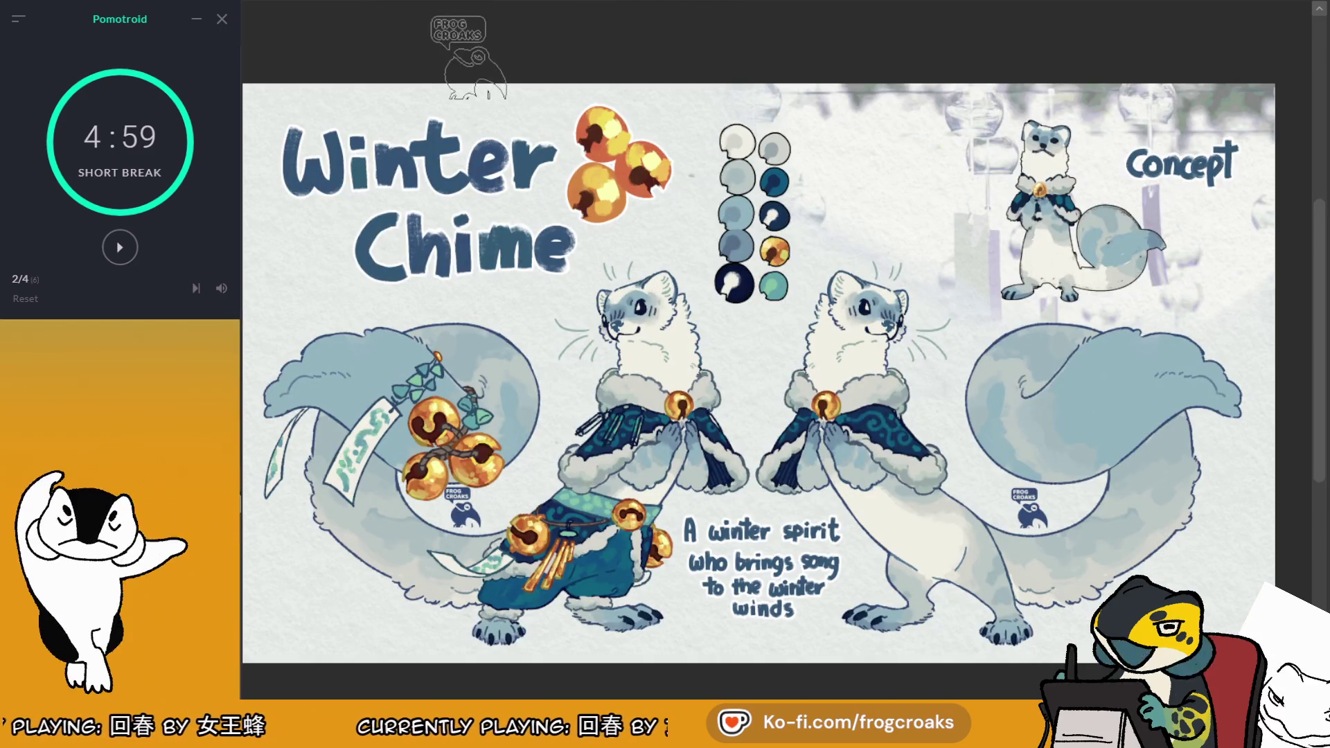
{"action": "key", "text": "ctrl+Tab"}
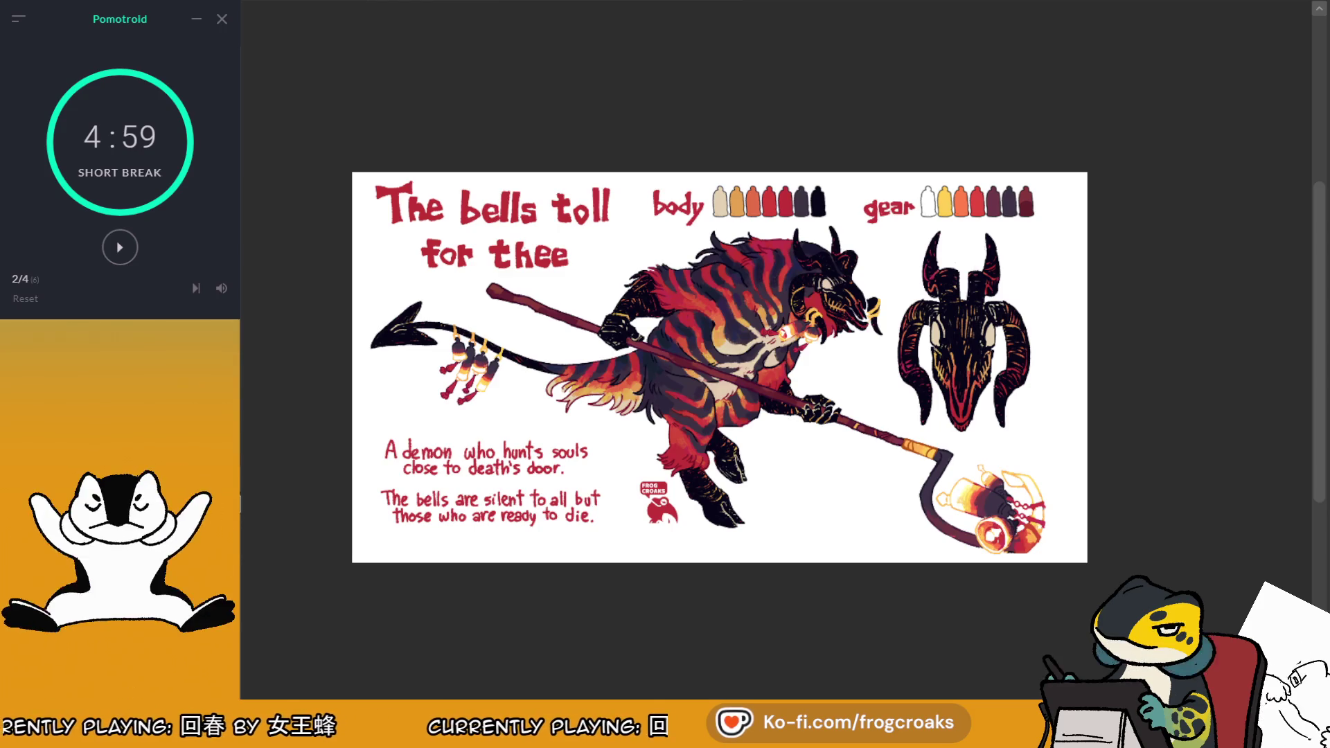
{"action": "left_click_drag", "start_coordinate": [598, 228], "coordinate": [1089, 472]}
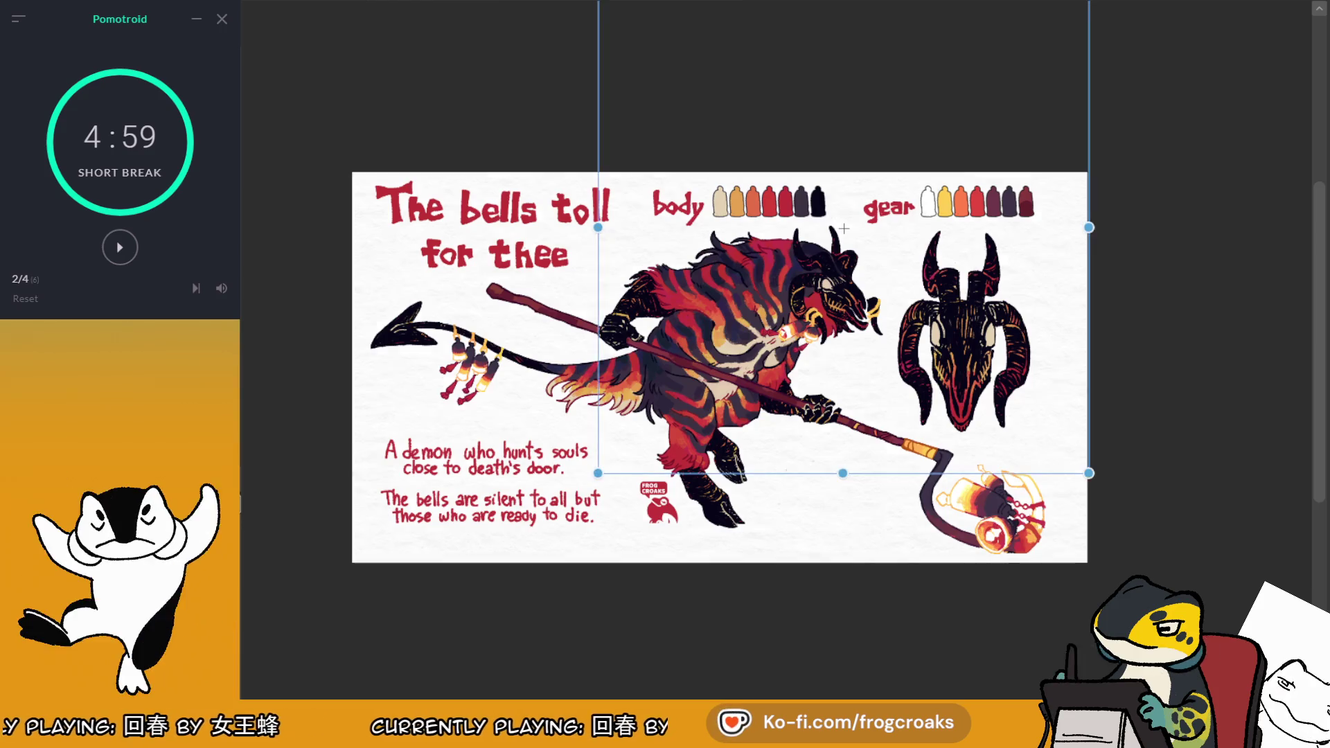
Enlarge the paper texture, shift it down-right, and commit the transform
{"action": "scroll", "coordinate": [849, 144], "scroll_direction": "up", "scroll_amount": 3}
{"action": "scroll", "coordinate": [849, 145], "scroll_direction": "down", "scroll_amount": 2}
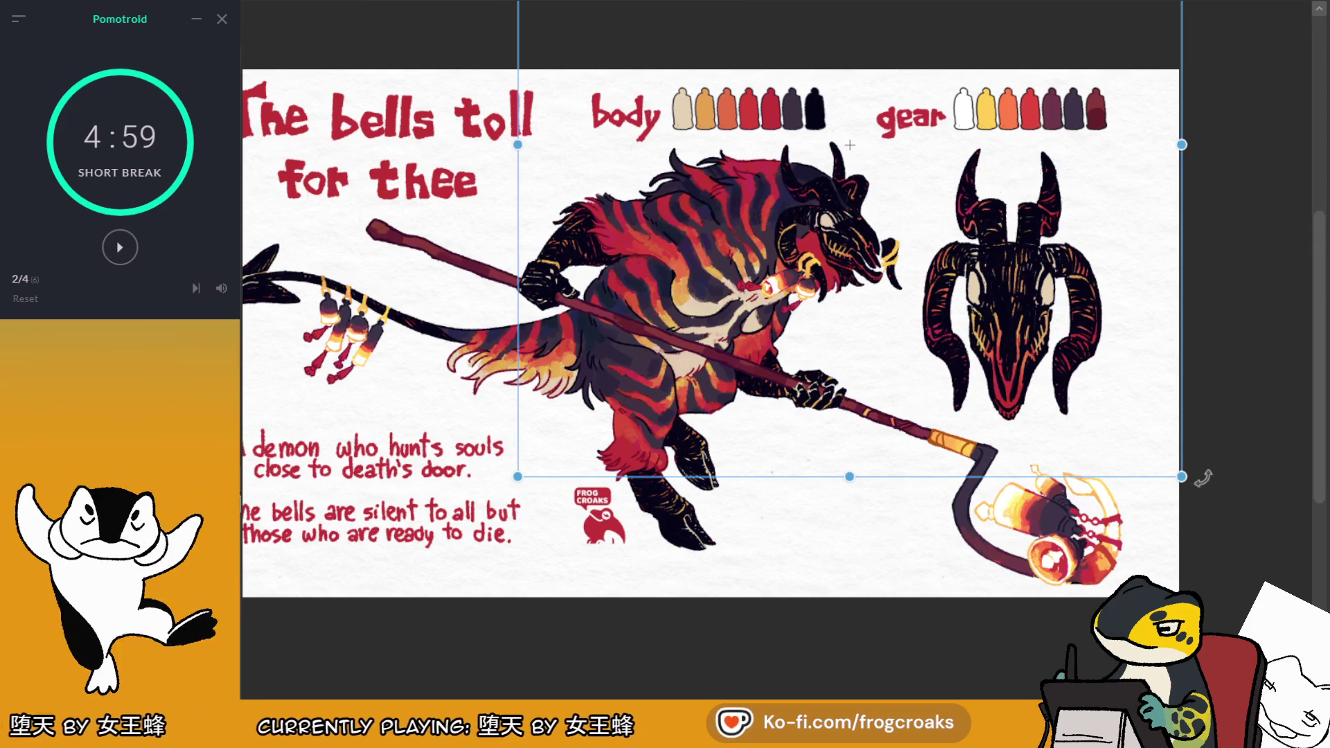
{"action": "mouse_move", "coordinate": [1183, 477]}
{"action": "left_mouse_down"}
{"action": "mouse_move", "coordinate": [1115, 651]}
{"action": "mouse_move", "coordinate": [1081, 496]}
{"action": "mouse_move", "coordinate": [872, 388]}
{"action": "mouse_move", "coordinate": [962, 466]}
{"action": "mouse_move", "coordinate": [1042, 408]}
{"action": "left_mouse_up"}
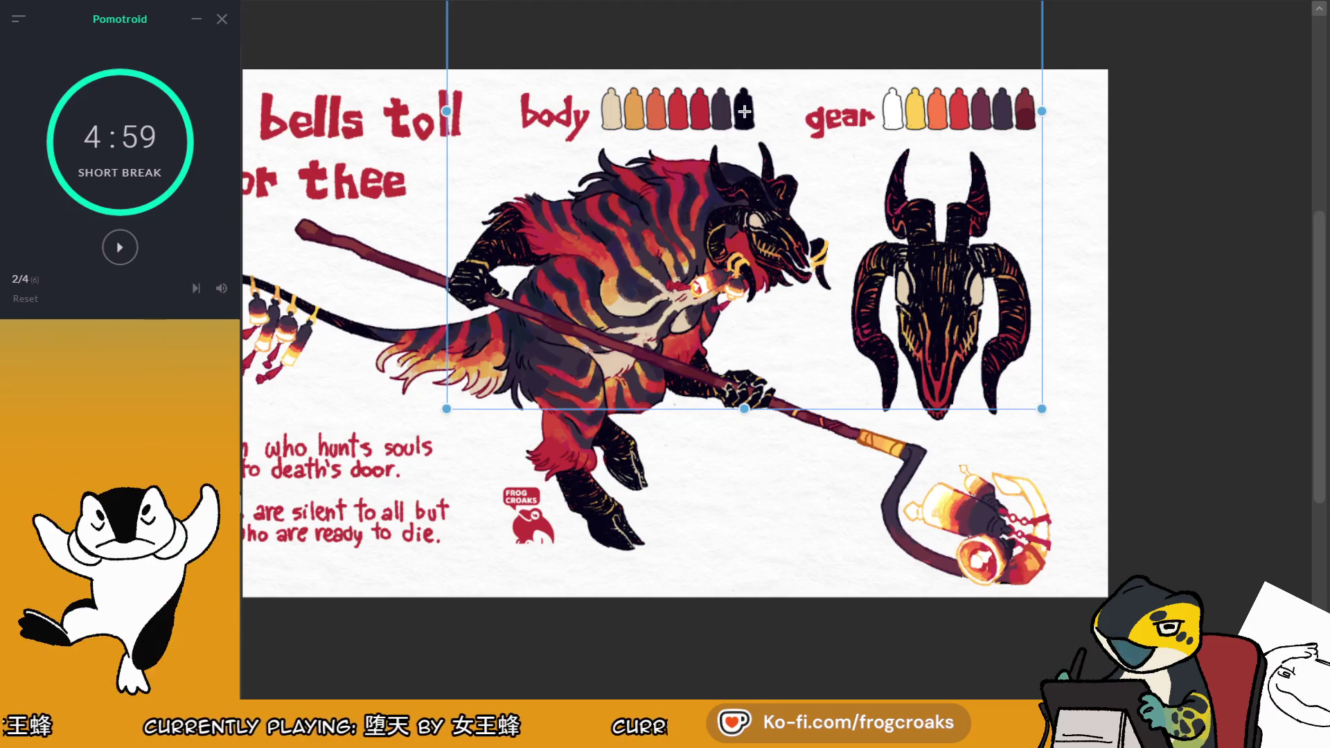
{"action": "key", "text": "Return"}
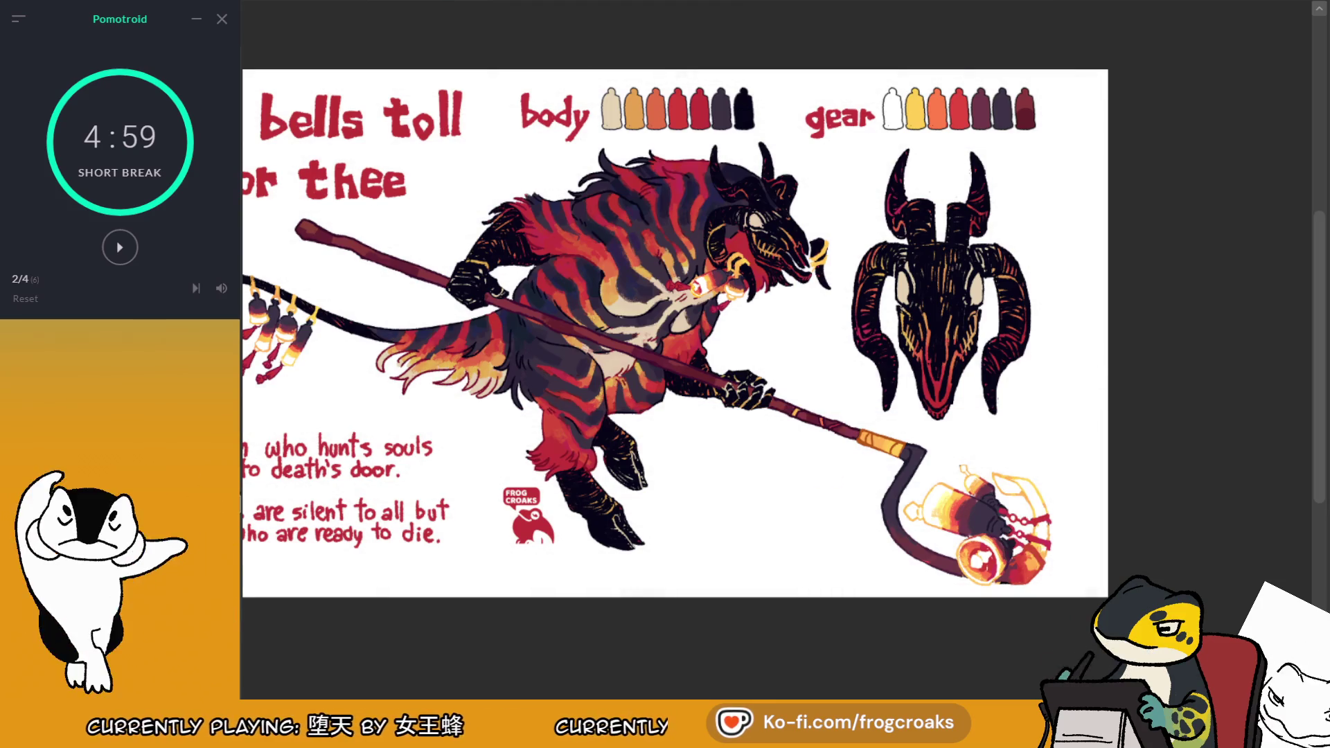
{"action": "key", "text": "ctrl+t"}
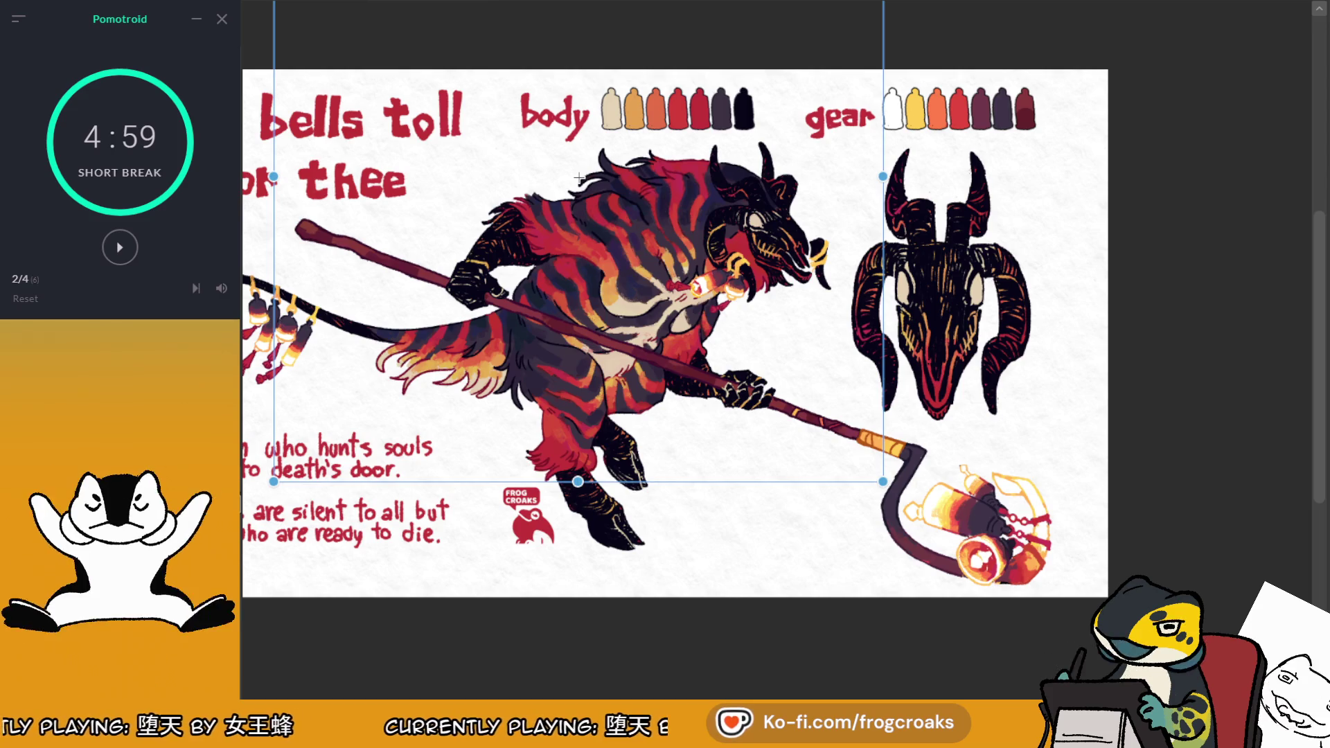
{"action": "left_click_drag", "start_coordinate": [579, 178], "coordinate": [626, 237]}
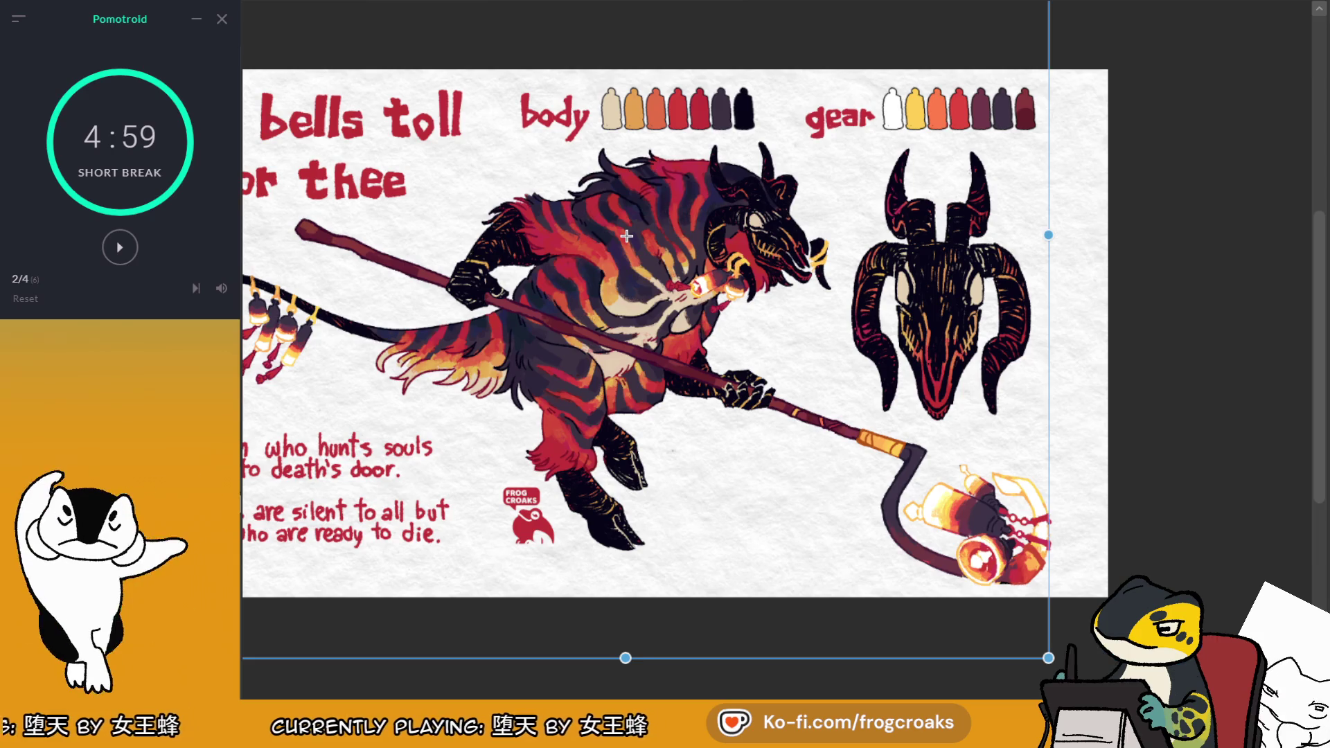
{"action": "key", "text": "Return"}
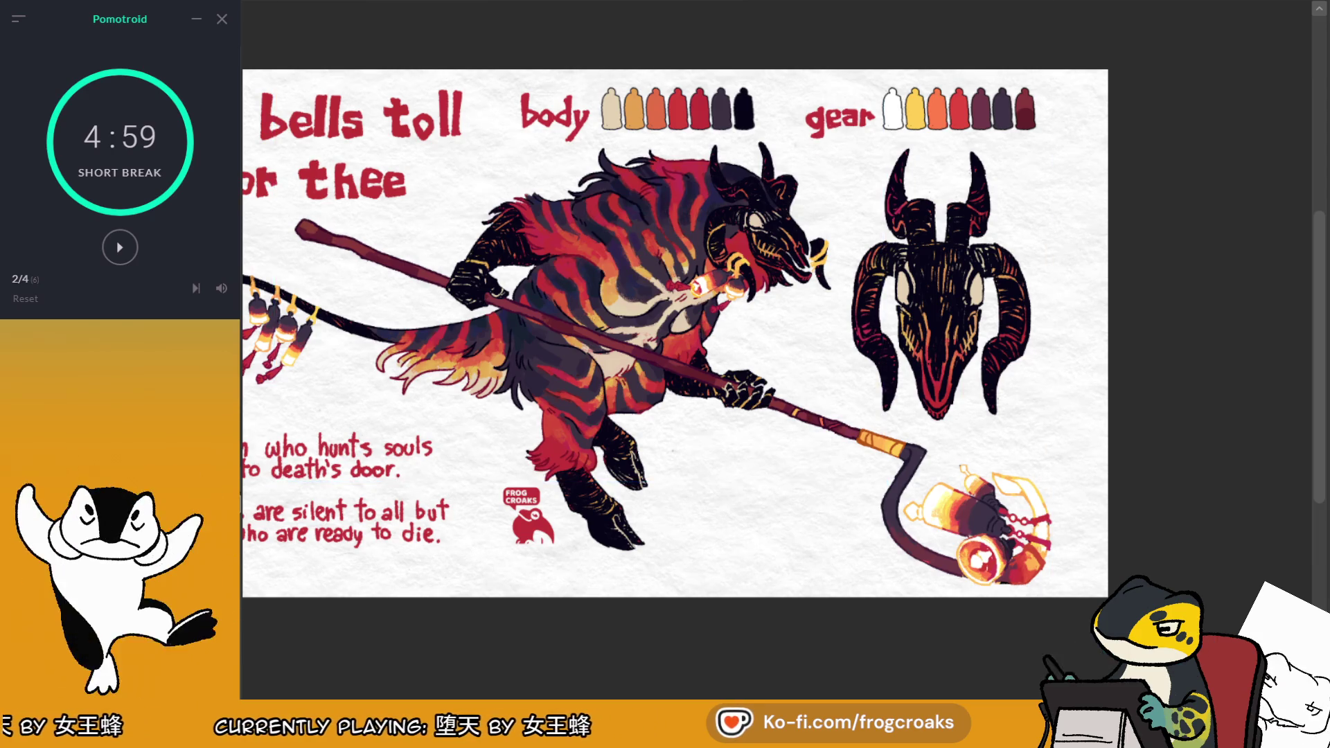
Nudge the artwork slightly down and left, then bring up the Winter Chime sheet
{"action": "key", "text": "ctrl+t"}
{"action": "scroll", "coordinate": [1034, 435], "scroll_direction": "down", "scroll_amount": 2}
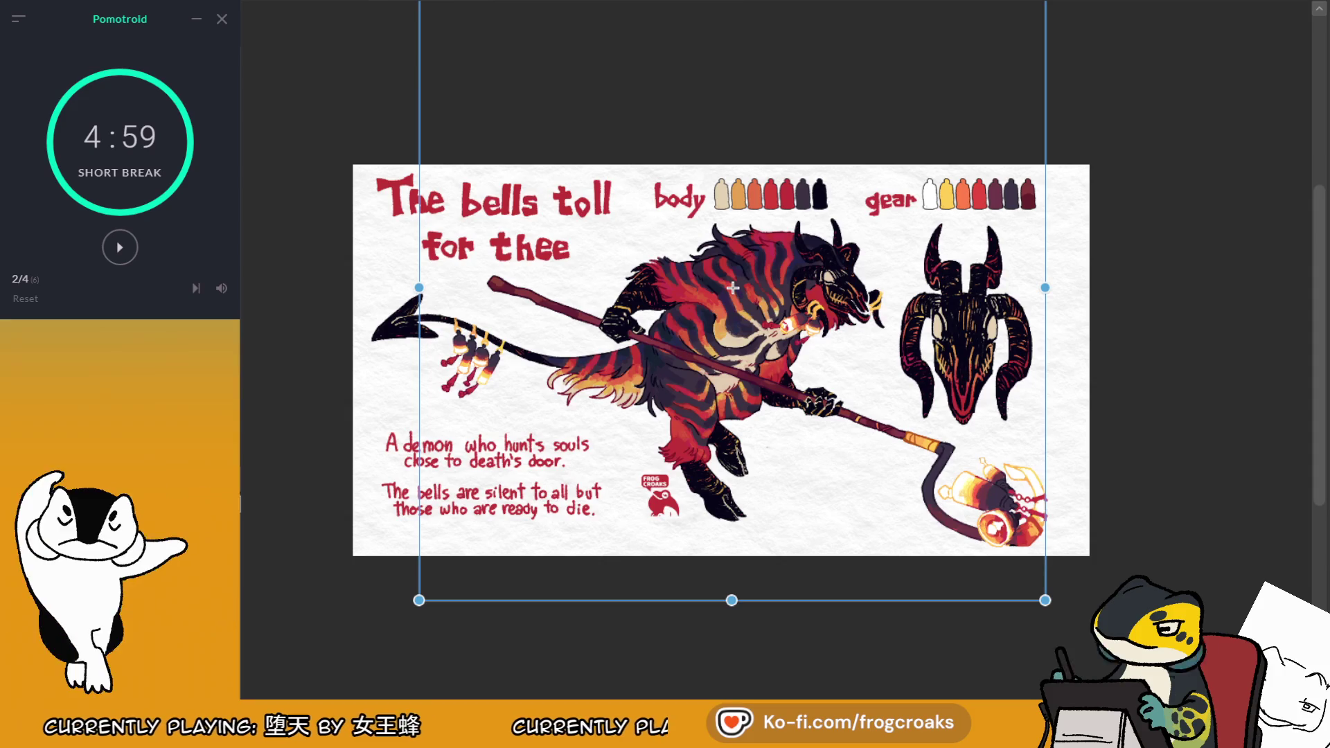
{"action": "key", "text": "Return"}
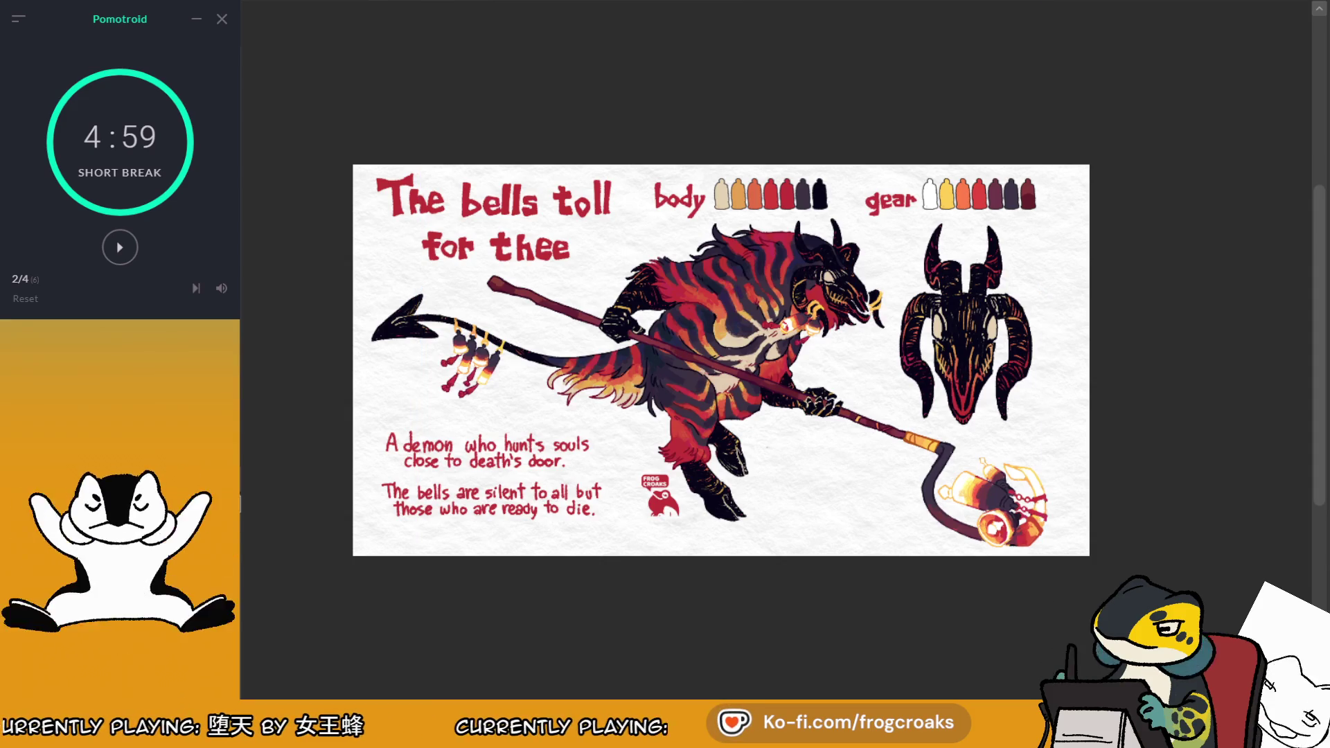
{"action": "mouse_move", "coordinate": [1030, 371]}
{"action": "left_mouse_down"}
{"action": "mouse_move", "coordinate": [975, 366]}
{"action": "mouse_move", "coordinate": [987, 339]}
{"action": "left_mouse_up"}
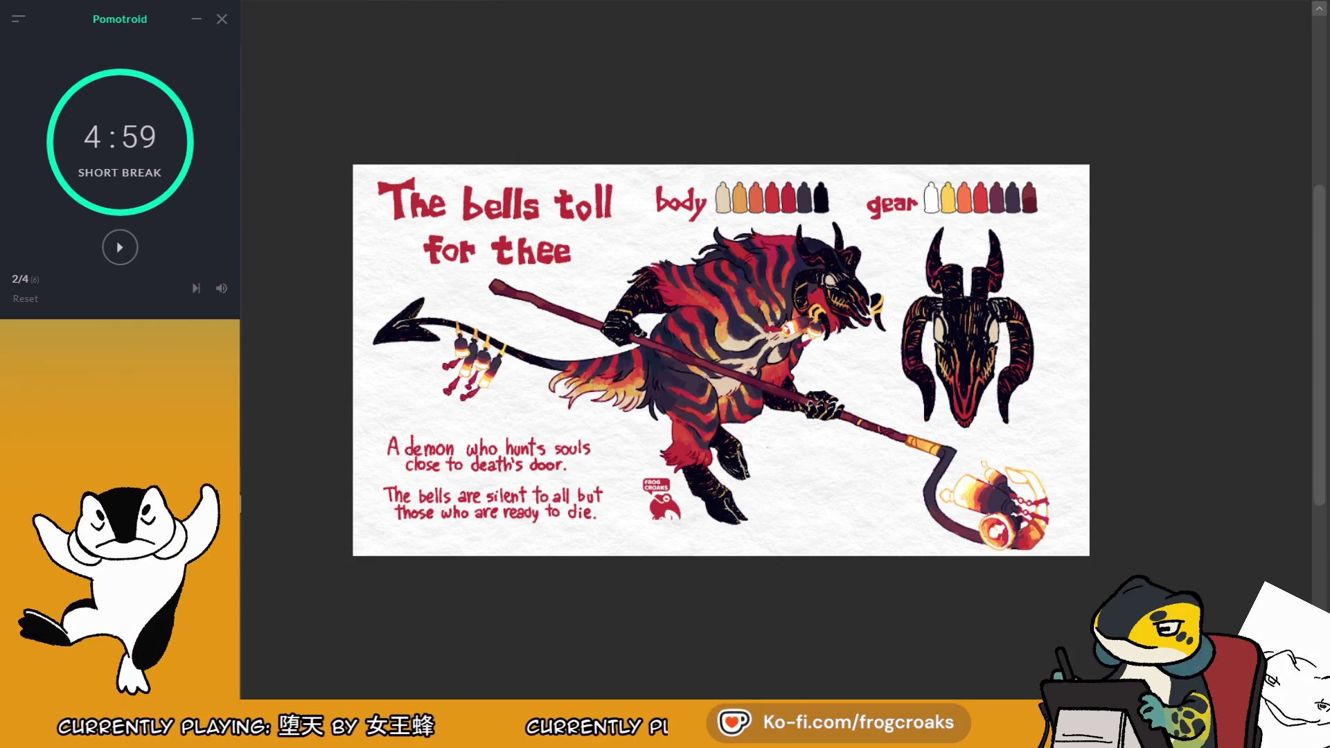
{"action": "key", "text": "Right"}
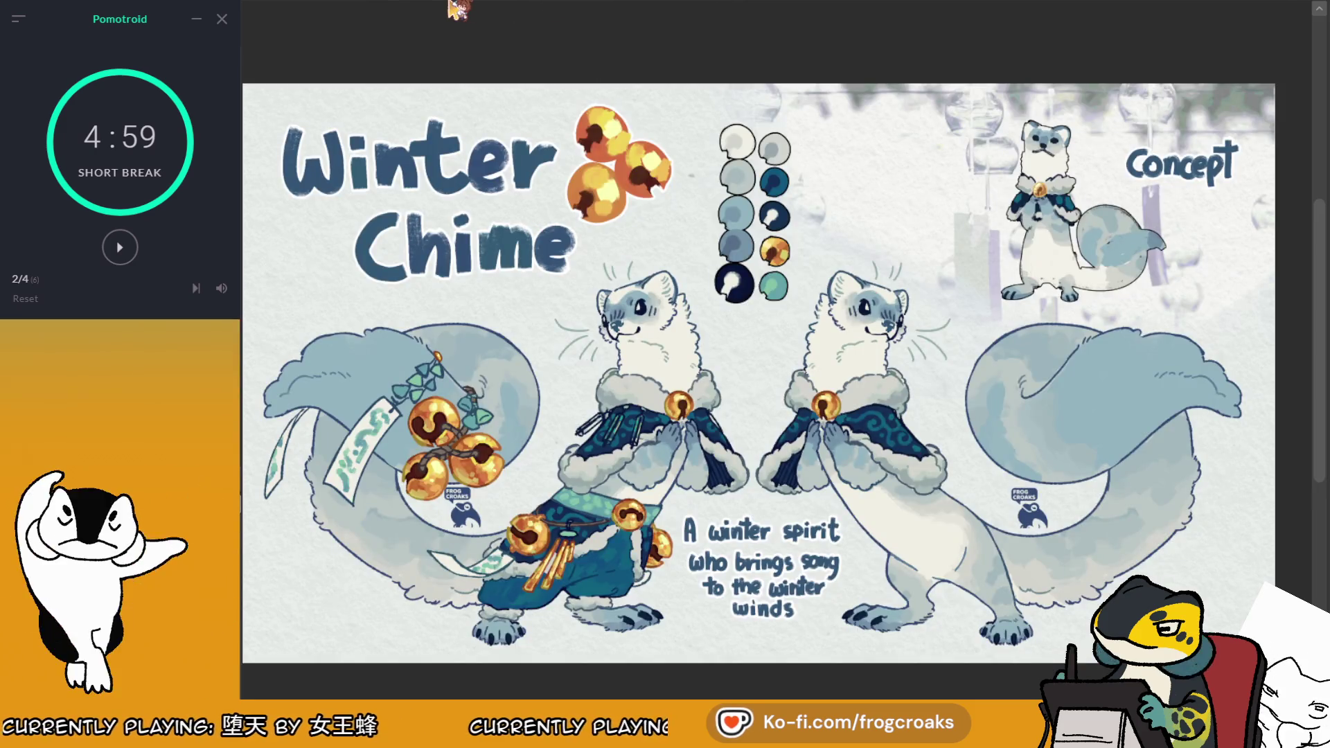
Back on the demon sheet, warm the white paper to a soft off-white cream
{"action": "key", "text": "Left"}
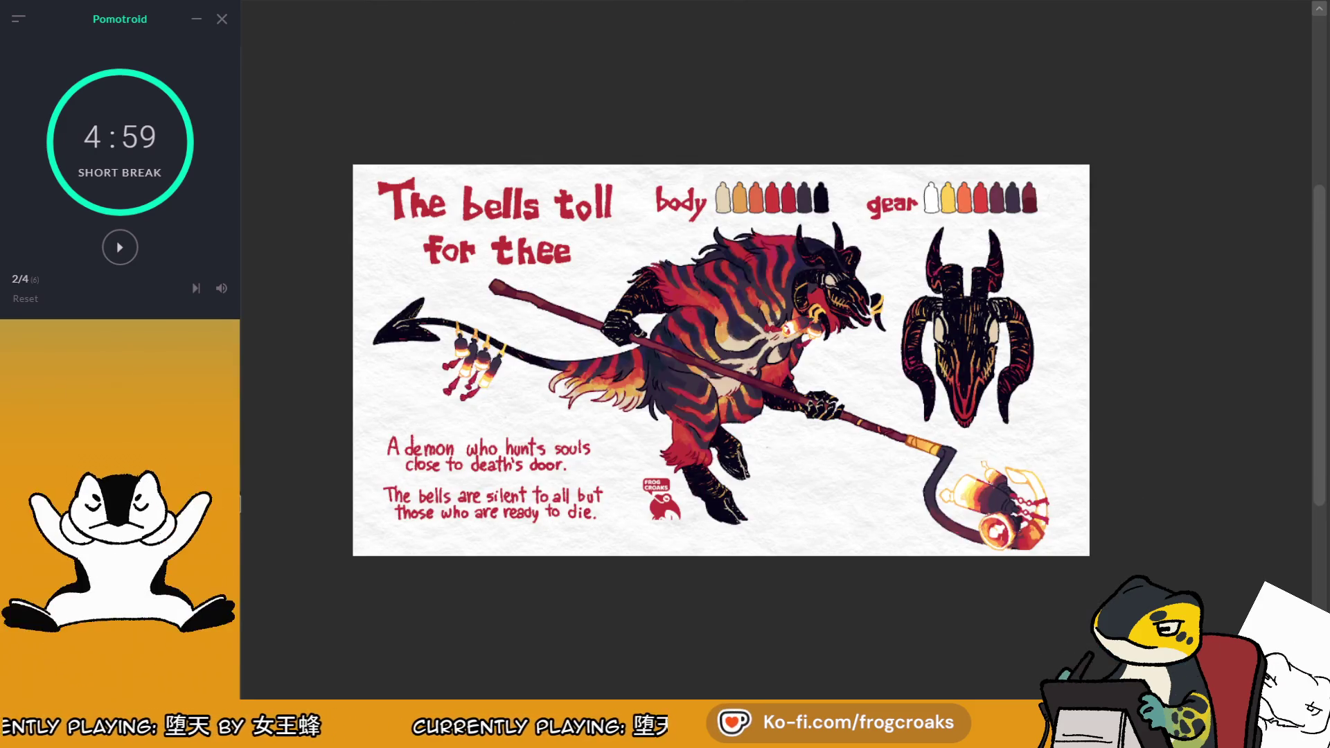
{"action": "scroll", "coordinate": [969, 429], "scroll_direction": "up", "scroll_amount": 1}
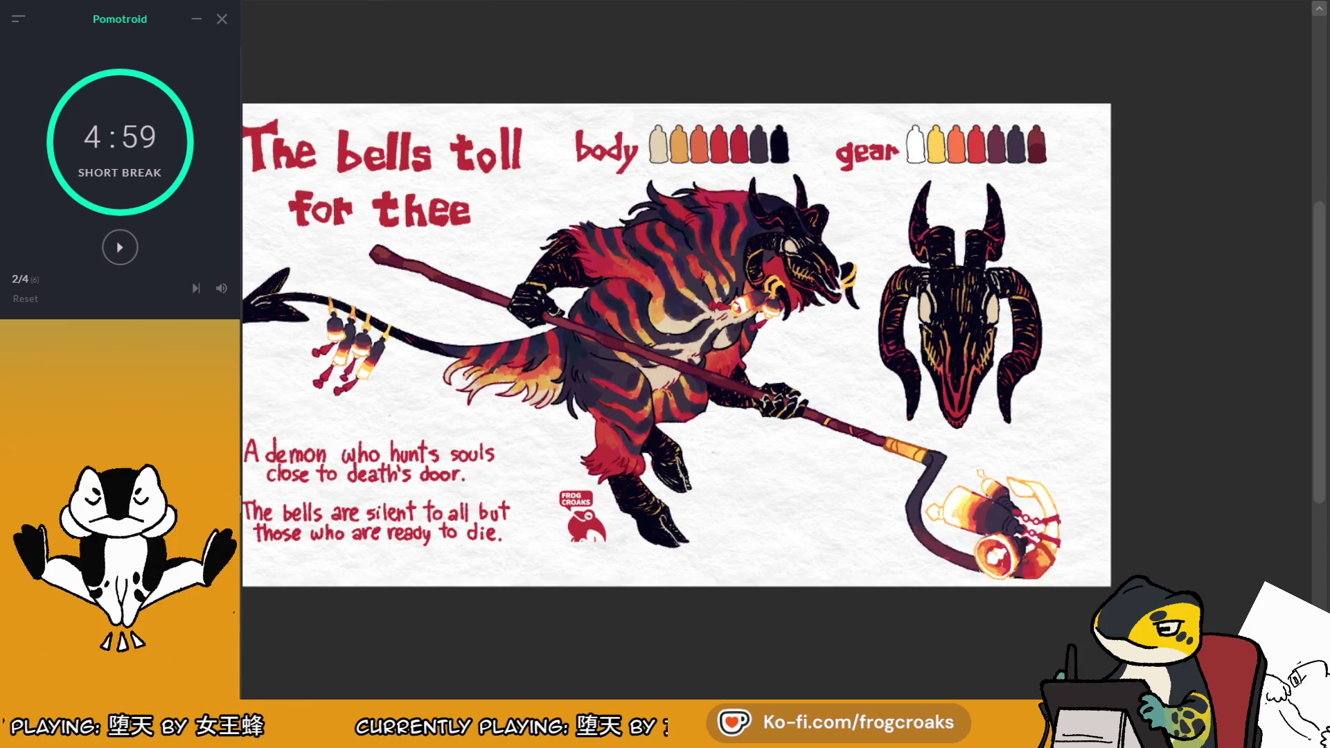
{"action": "key", "text": "Right"}
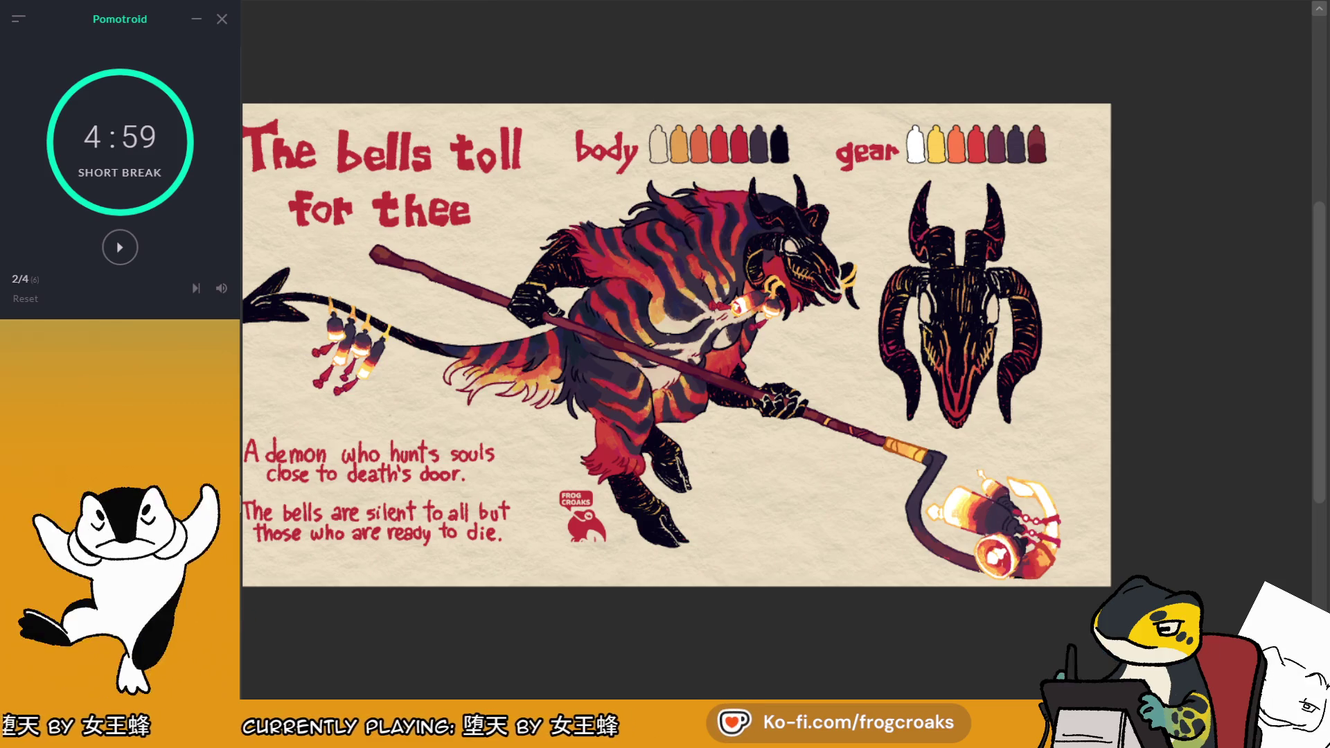
{"action": "key", "text": "Right"}
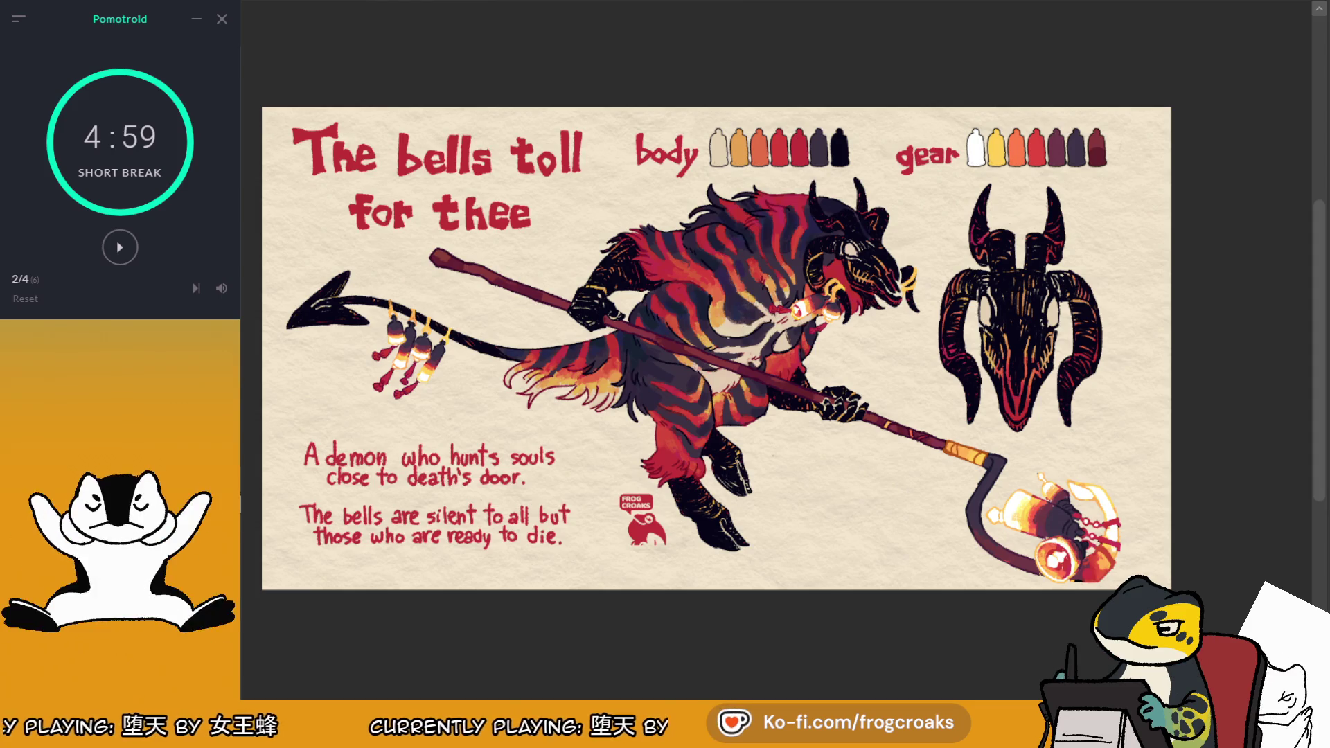
Sample red from the creature, try red-to-cream background gradients, then undo them all
{"action": "left_click", "coordinate": [658, 260]}
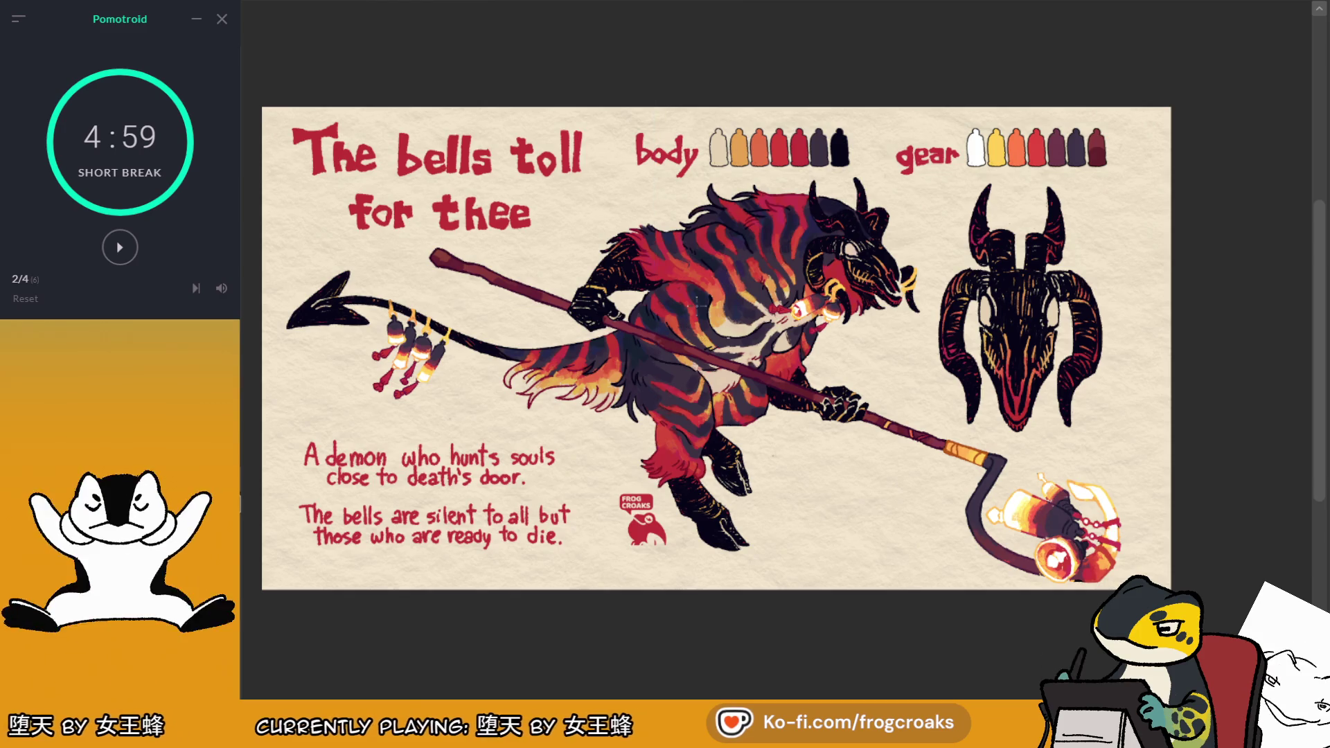
{"action": "left_click", "coordinate": [669, 270]}
{"action": "left_click_drag", "start_coordinate": [679, 68], "coordinate": [686, 494]}
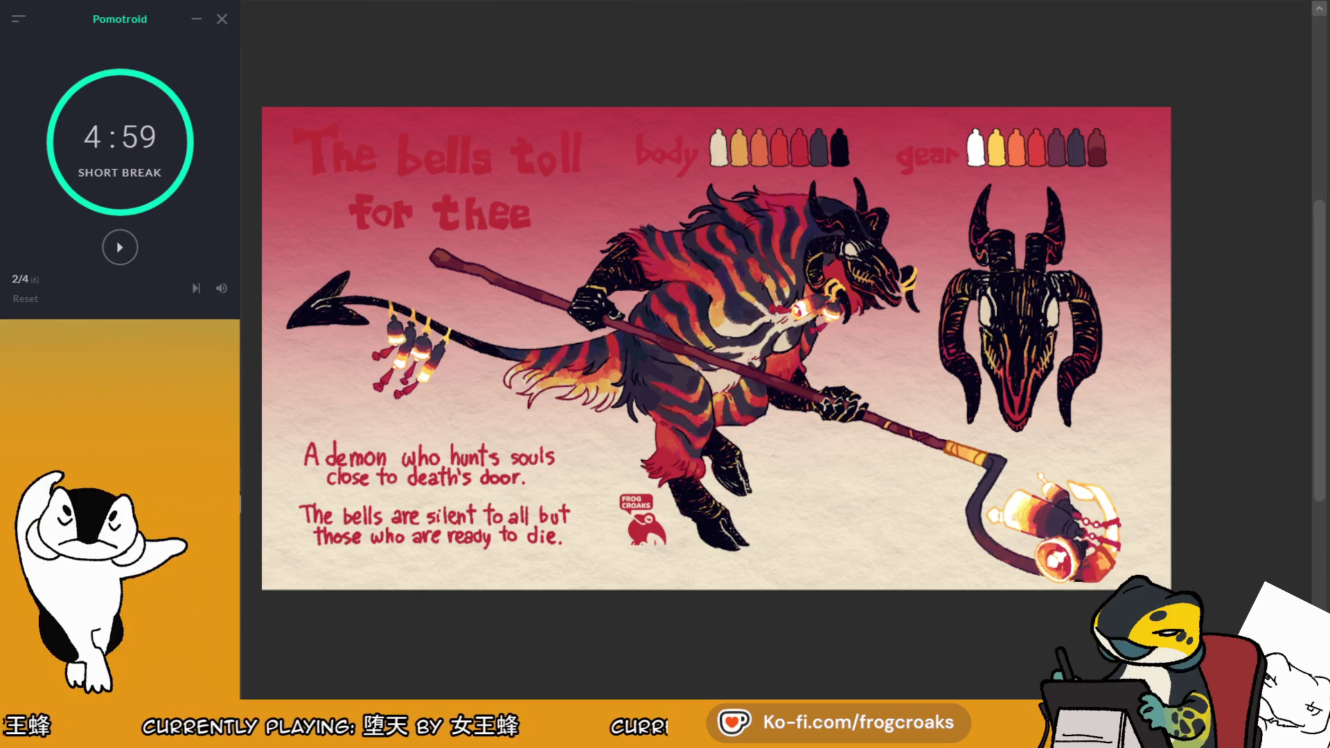
{"action": "key", "text": "ctrl+z"}
{"action": "left_click_drag", "start_coordinate": [656, 56], "coordinate": [658, 484]}
{"action": "key", "text": "ctrl+z"}
{"action": "left_click_drag", "start_coordinate": [655, 154], "coordinate": [663, 450]}
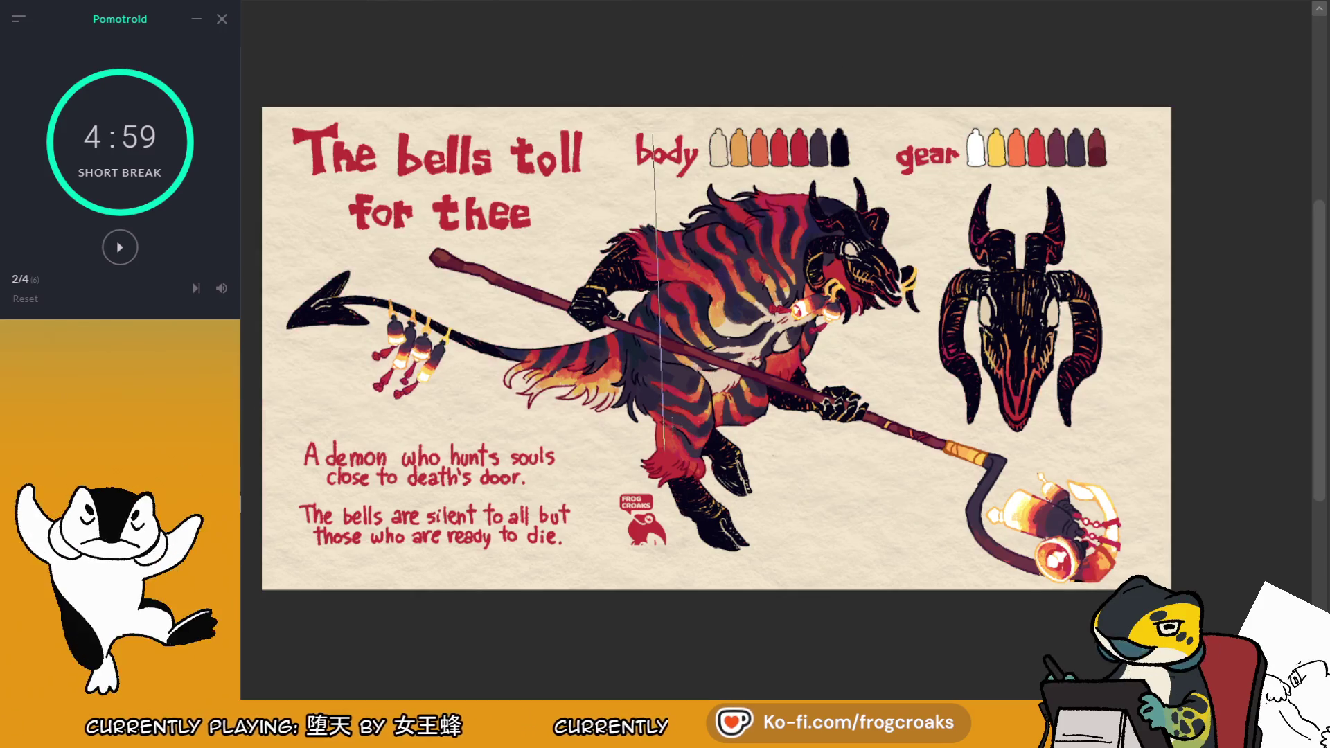
{"action": "left_click_drag", "start_coordinate": [658, 153], "coordinate": [661, 415]}
{"action": "mouse_move", "coordinate": [658, 111]}
{"action": "left_mouse_down"}
{"action": "mouse_move", "coordinate": [661, 298]}
{"action": "mouse_move", "coordinate": [661, 284]}
{"action": "left_mouse_up"}
{"action": "key", "text": "ctrl+z"}
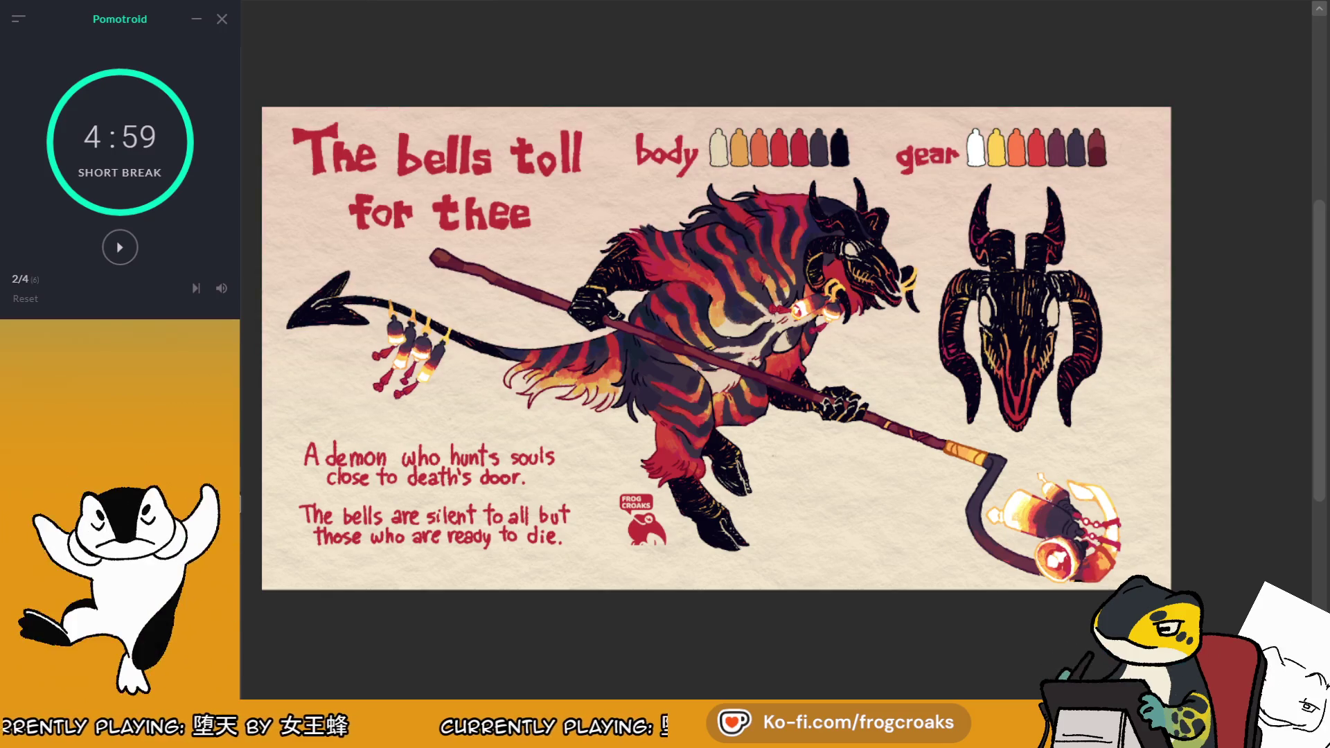
{"action": "key", "text": "ctrl+z"}
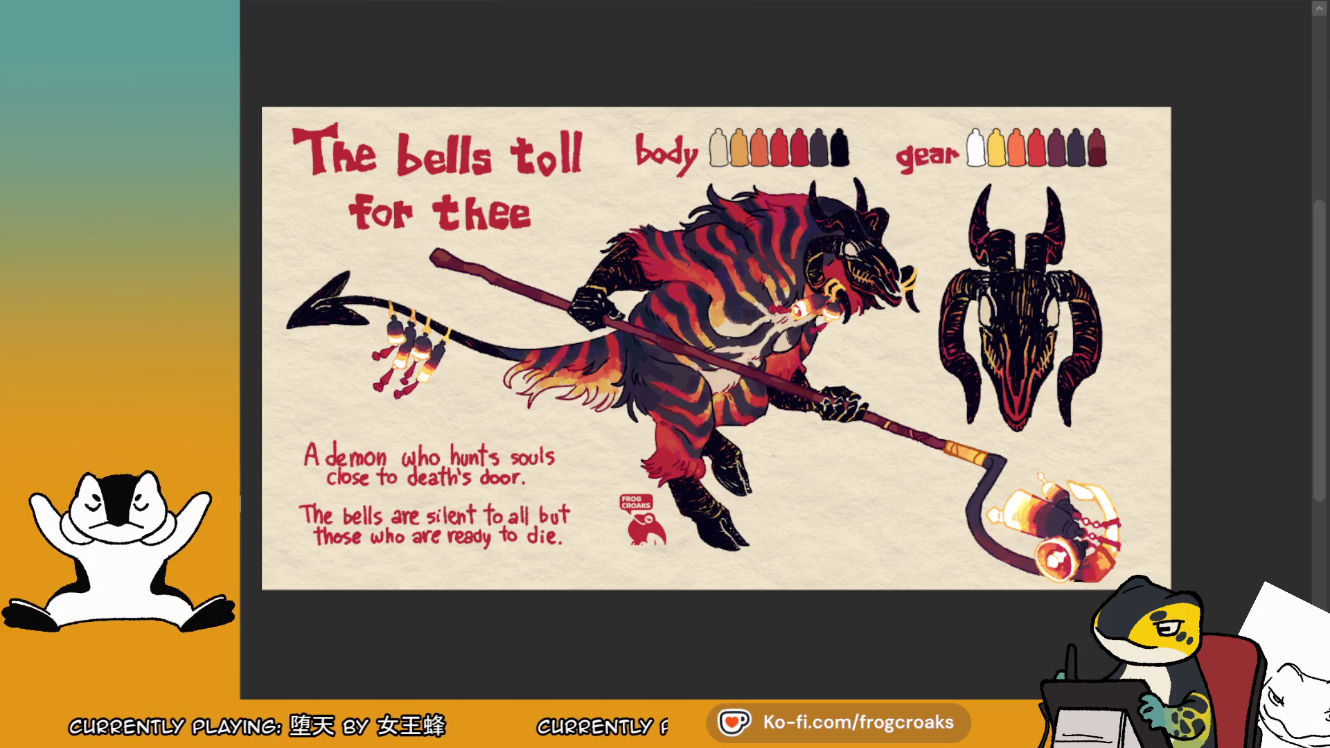
Scroll the canvas view to prepare for placing the bells photo
{"action": "scroll", "coordinate": [800, 346], "scroll_direction": "down", "scroll_amount": 1}
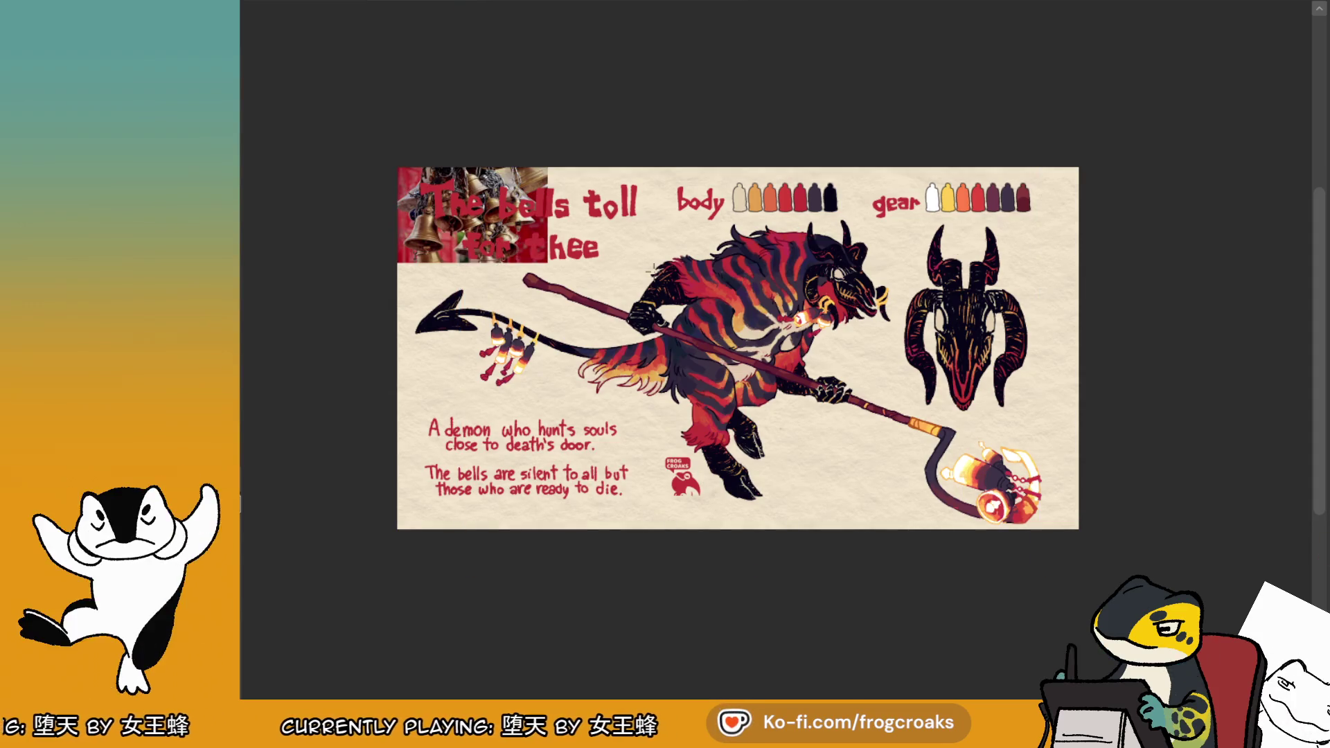
Move the bells photo behind the lower-left lore text and scale it up
{"action": "scroll", "coordinate": [570, 275], "scroll_direction": "up", "scroll_amount": 2}
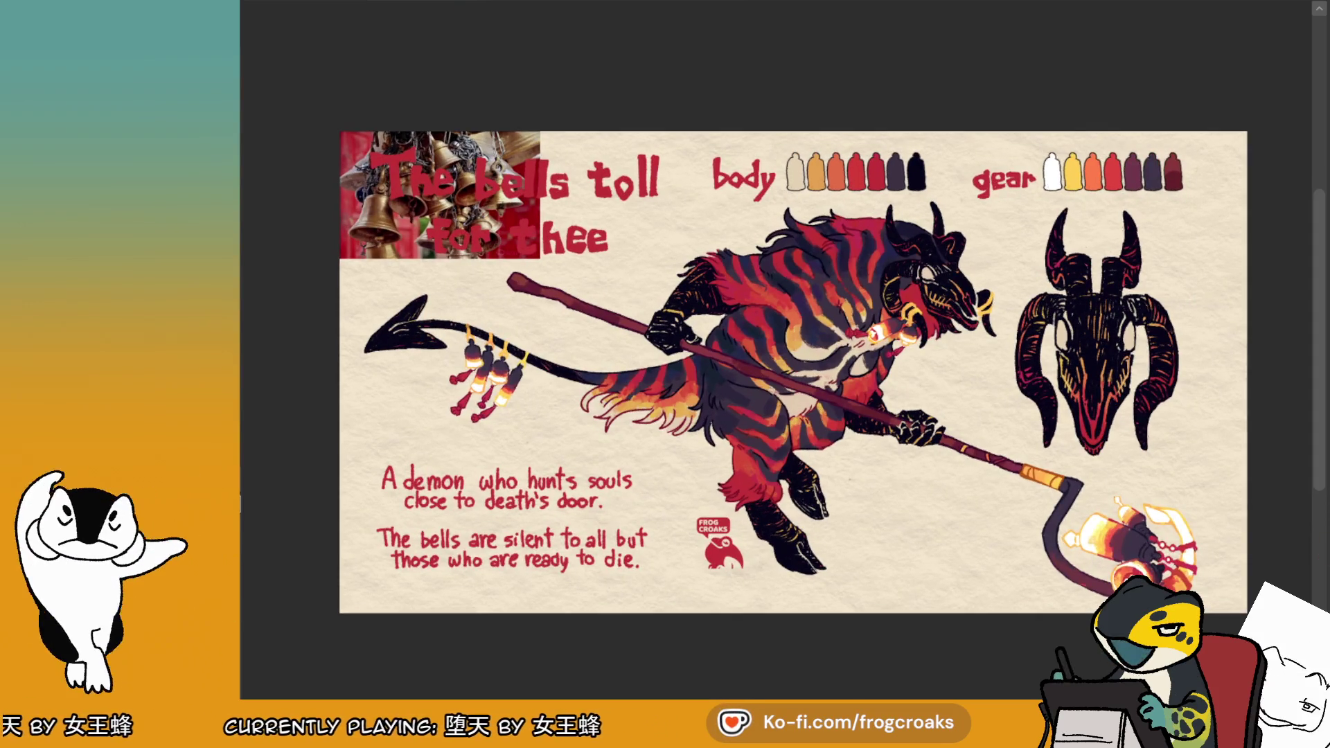
{"action": "mouse_move", "coordinate": [495, 183]}
{"action": "left_mouse_down"}
{"action": "mouse_move", "coordinate": [565, 427]}
{"action": "mouse_move", "coordinate": [541, 514]}
{"action": "left_mouse_up"}
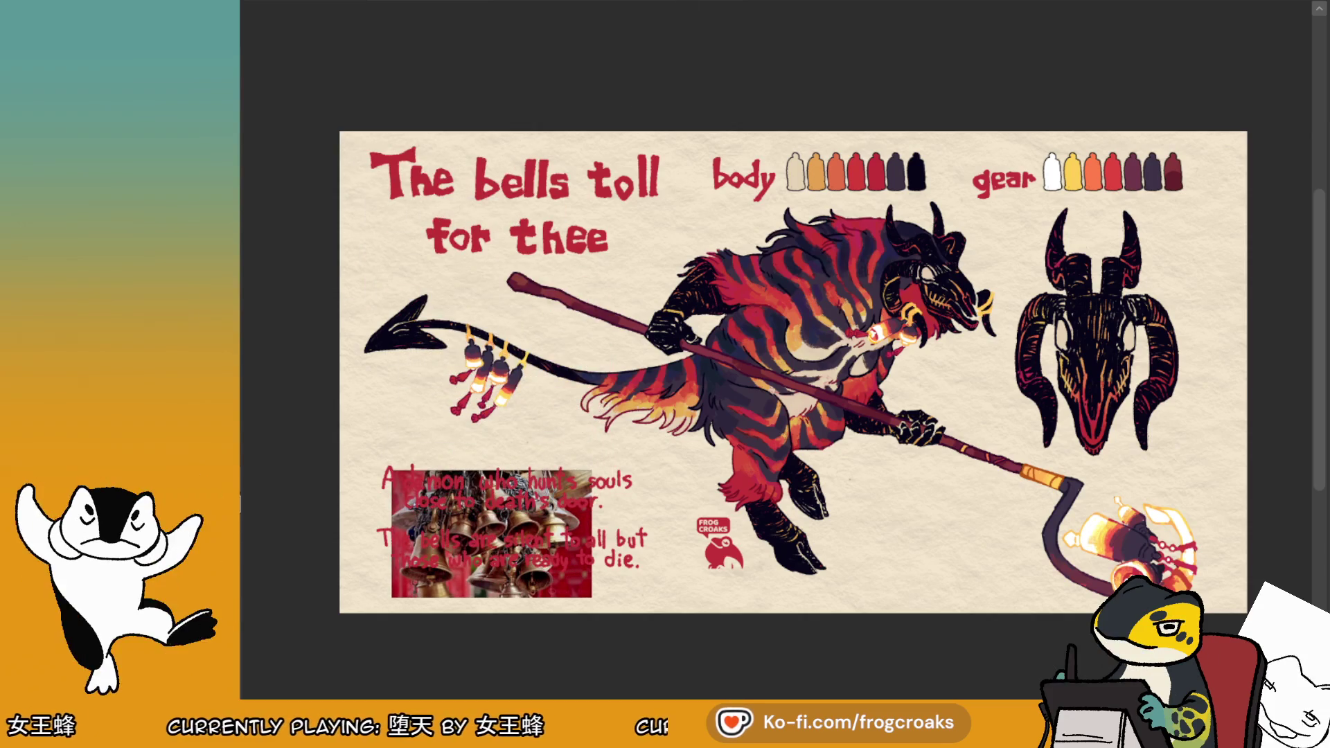
{"action": "key", "text": "ctrl+t"}
{"action": "mouse_move", "coordinate": [609, 463]}
{"action": "left_mouse_down"}
{"action": "mouse_move", "coordinate": [728, 374]}
{"action": "mouse_move", "coordinate": [674, 386]}
{"action": "mouse_move", "coordinate": [743, 354]}
{"action": "left_mouse_up"}
{"action": "left_click_drag", "start_coordinate": [698, 454], "coordinate": [705, 459]}
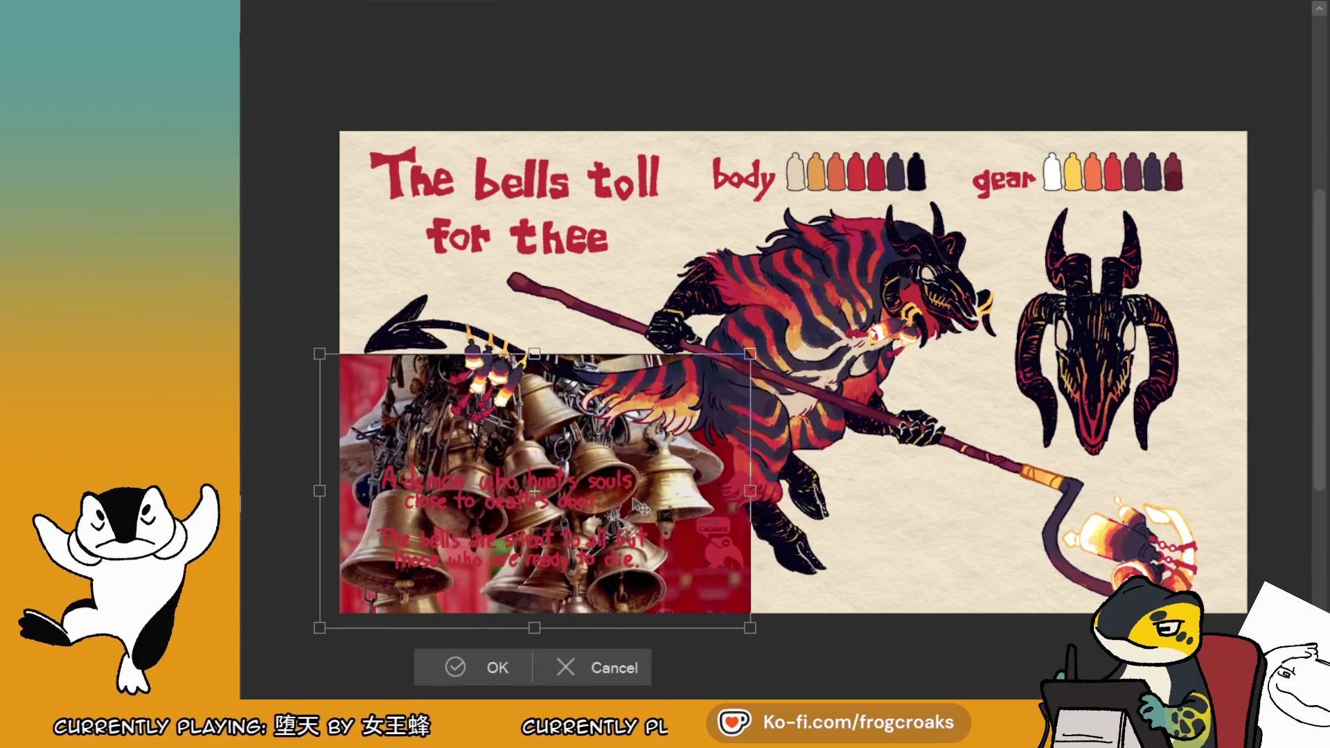
{"action": "left_click", "coordinate": [464, 672]}
Make the bells photo semi-transparent and fade it to a soft reddish tint
{"action": "key", "text": "5"}
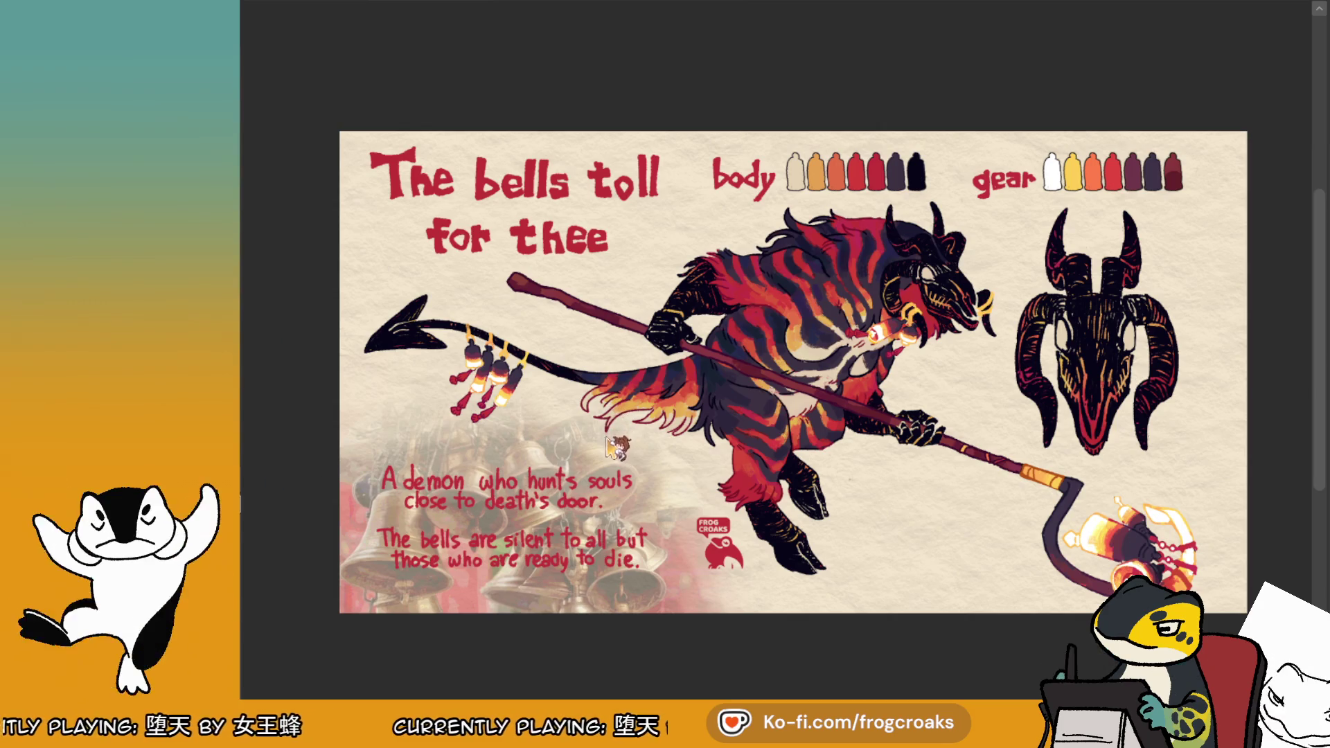
{"action": "key", "text": "ctrl+z"}
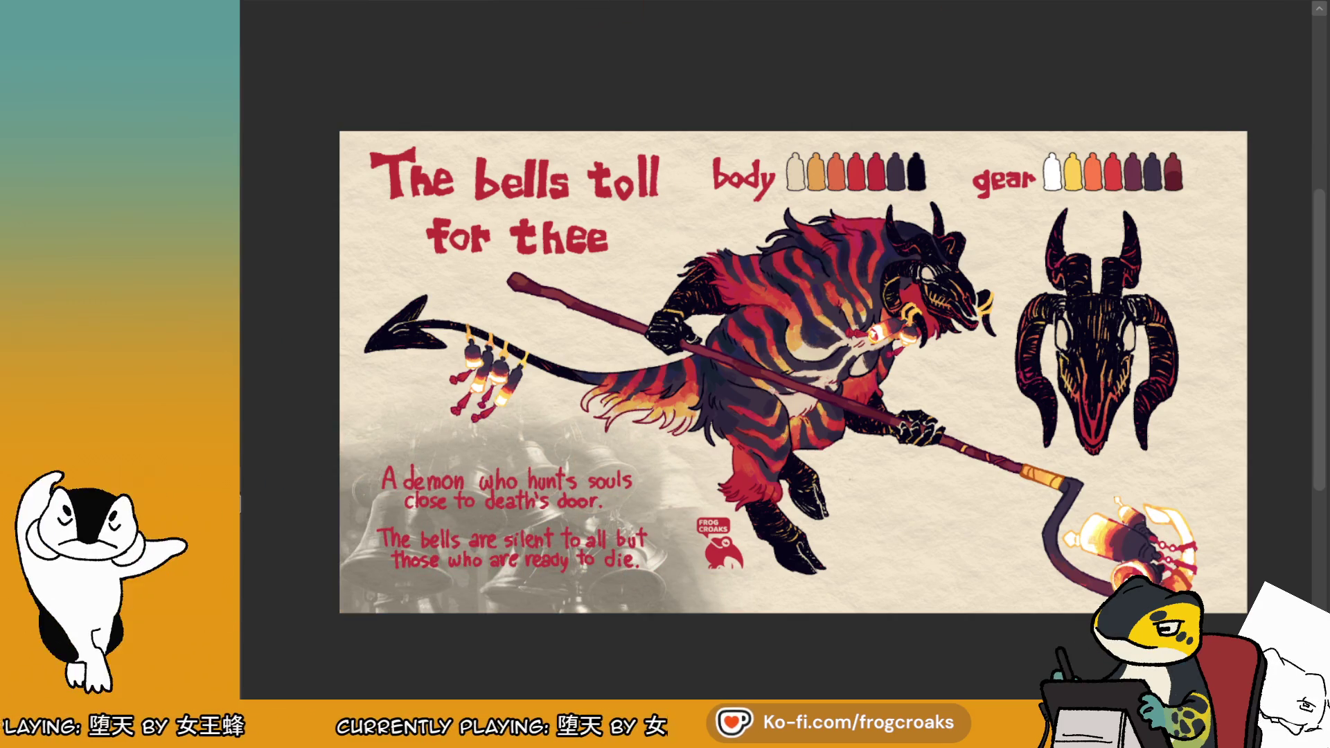
{"action": "key", "text": "ctrl+z"}
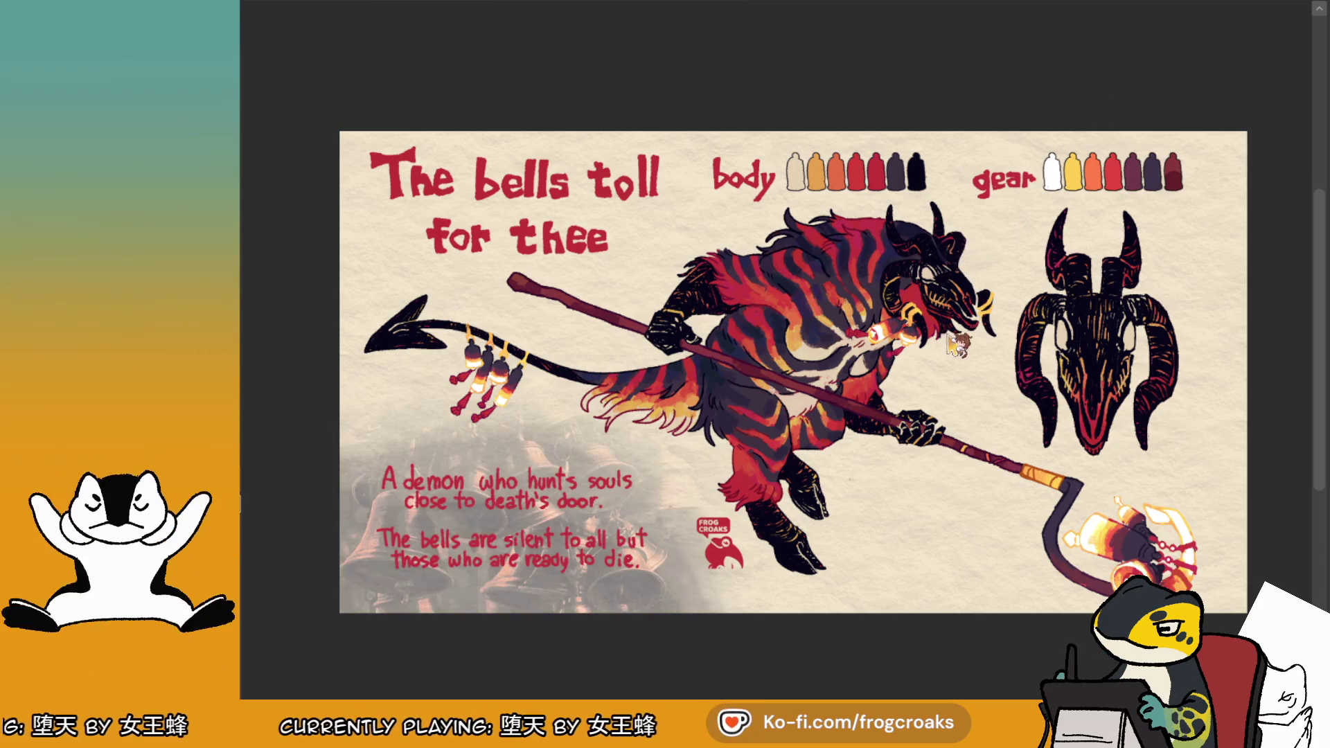
{"action": "key", "text": "ctrl+z"}
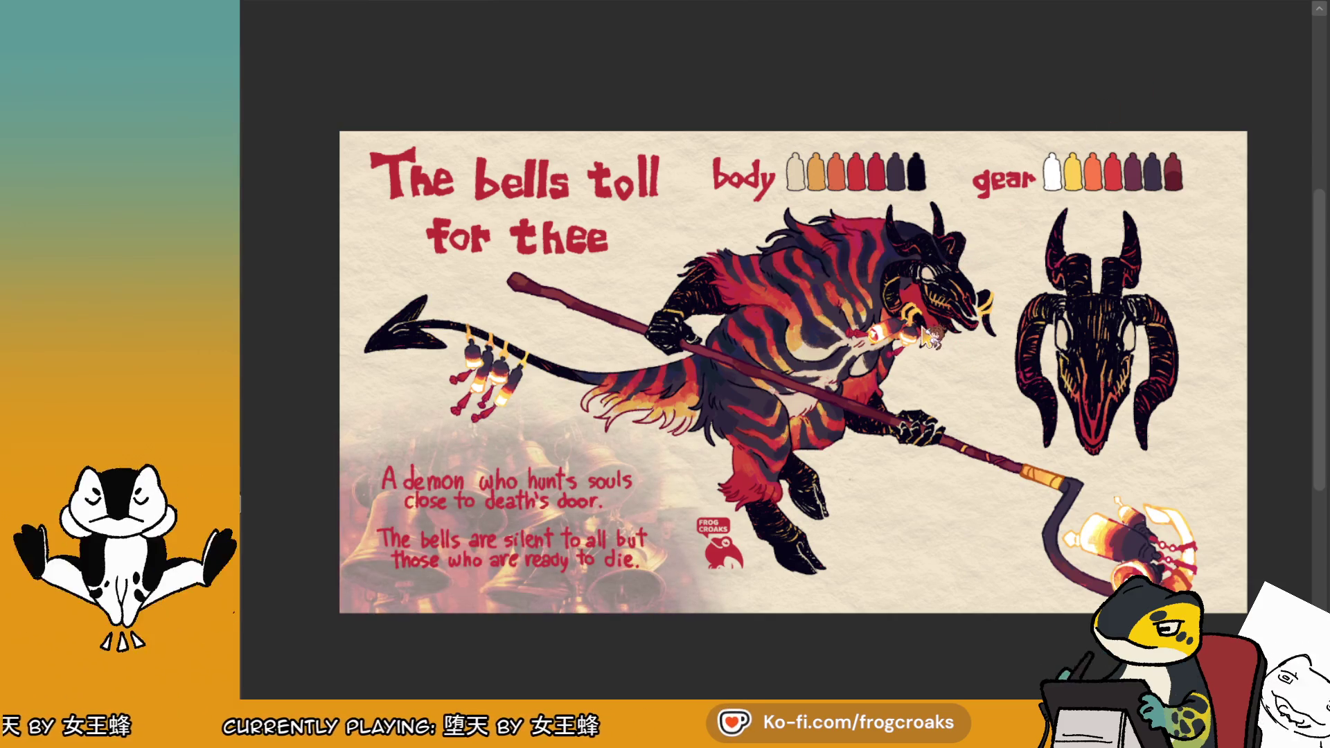
Scale the bells backdrop up toward the upper right behind the tail and lore text
{"action": "scroll", "coordinate": [429, 374], "scroll_direction": "down", "scroll_amount": 1}
{"action": "scroll", "coordinate": [413, 379], "scroll_direction": "up", "scroll_amount": 1}
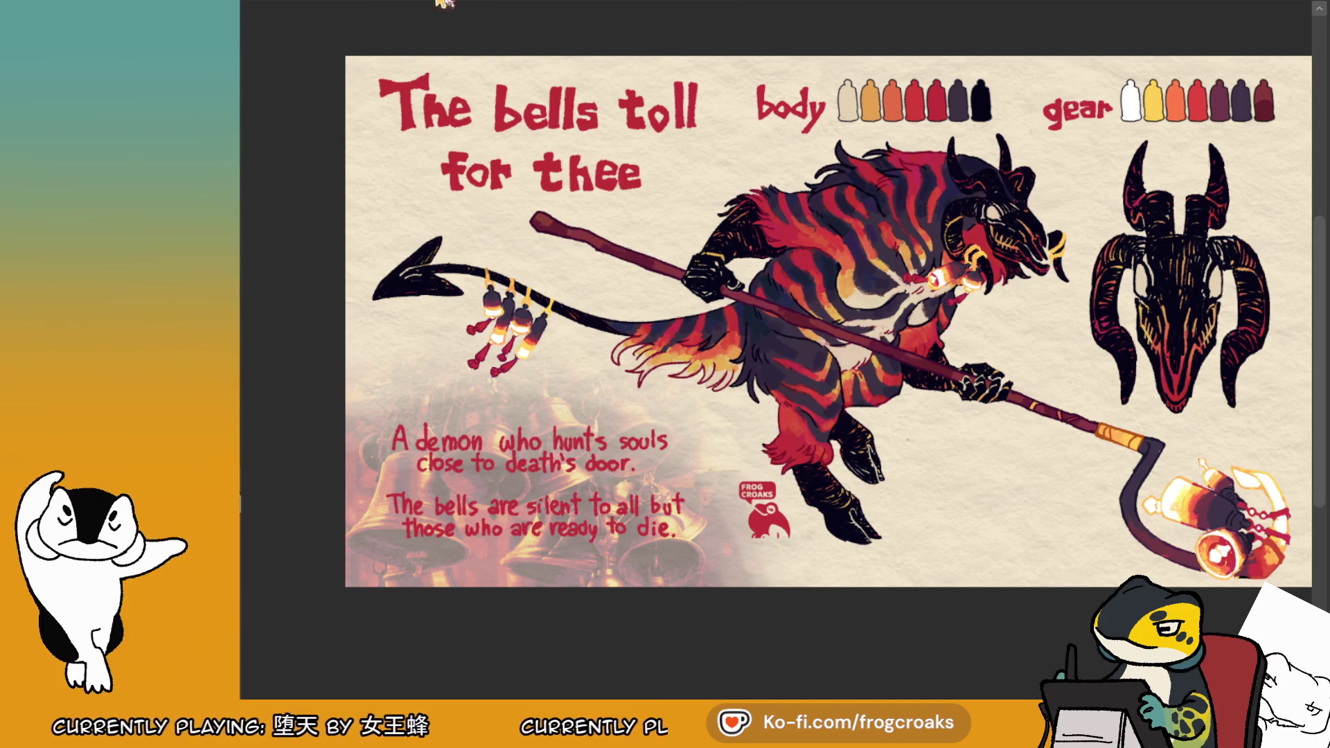
{"action": "key", "text": "ctrl+t"}
{"action": "left_click_drag", "start_coordinate": [795, 296], "coordinate": [898, 237]}
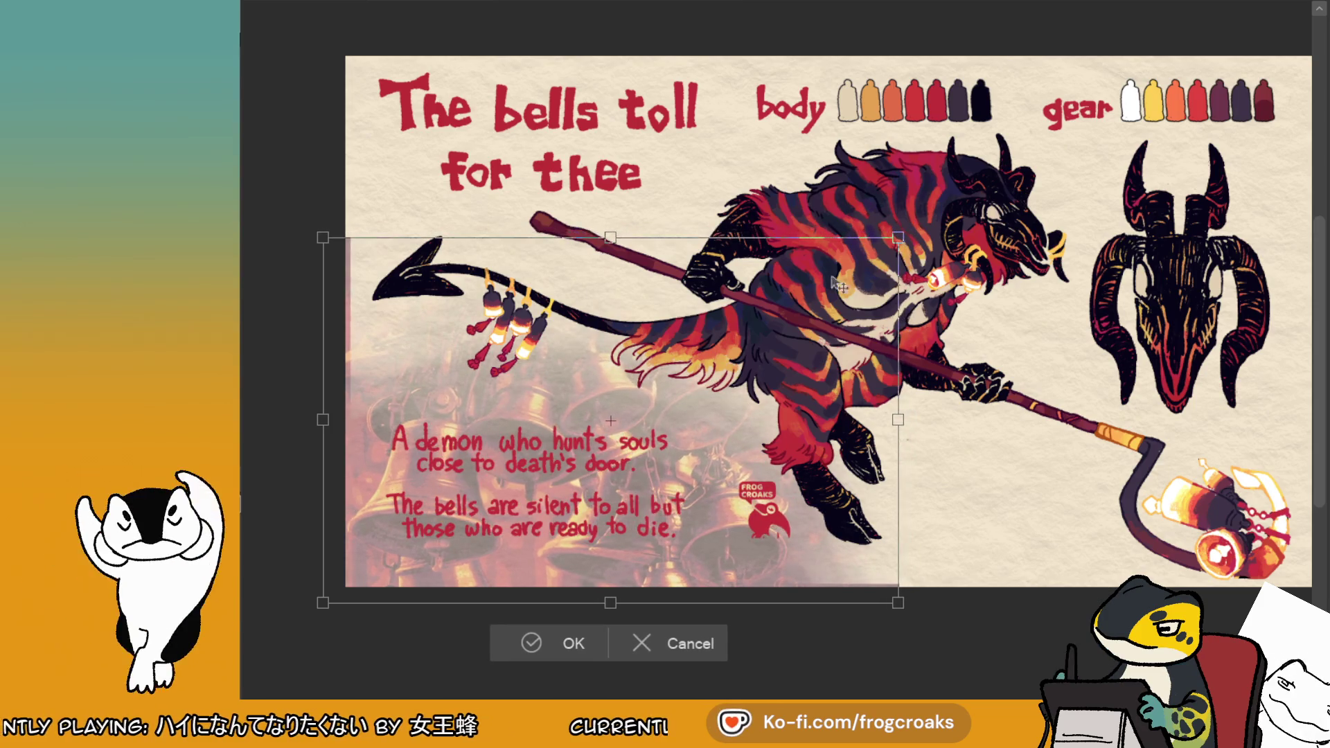
{"action": "left_click", "coordinate": [528, 632]}
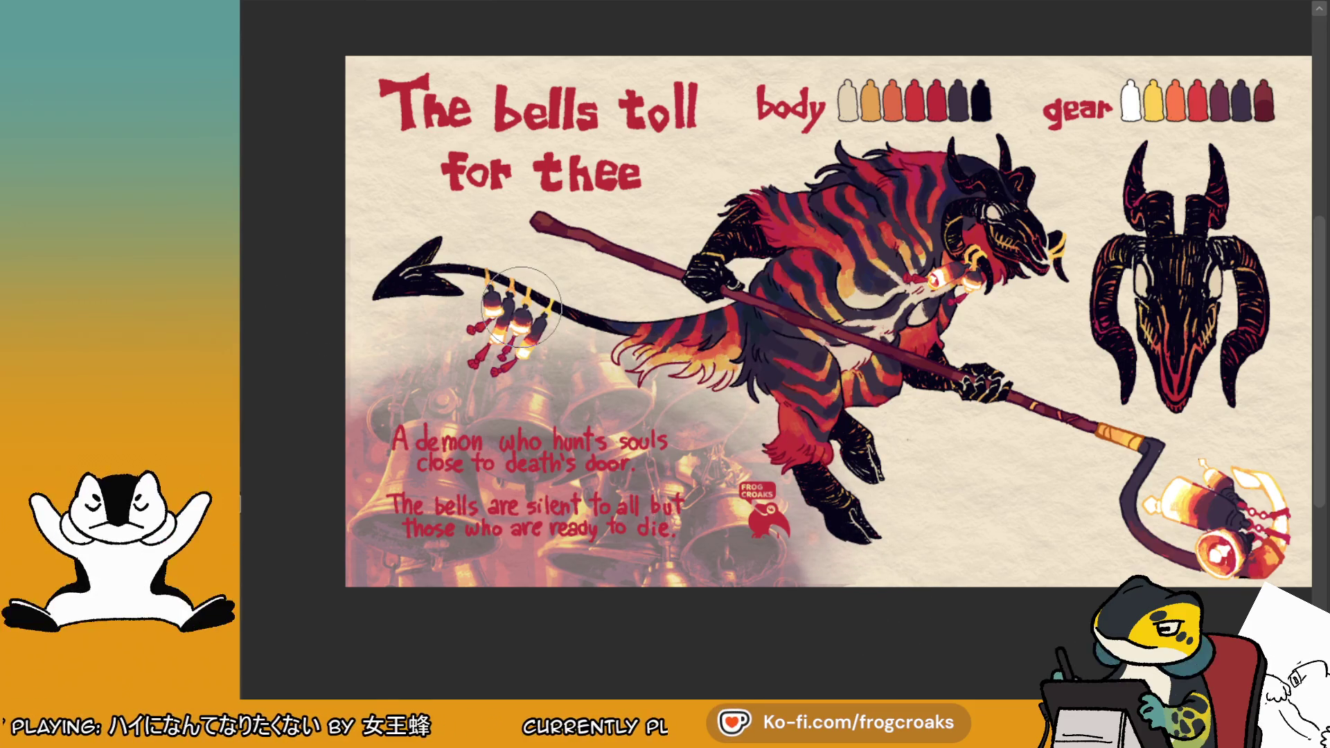
{"action": "scroll", "coordinate": [920, 515], "scroll_direction": "down", "scroll_amount": 2}
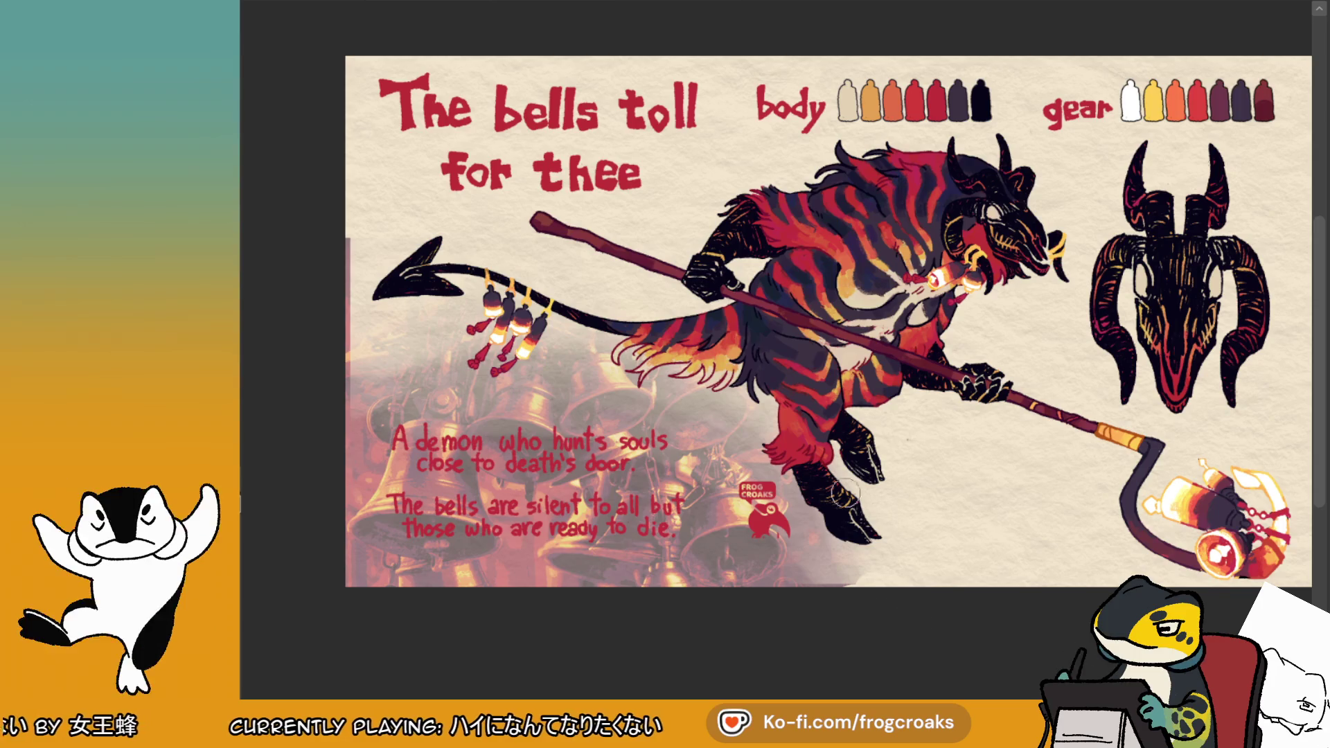
{"action": "left_click_drag", "start_coordinate": [341, 254], "coordinate": [341, 346]}
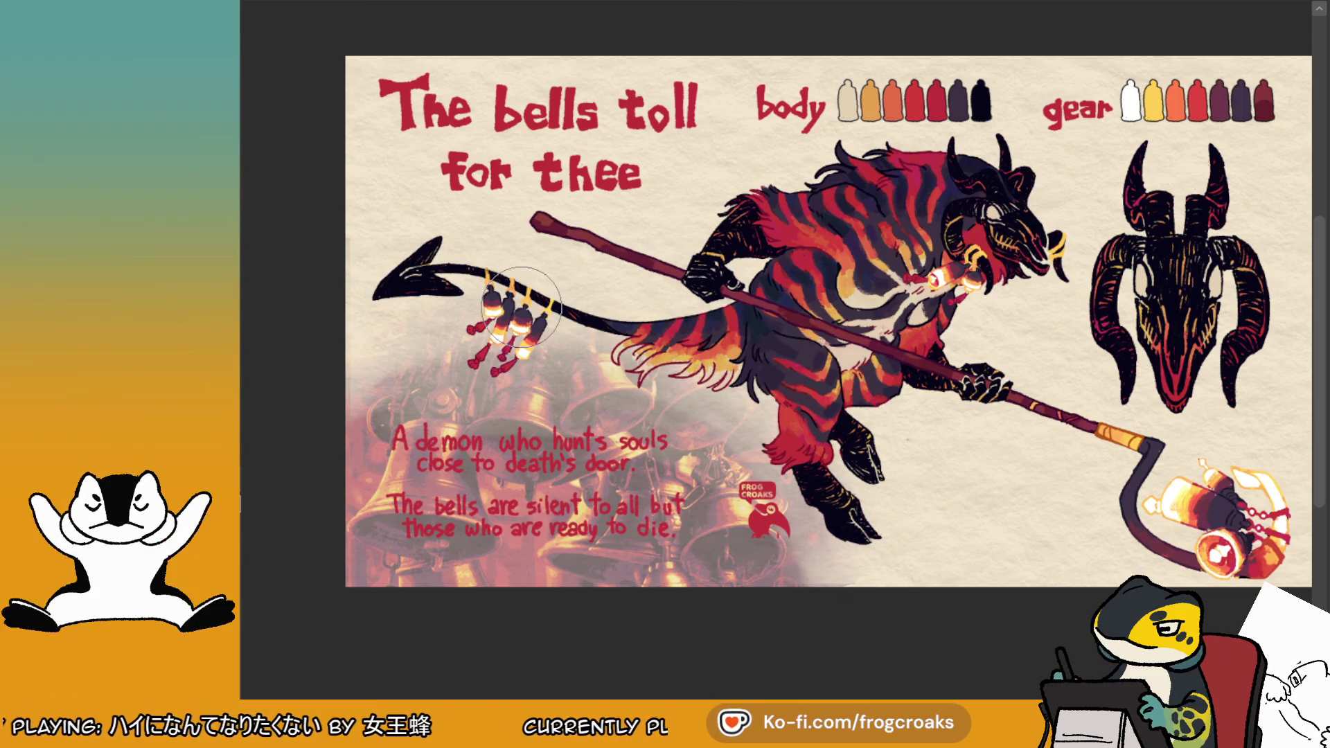
{"action": "scroll", "coordinate": [921, 513], "scroll_direction": "down", "scroll_amount": 2}
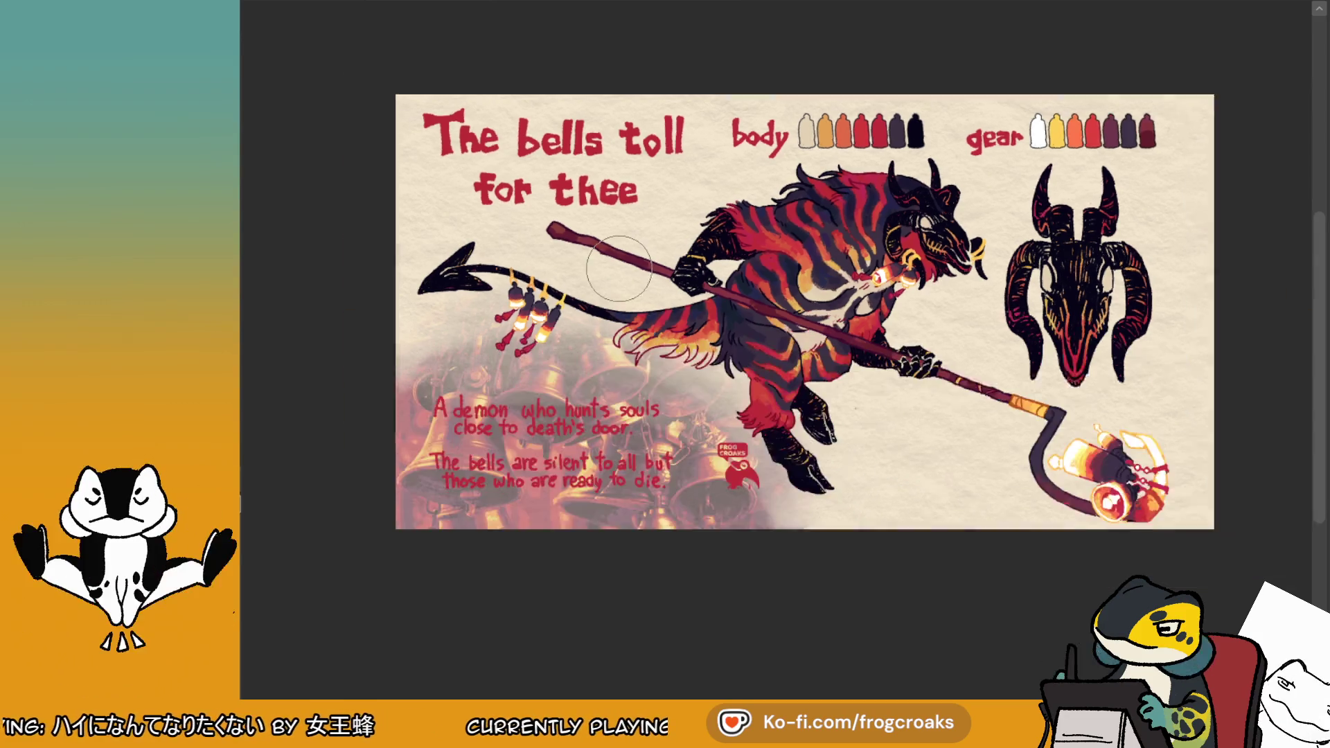
{"action": "scroll", "coordinate": [921, 514], "scroll_direction": "up", "scroll_amount": 1}
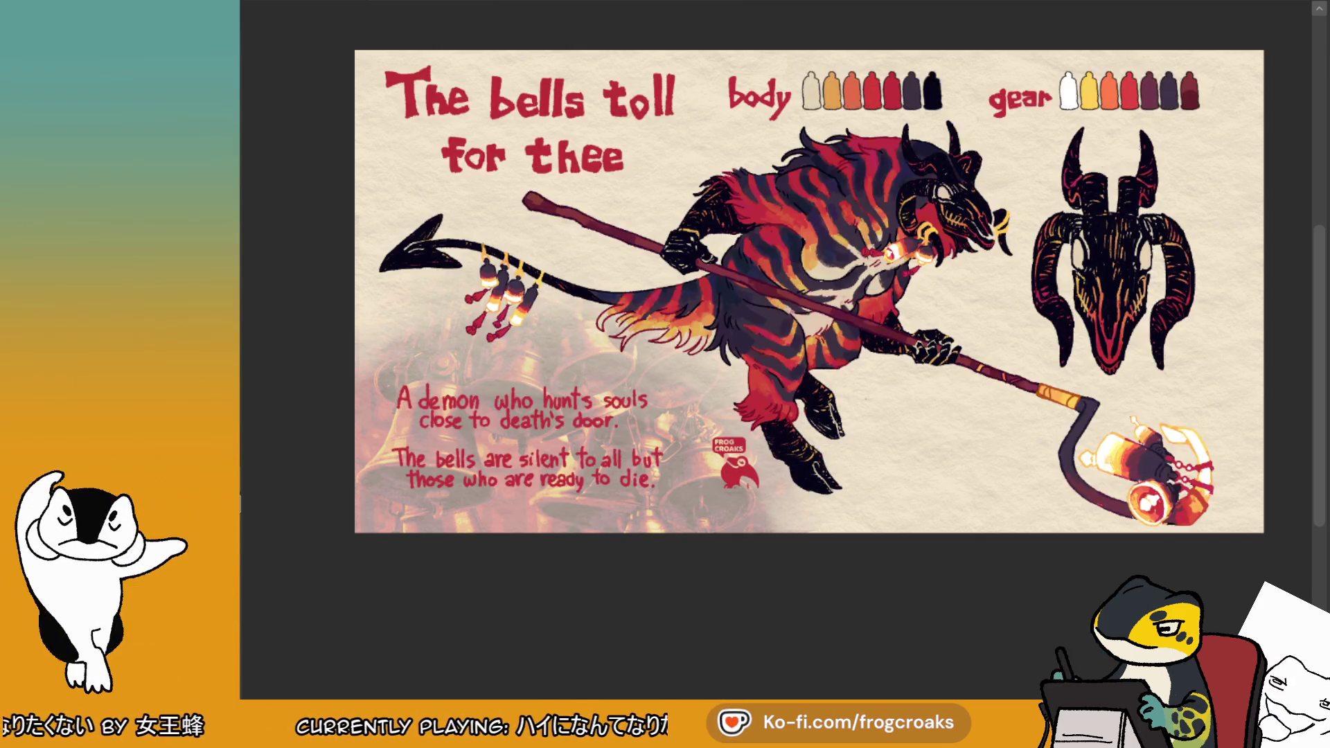
{"action": "key", "text": "ctrl+comma"}
{"action": "key", "text": "ctrl+period"}
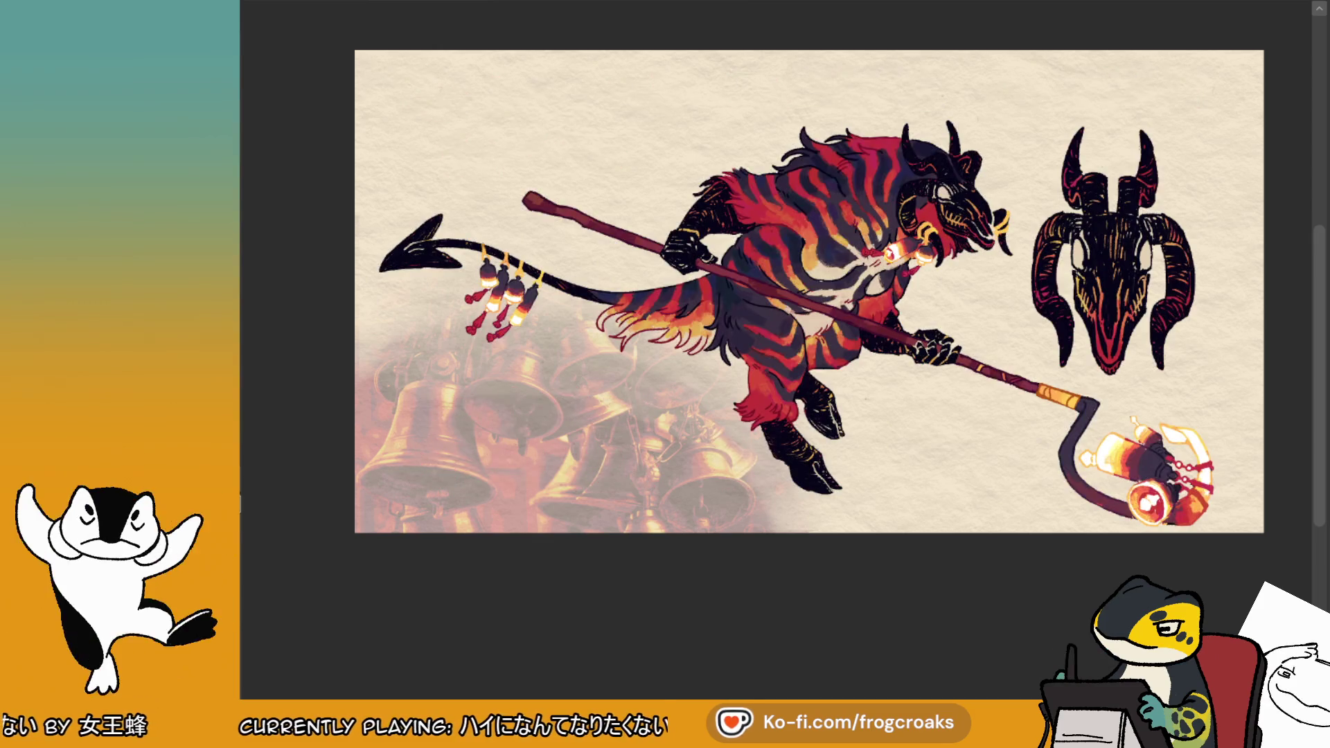
{"action": "key", "text": "ctrl+z"}
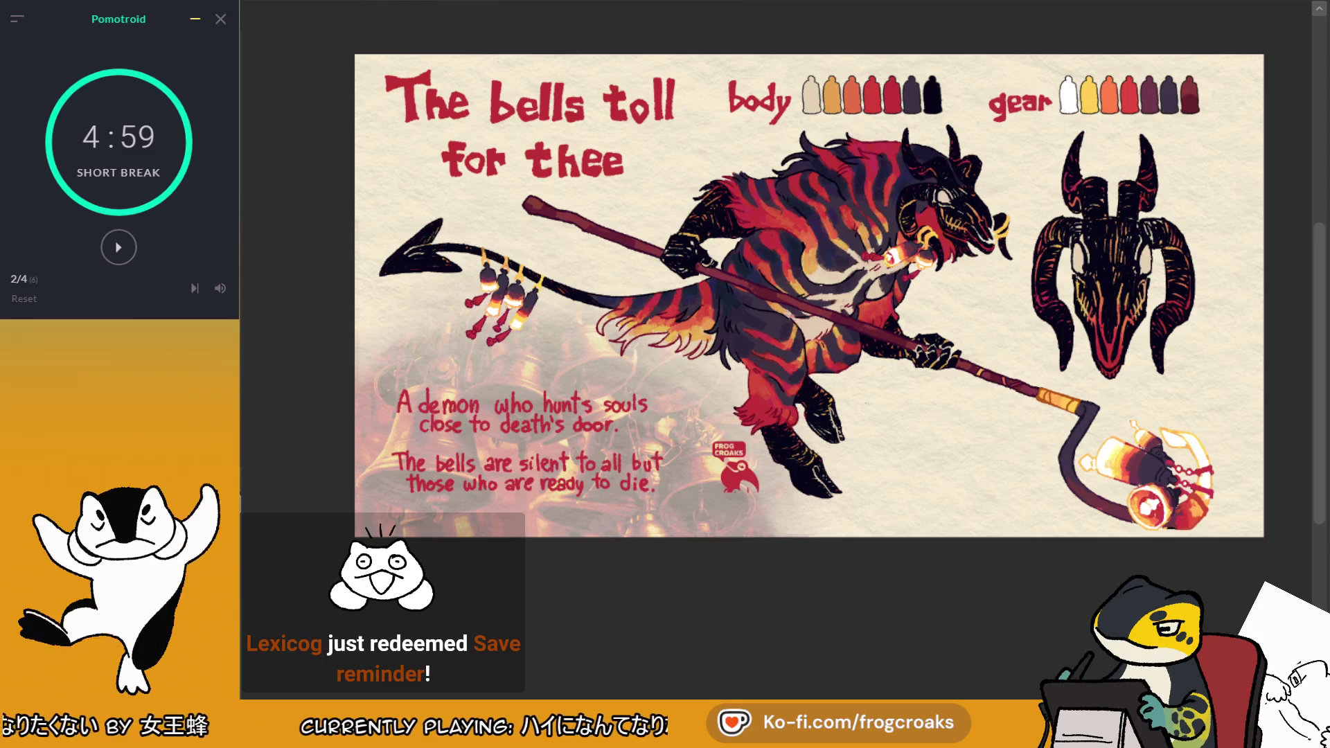
{"action": "key", "text": "Right"}
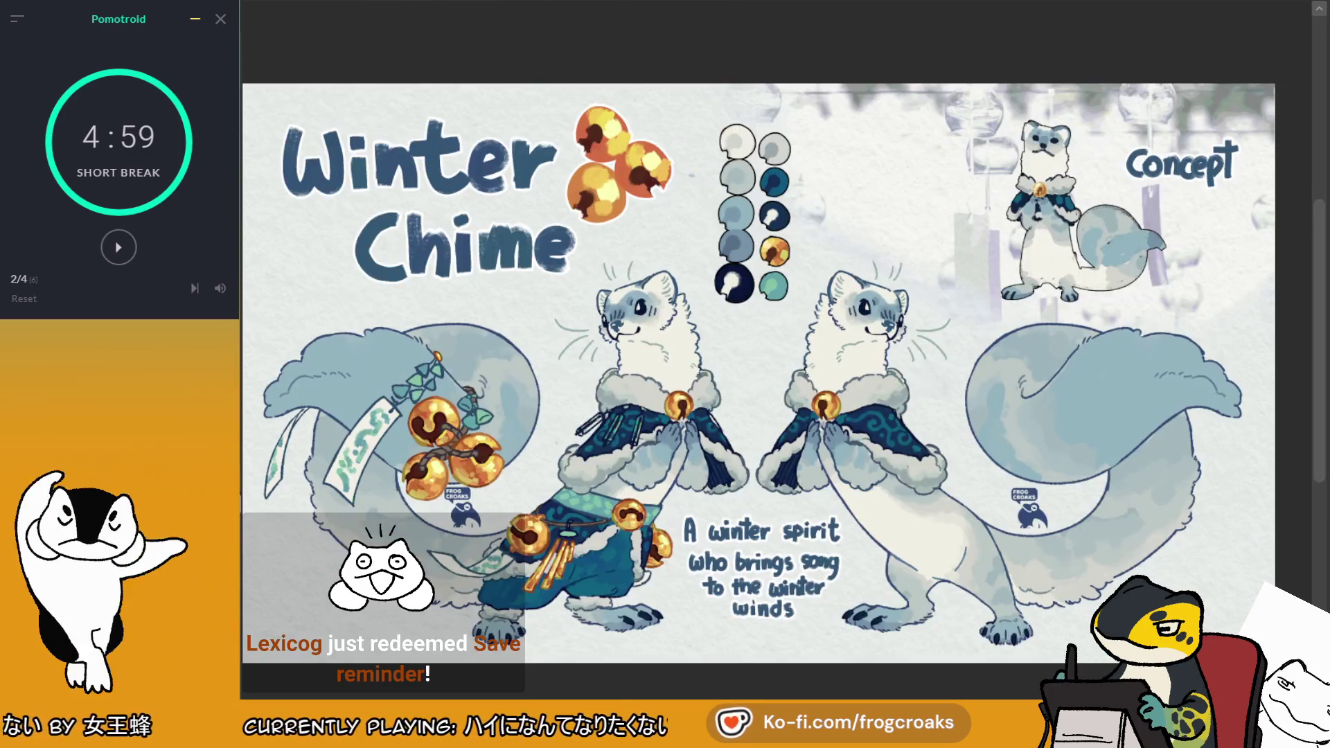
{"action": "key", "text": "Left"}
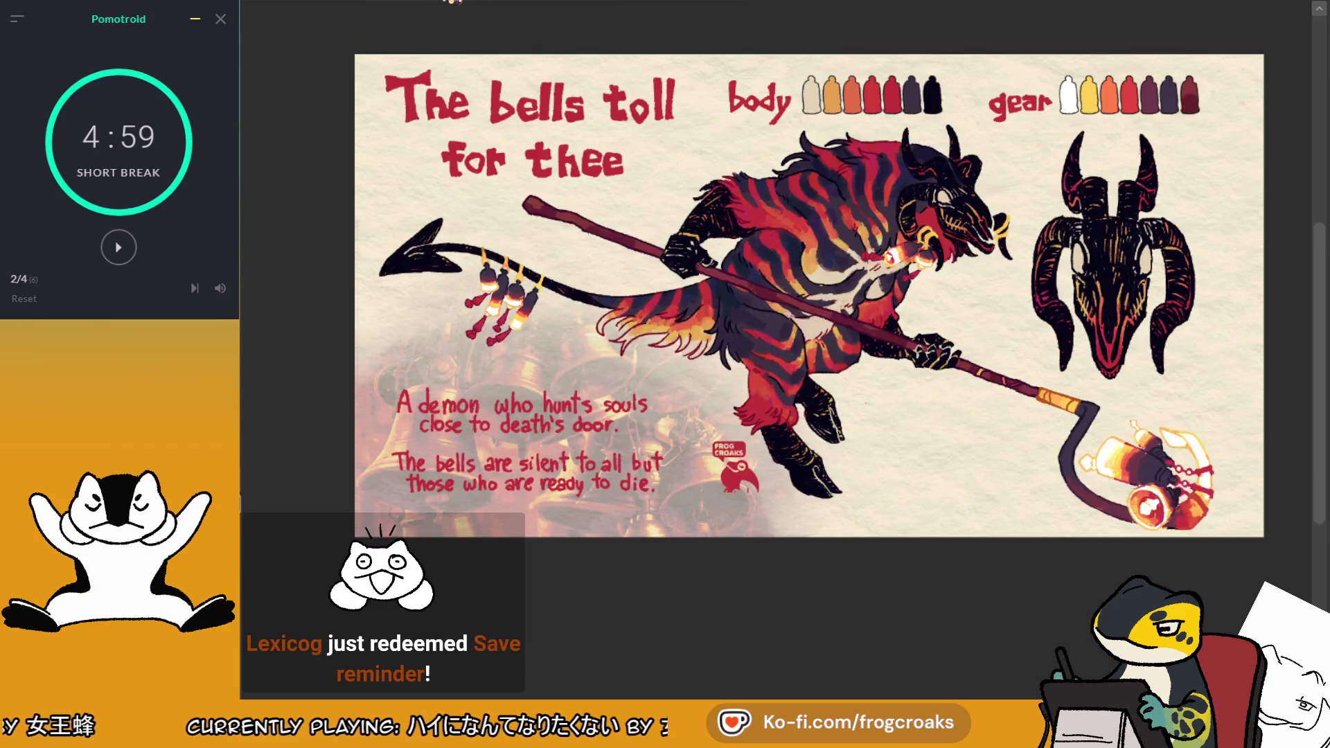
{"action": "key", "text": "Left"}
{"action": "key", "text": "Right"}
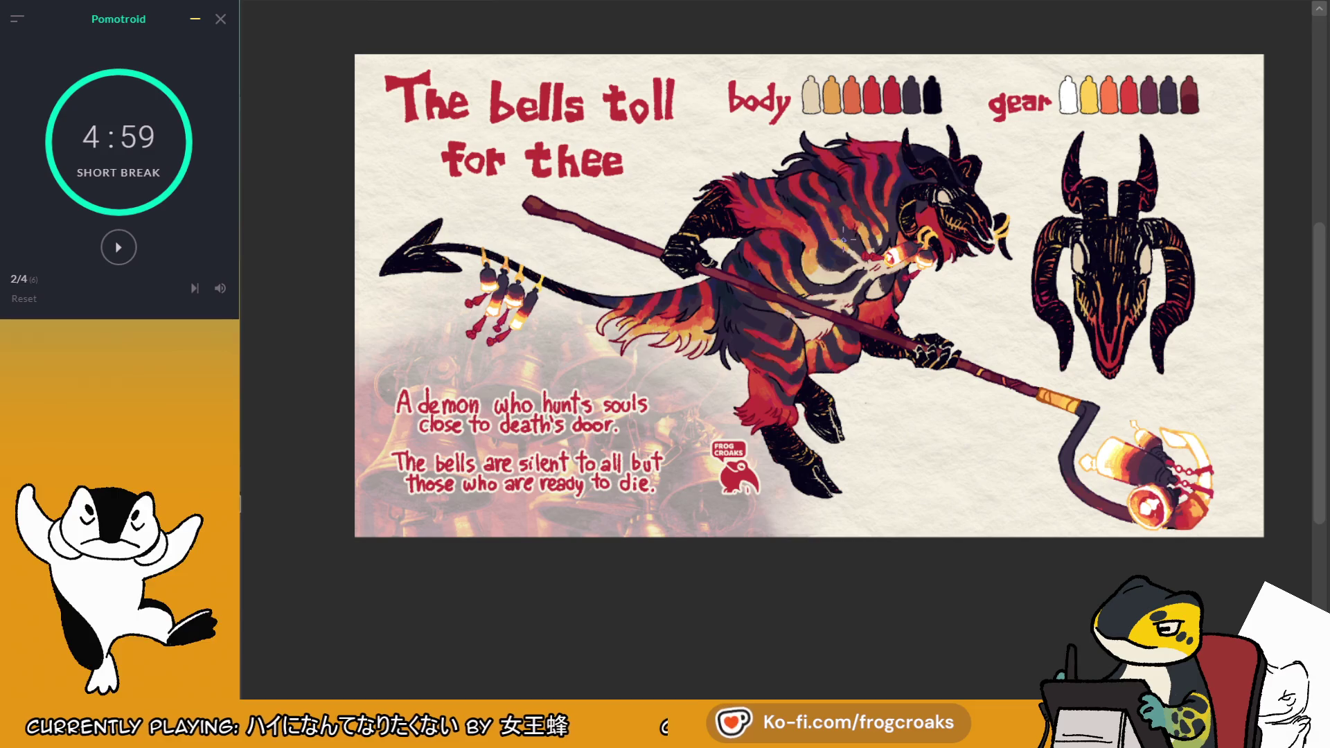
Enlarge the selected lore text block, shift it left, and deselect
{"action": "mouse_move", "coordinate": [370, 364]}
{"action": "left_mouse_down"}
{"action": "mouse_move", "coordinate": [696, 540]}
{"action": "mouse_move", "coordinate": [675, 518]}
{"action": "mouse_move", "coordinate": [712, 529]}
{"action": "left_mouse_up"}
{"action": "key", "text": "ctrl+t"}
{"action": "left_click_drag", "start_coordinate": [693, 416], "coordinate": [679, 408]}
{"action": "left_click", "coordinate": [449, 570]}
{"action": "left_click", "coordinate": [328, 566]}
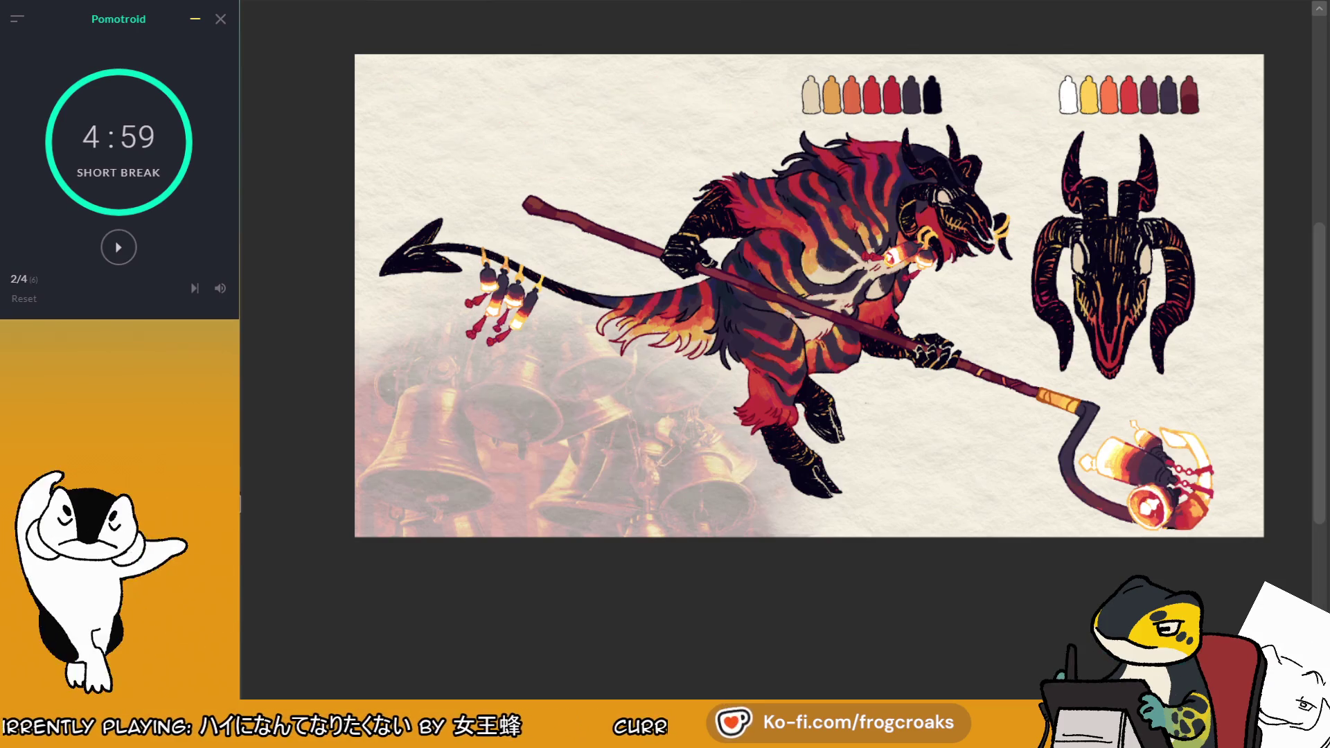
Move the Frog Croaks logo right beside the hooves and cancel the extra transform
{"action": "mouse_move", "coordinate": [703, 429]}
{"action": "left_mouse_down"}
{"action": "mouse_move", "coordinate": [774, 514]}
{"action": "mouse_move", "coordinate": [889, 483]}
{"action": "left_mouse_up"}
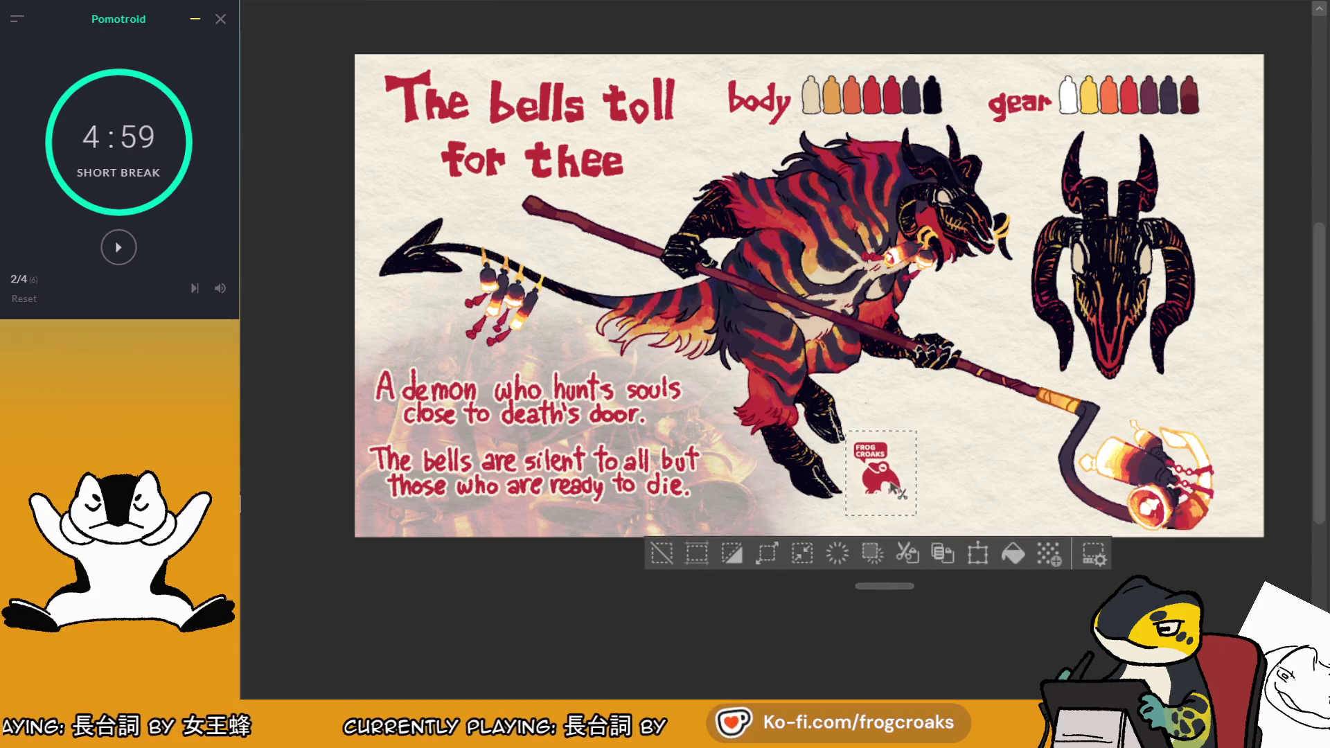
{"action": "left_click", "coordinate": [658, 552]}
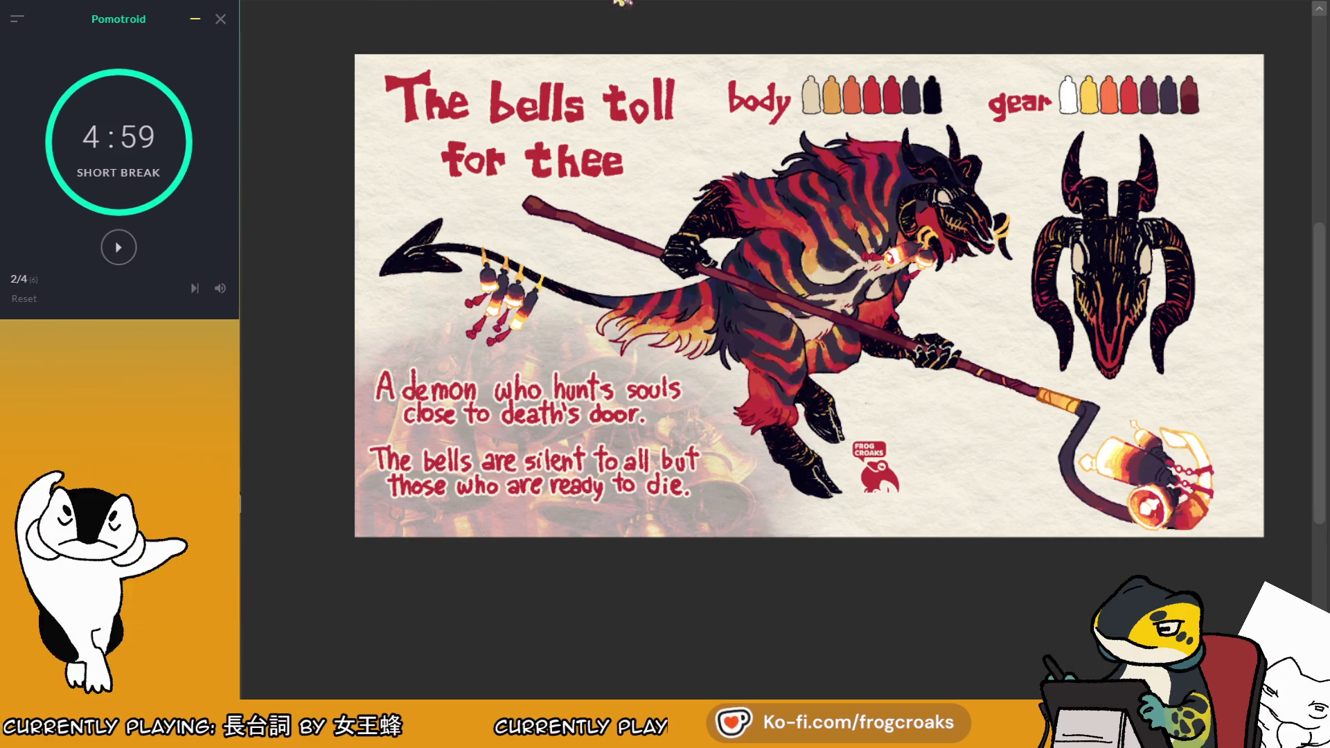
{"action": "key", "text": "ctrl+t"}
{"action": "left_click", "coordinate": [790, 550]}
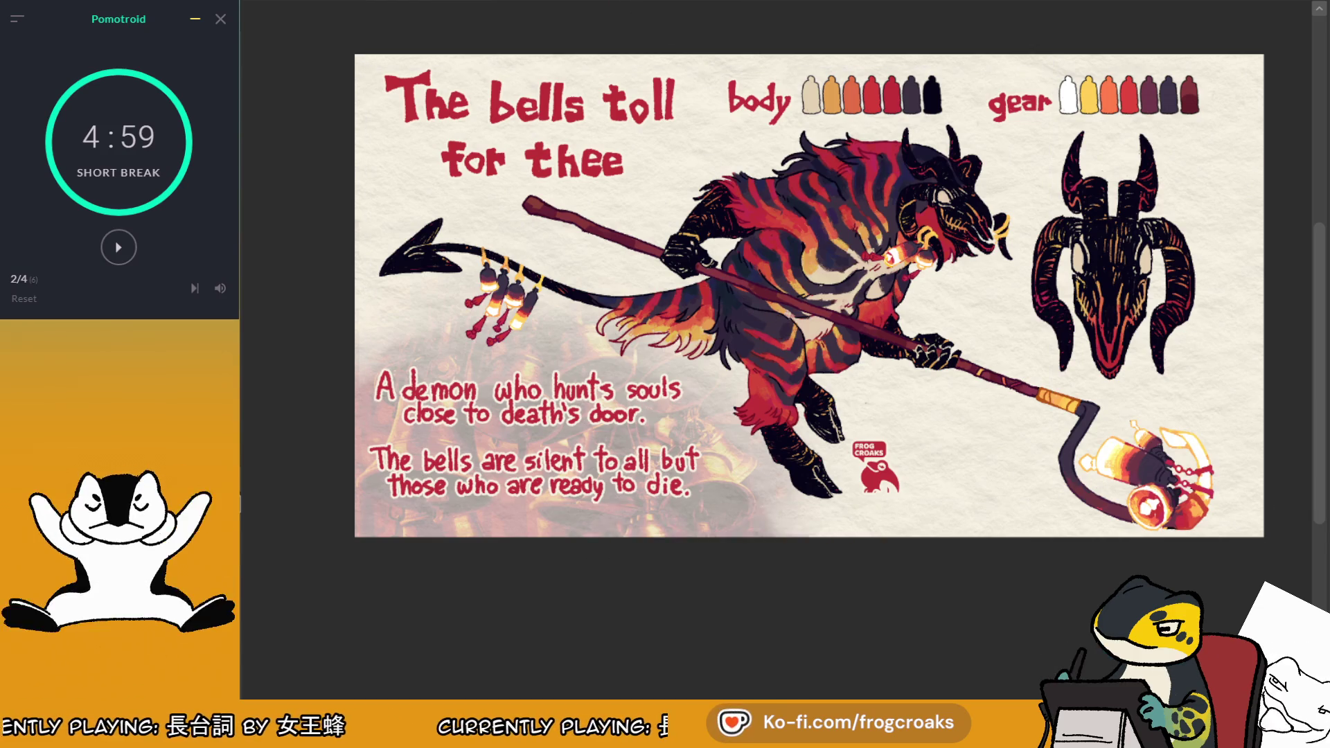
Stretch the bells background upward and shift it left to cover nearly the whole sheet
{"action": "key", "text": "ctrl+t"}
{"action": "mouse_move", "coordinate": [1024, 222]}
{"action": "left_mouse_down"}
{"action": "mouse_move", "coordinate": [1039, 54]}
{"action": "mouse_move", "coordinate": [1230, 34]}
{"action": "mouse_move", "coordinate": [1170, 26]}
{"action": "mouse_move", "coordinate": [1212, 1]}
{"action": "left_mouse_up"}
{"action": "left_click_drag", "start_coordinate": [1080, 252], "coordinate": [1026, 267]}
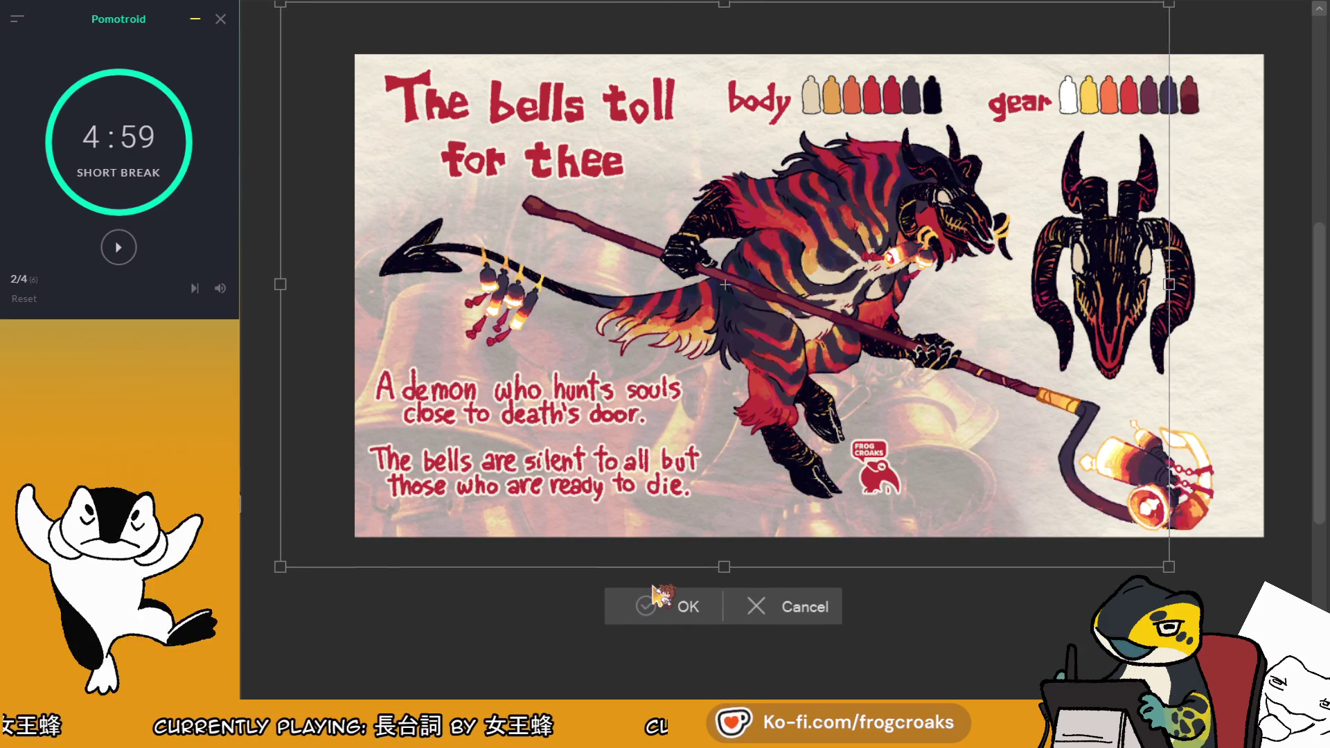
{"action": "left_click", "coordinate": [658, 606]}
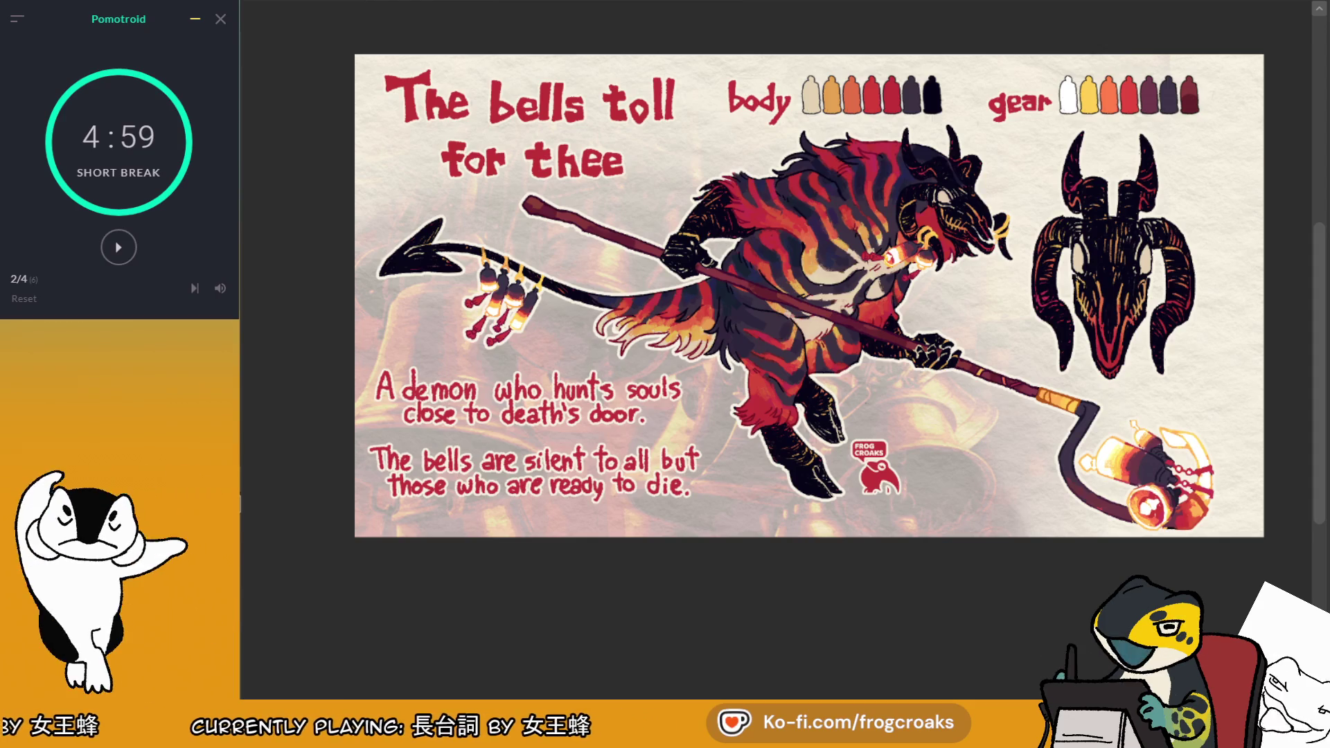
Zoom in and out on the canvas to inspect the demon art on transparency
{"action": "scroll", "coordinate": [1119, 95], "scroll_direction": "down", "scroll_amount": 3}
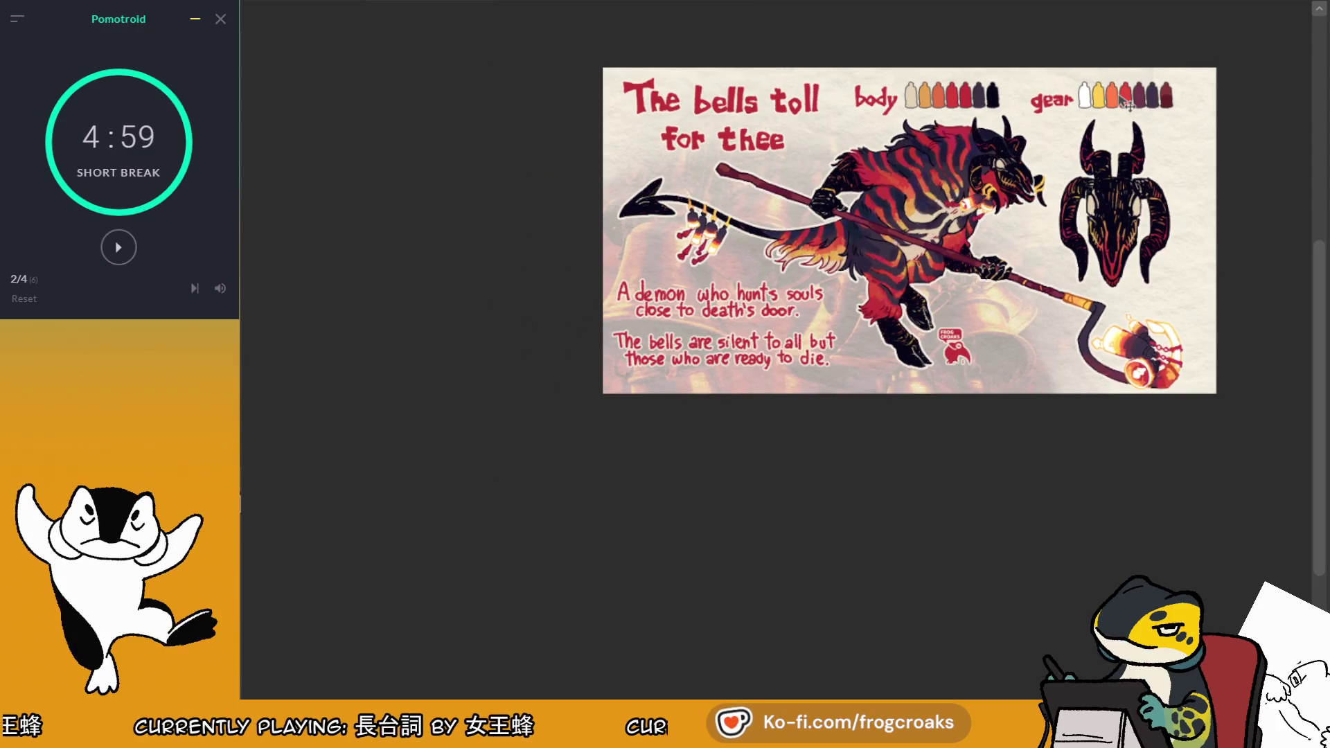
{"action": "scroll", "coordinate": [916, 196], "scroll_direction": "up", "scroll_amount": 3}
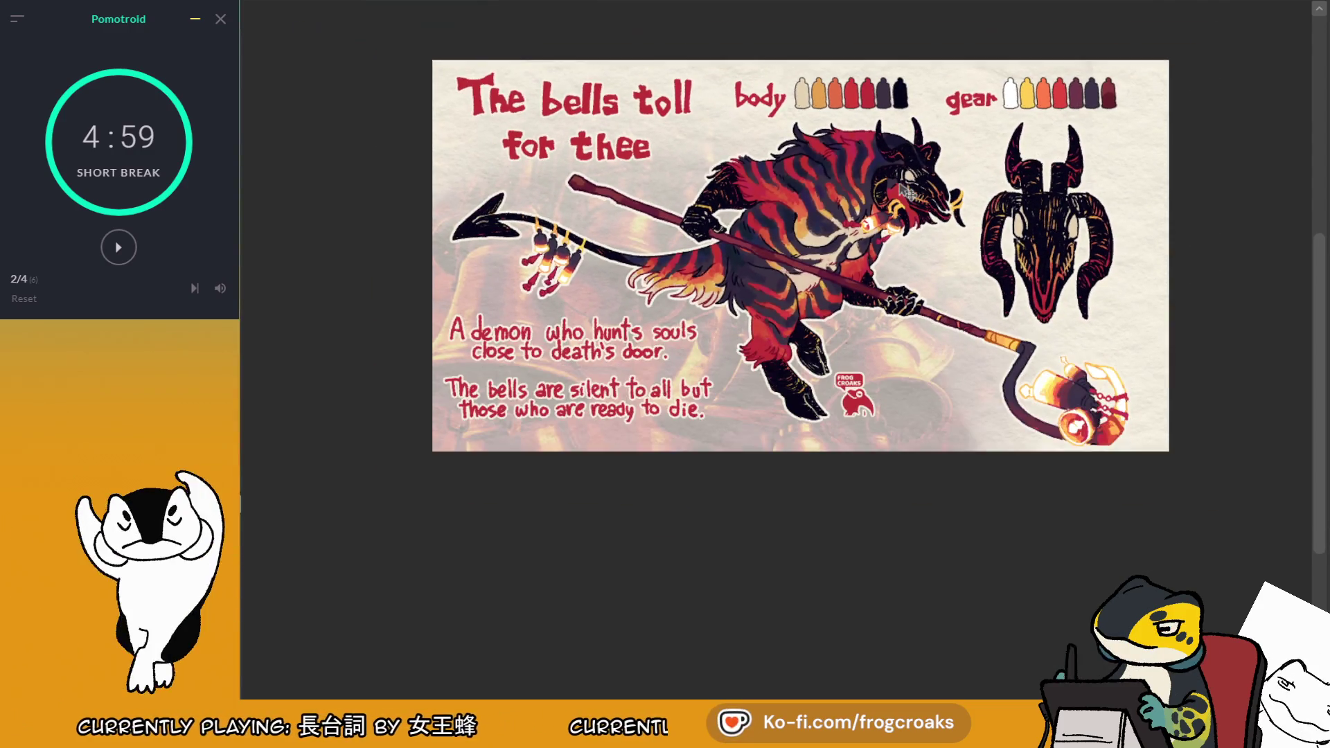
{"action": "scroll", "coordinate": [908, 166], "scroll_direction": "up", "scroll_amount": 2}
{"action": "scroll", "coordinate": [904, 164], "scroll_direction": "down", "scroll_amount": 2}
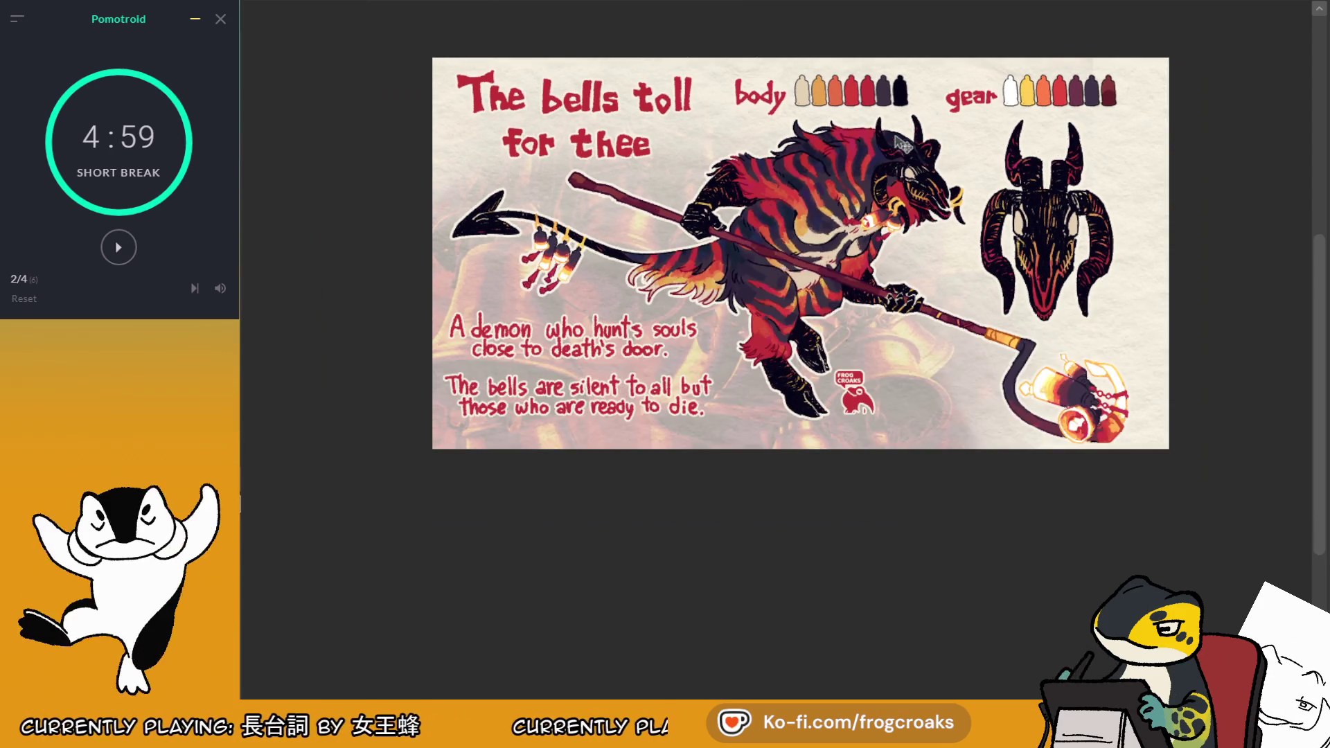
{"action": "scroll", "coordinate": [864, 215], "scroll_direction": "down", "scroll_amount": 1}
{"action": "scroll", "coordinate": [867, 236], "scroll_direction": "down", "scroll_amount": 1}
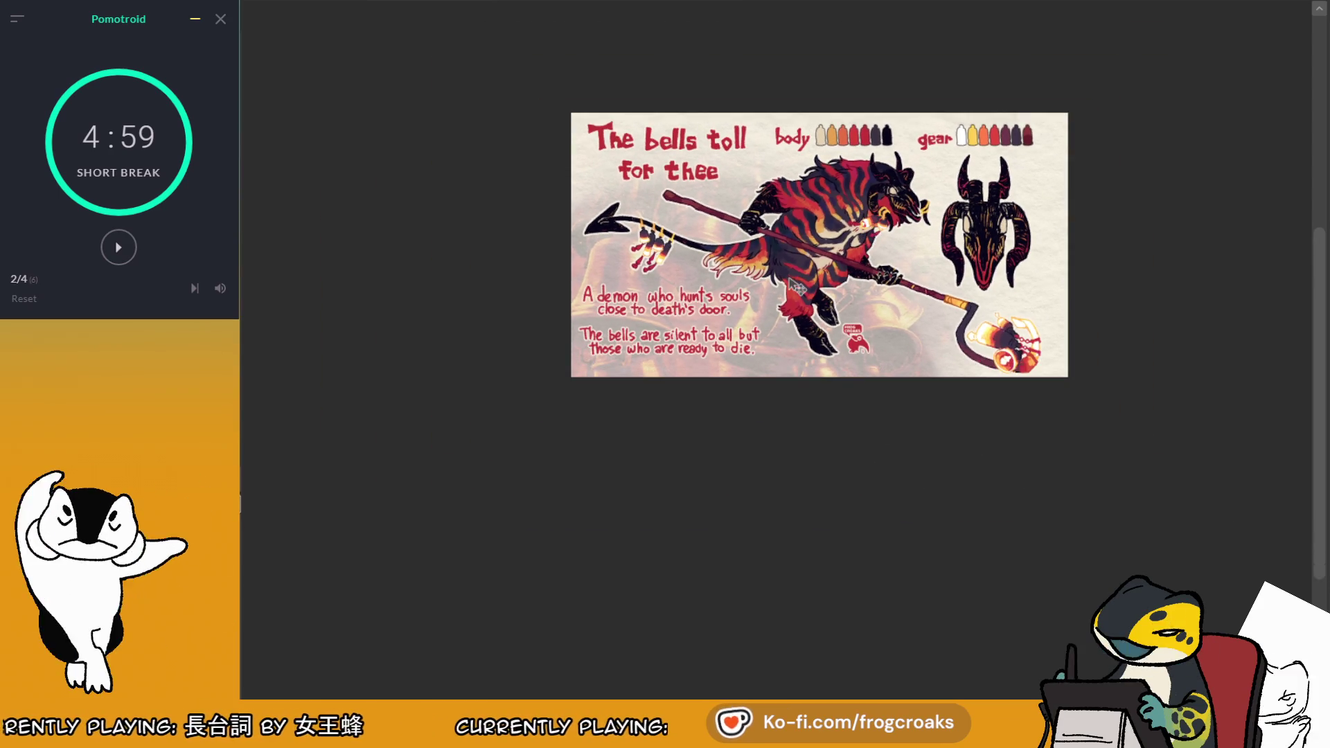
{"action": "scroll", "coordinate": [900, 114], "scroll_direction": "up", "scroll_amount": 2}
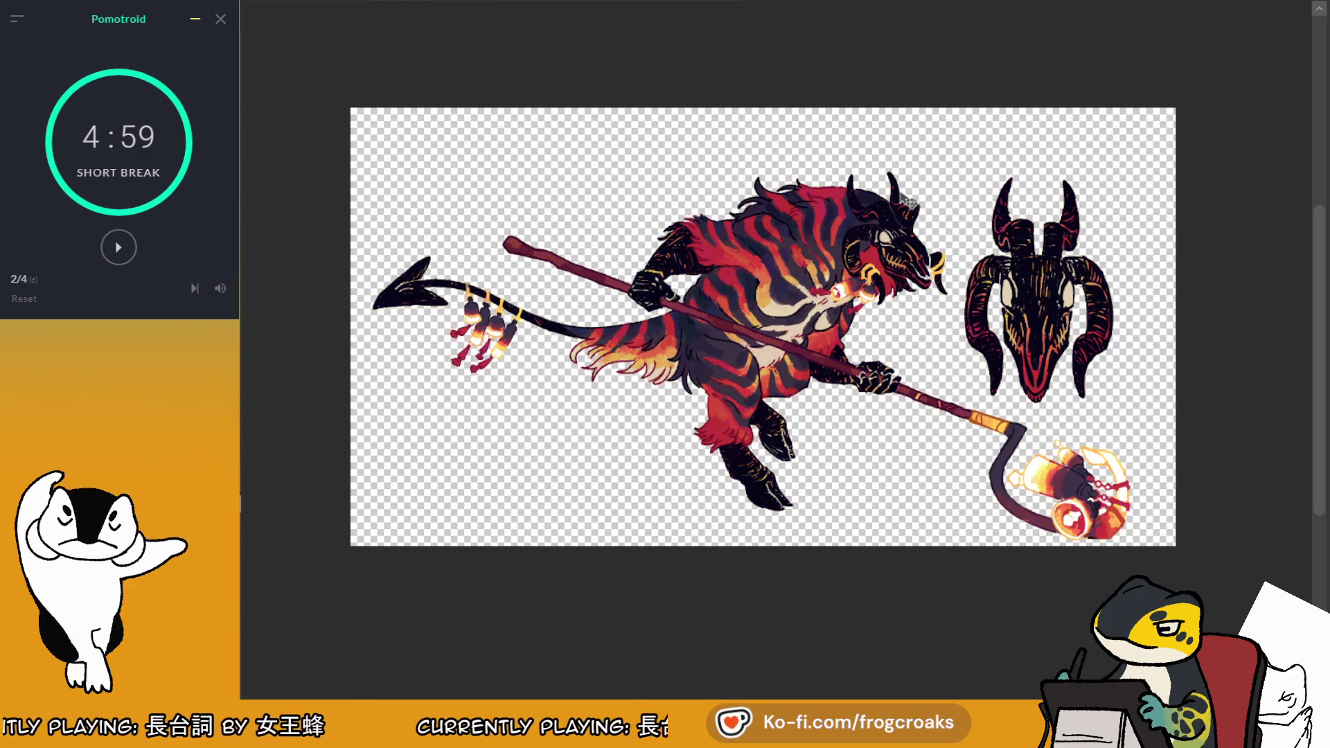
Crop the canvas to a marquee drawn around the artwork
{"action": "mouse_move", "coordinate": [360, 135]}
{"action": "left_mouse_down"}
{"action": "mouse_move", "coordinate": [516, 318]}
{"action": "mouse_move", "coordinate": [1134, 515]}
{"action": "left_mouse_up"}
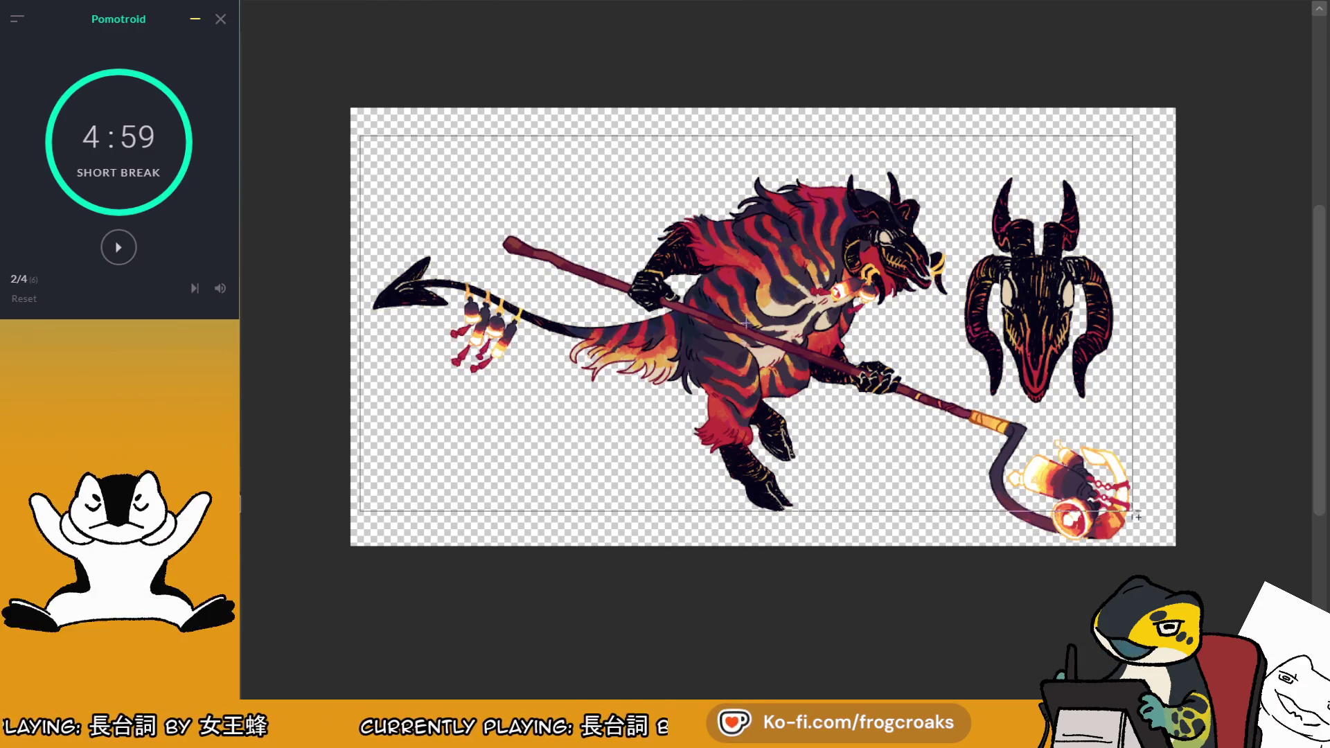
{"action": "mouse_move", "coordinate": [1143, 563]}
{"action": "left_mouse_down"}
{"action": "mouse_move", "coordinate": [958, 282]}
{"action": "mouse_move", "coordinate": [482, 152]}
{"action": "mouse_move", "coordinate": [365, 143]}
{"action": "left_mouse_up"}
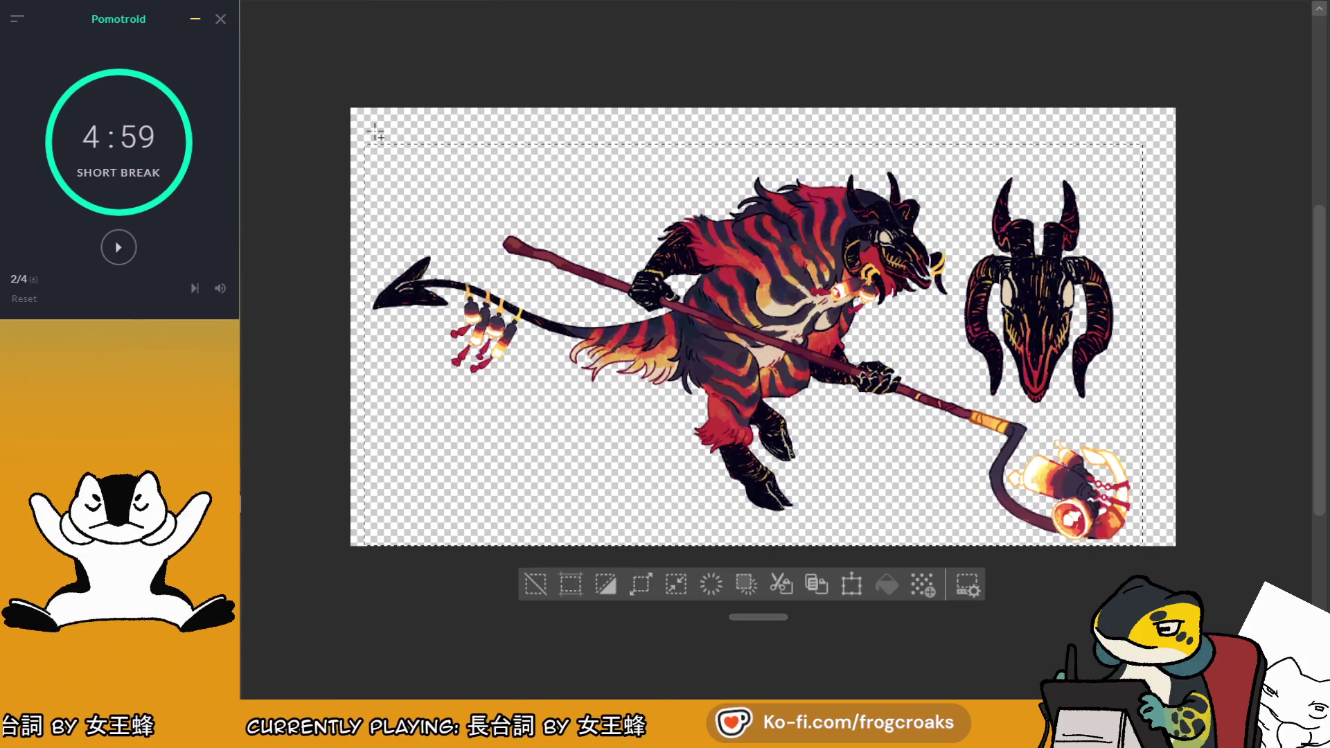
{"action": "left_click", "coordinate": [571, 586]}
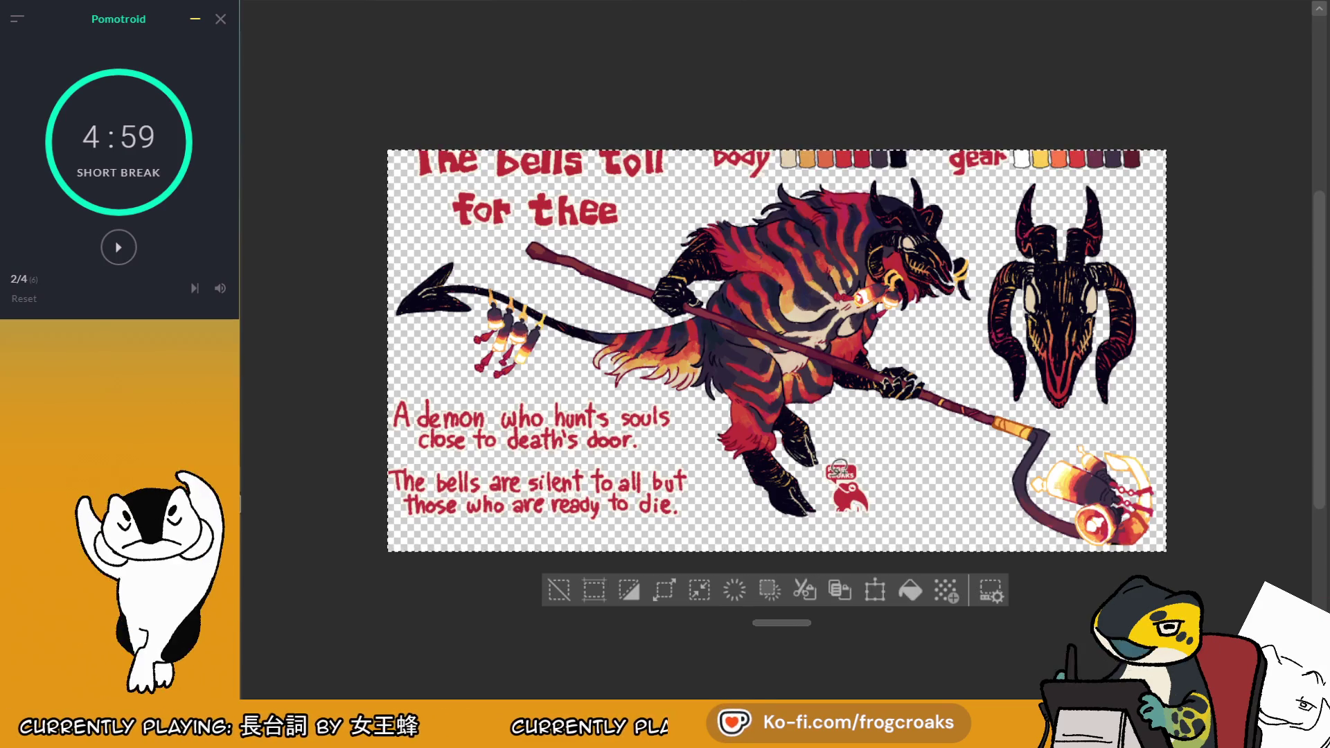
Delete the Frog Croaks logo, restore it, delete it again, then clear the selection
{"action": "left_click", "coordinate": [559, 590]}
{"action": "left_click_drag", "start_coordinate": [842, 440], "coordinate": [874, 440]}
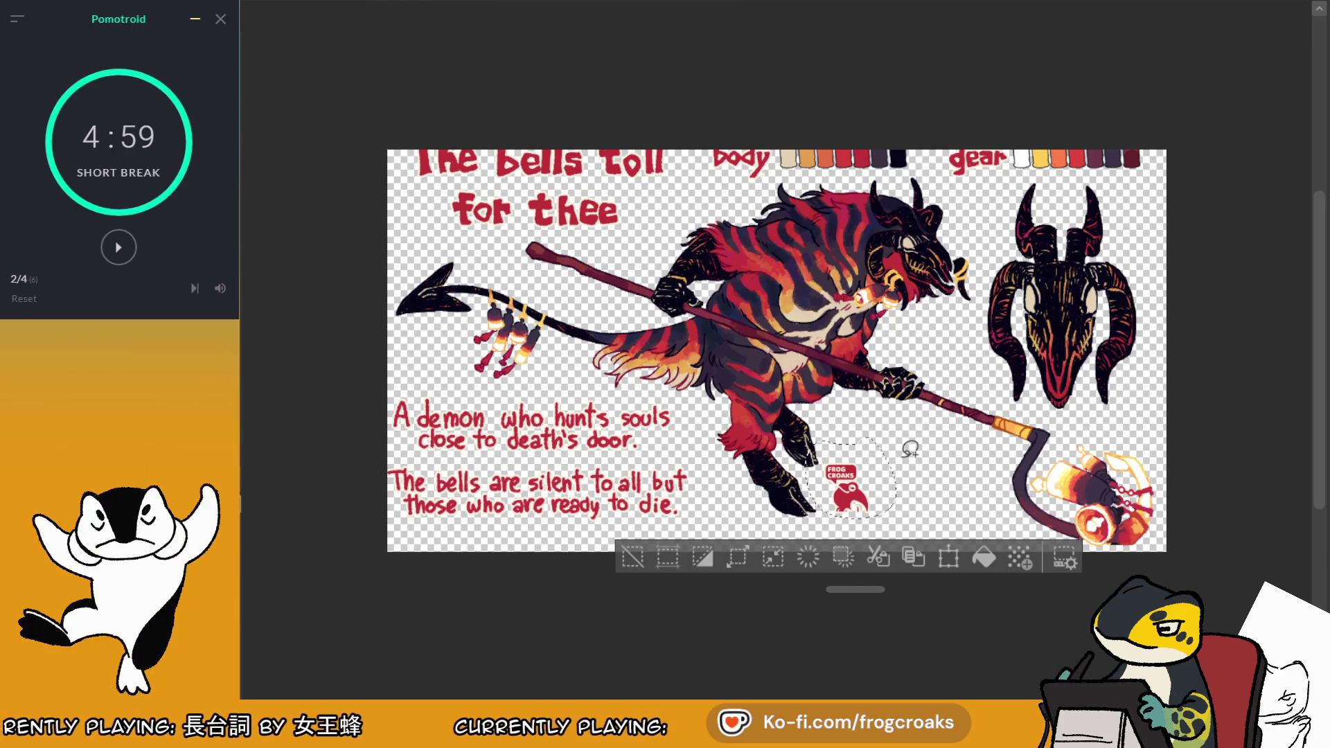
{"action": "key", "text": "Delete"}
{"action": "left_click", "coordinate": [632, 556]}
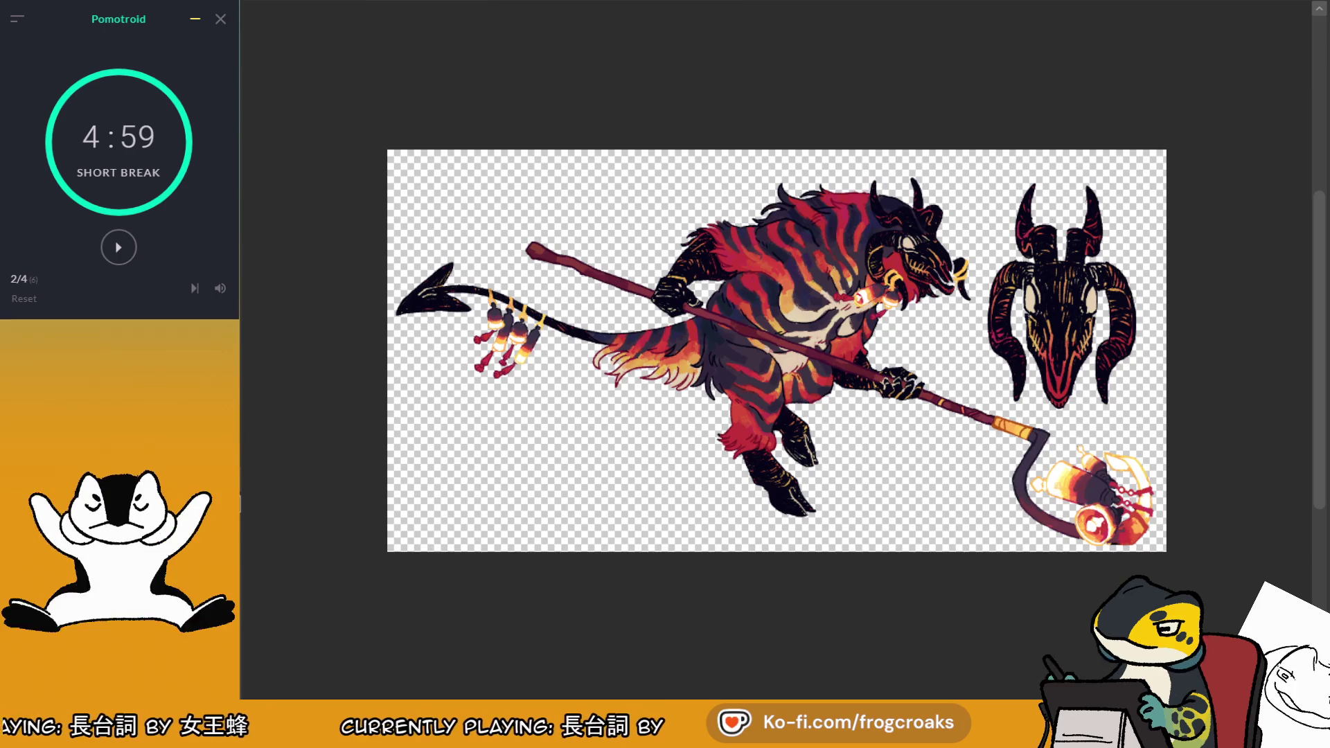
{"action": "key", "text": "ctrl+z"}
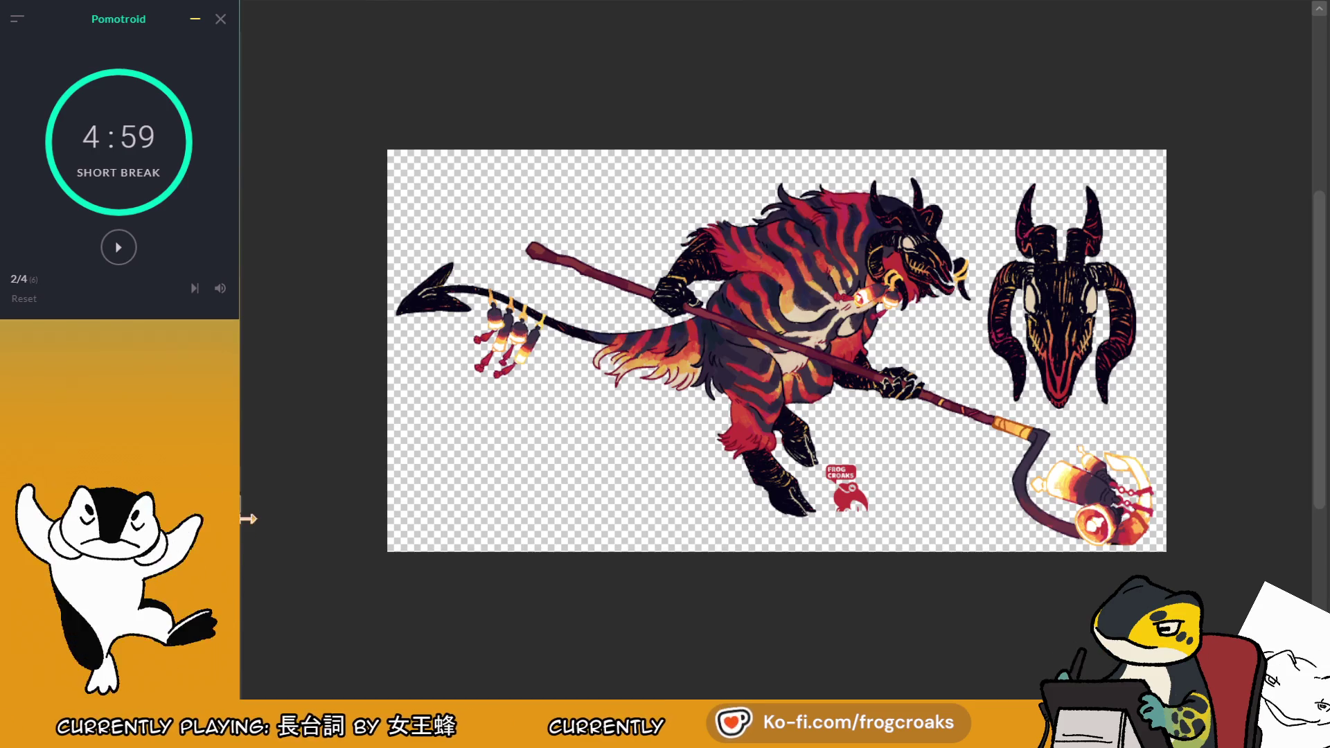
{"action": "left_click_drag", "start_coordinate": [817, 444], "coordinate": [810, 450]}
{"action": "key", "text": "Delete"}
{"action": "key", "text": "ctrl+a"}
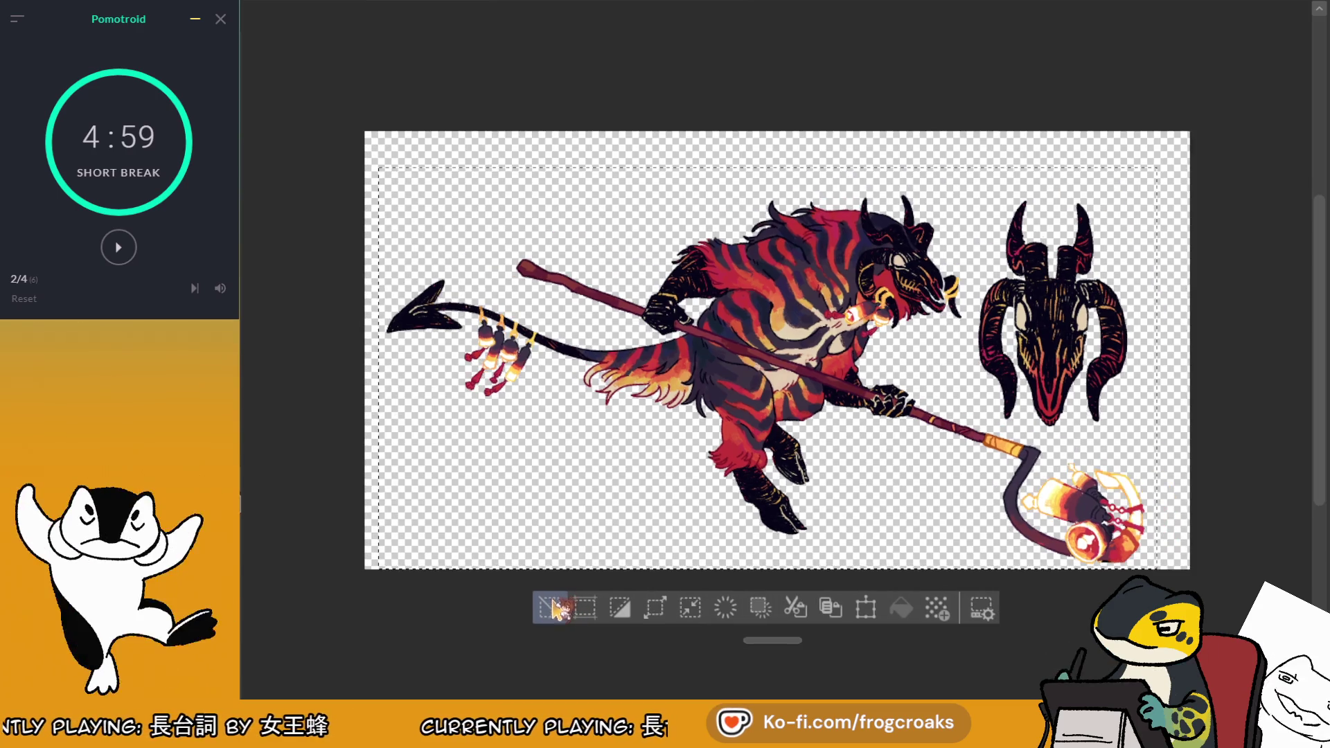
{"action": "left_click", "coordinate": [571, 593]}
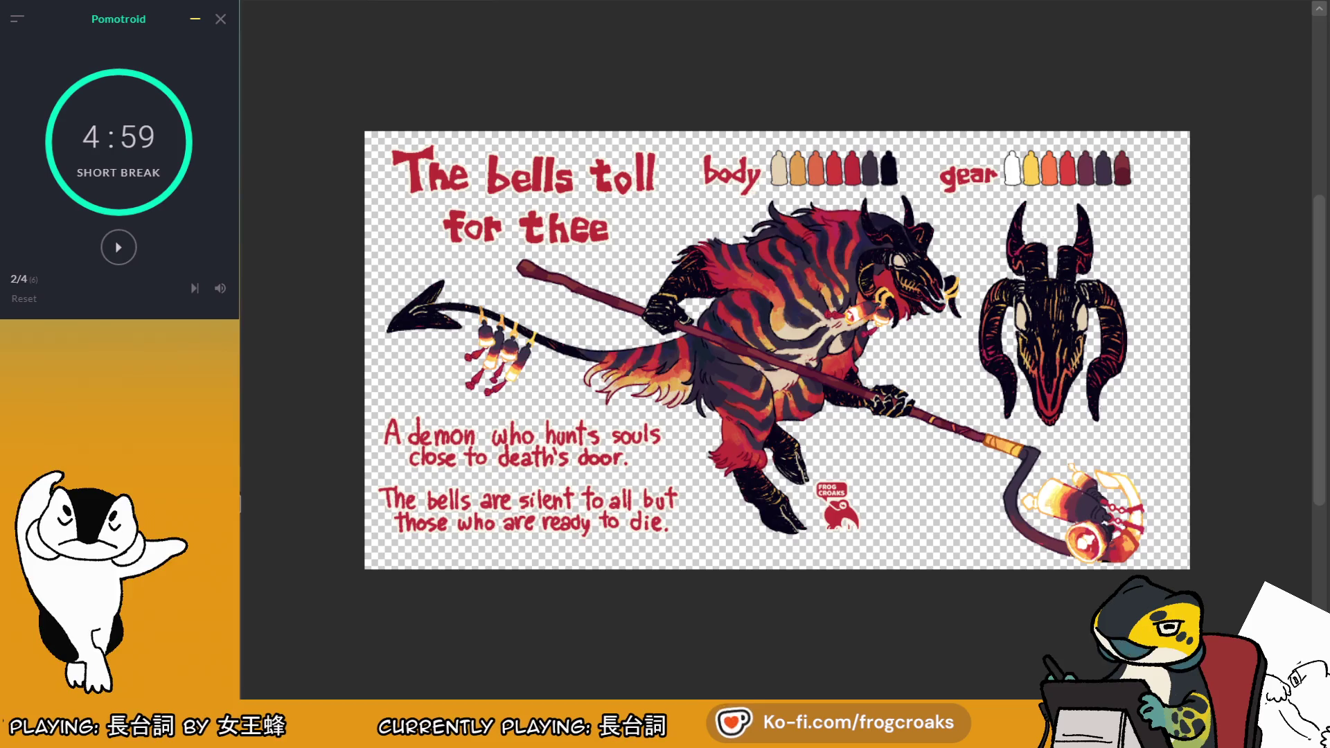